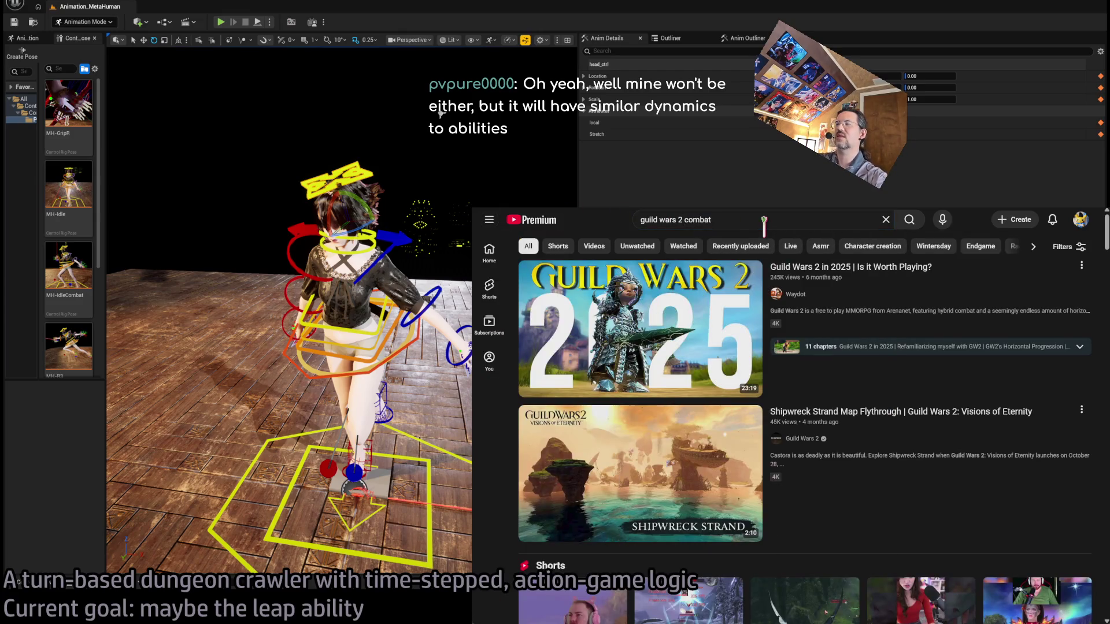
Step: Scroll the search results and open the 'Perfecting ACTION COMBAT and TAB TARGETING in Guild Wars 2' video
{"action": "scroll", "coordinate": [977, 448], "scroll_direction": "down", "scroll_amount": 10}
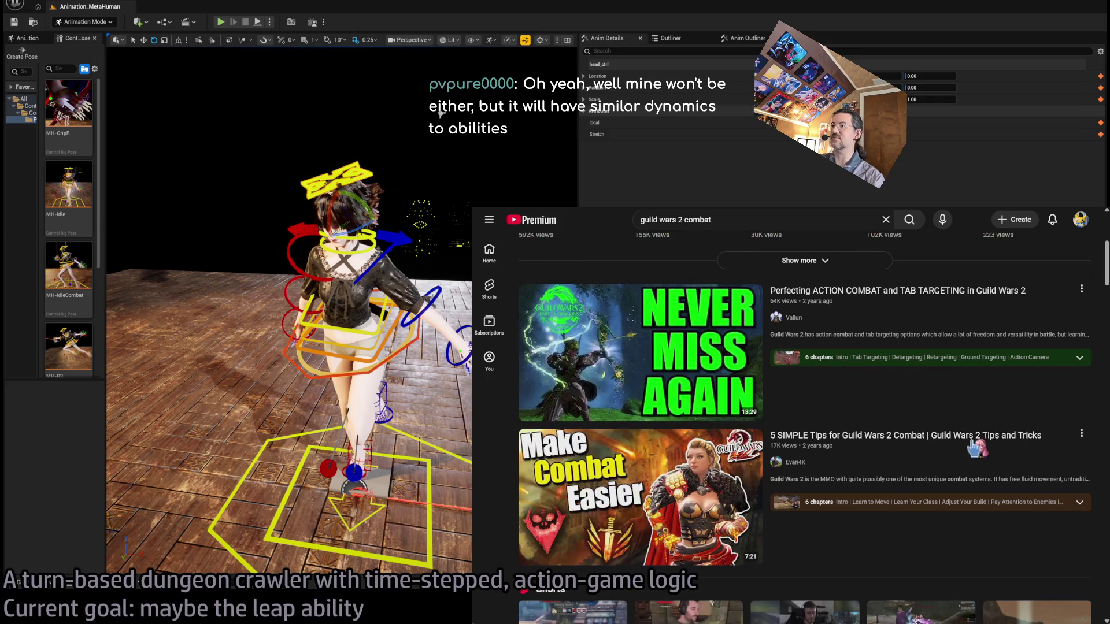
{"action": "left_click", "coordinate": [899, 319]}
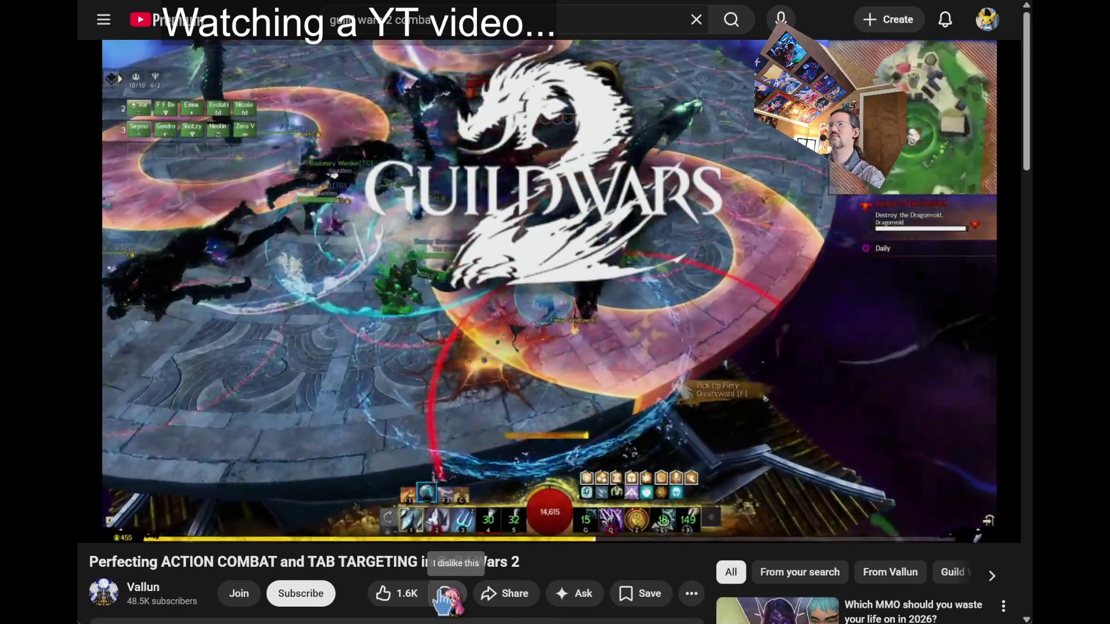
Step: Skip the Guild Wars 2 combat video forward 5 seconds
{"action": "key", "text": "Right"}
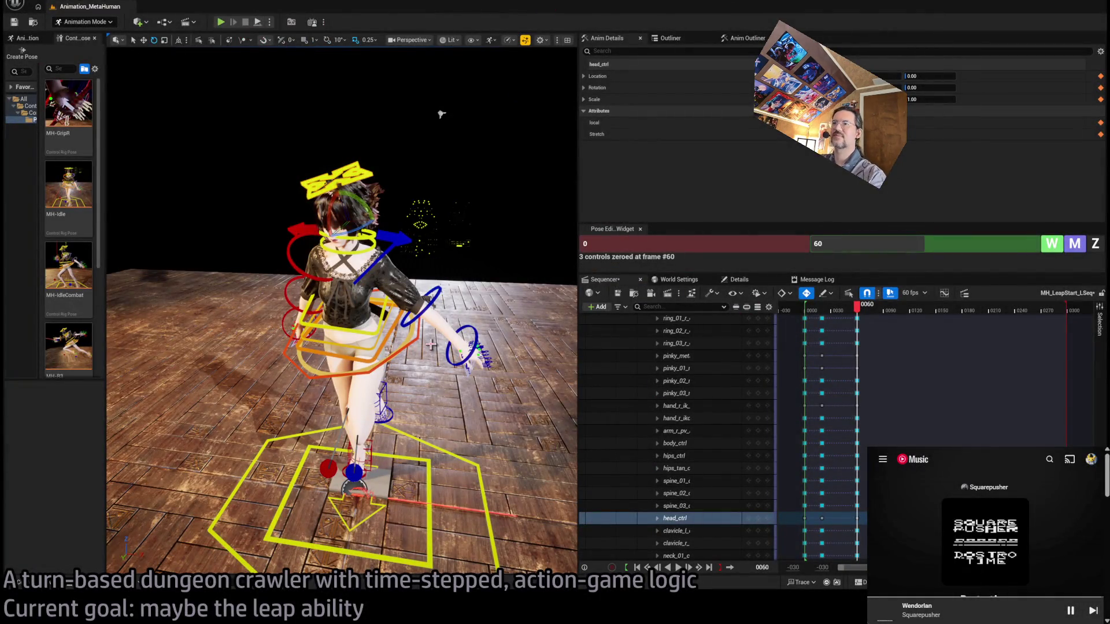
Step: Orbit in close to the MetaHuman's legs and select the left foot IK control
{"action": "mouse_move", "coordinate": [440, 114]}
{"action": "left_mouse_down"}
{"action": "mouse_move", "coordinate": [358, 131]}
{"action": "mouse_move", "coordinate": [495, 393]}
{"action": "mouse_move", "coordinate": [434, 389]}
{"action": "left_mouse_up"}
{"action": "left_click", "coordinate": [462, 399]}
Step: Move foot_l_ik_ctrl down and back, then view the character from the front
{"action": "mouse_move", "coordinate": [503, 301]}
{"action": "left_mouse_down"}
{"action": "mouse_move", "coordinate": [411, 353]}
{"action": "mouse_move", "coordinate": [503, 370]}
{"action": "mouse_move", "coordinate": [512, 360]}
{"action": "mouse_move", "coordinate": [485, 338]}
{"action": "left_mouse_up"}
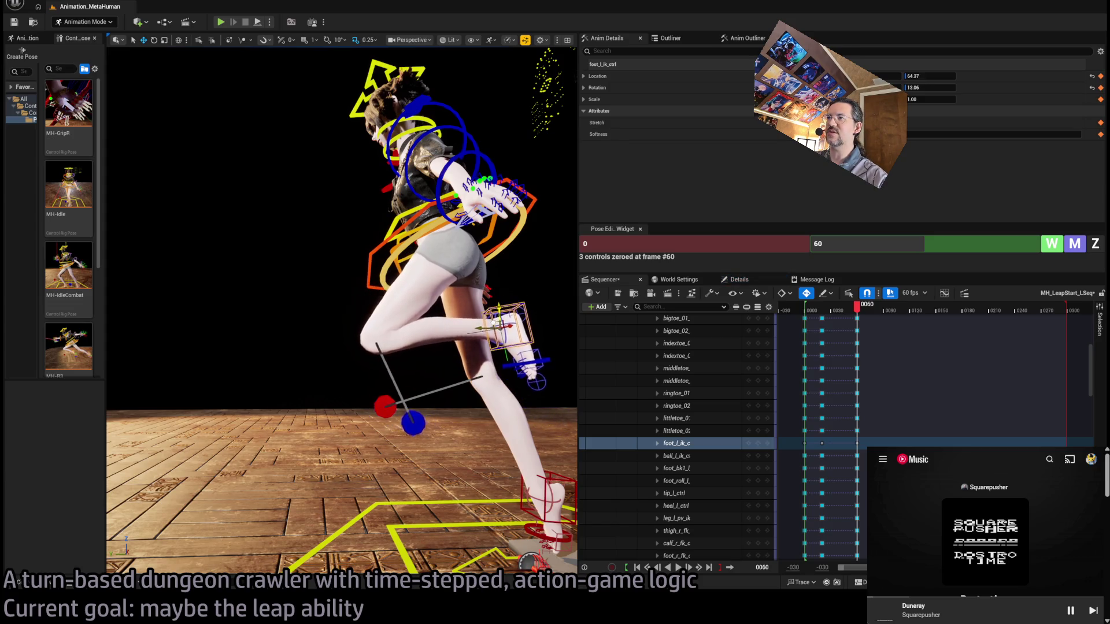
{"action": "mouse_move", "coordinate": [558, 365]}
{"action": "left_mouse_down"}
{"action": "mouse_move", "coordinate": [427, 278]}
{"action": "mouse_move", "coordinate": [457, 340]}
{"action": "mouse_move", "coordinate": [520, 363]}
{"action": "mouse_move", "coordinate": [428, 231]}
{"action": "mouse_move", "coordinate": [372, 124]}
{"action": "mouse_move", "coordinate": [352, 145]}
{"action": "mouse_move", "coordinate": [366, 142]}
{"action": "left_mouse_up"}
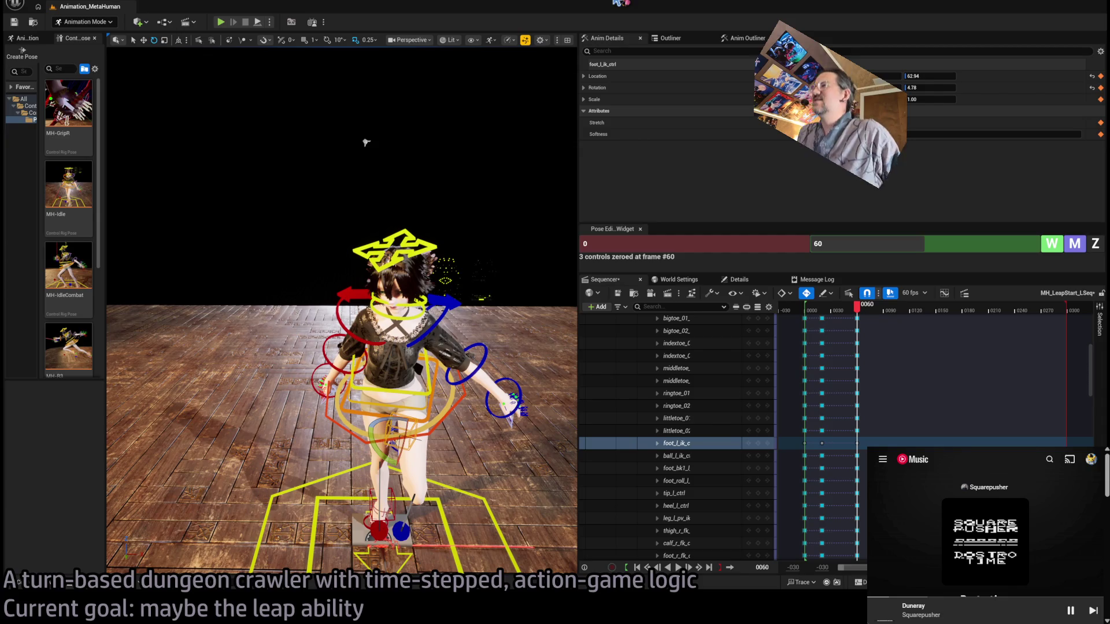
{"action": "mouse_move", "coordinate": [366, 143]}
{"action": "left_mouse_down"}
{"action": "mouse_move", "coordinate": [350, 155]}
{"action": "mouse_move", "coordinate": [330, 149]}
{"action": "mouse_move", "coordinate": [469, 145]}
{"action": "mouse_move", "coordinate": [381, 131]}
{"action": "left_mouse_up"}
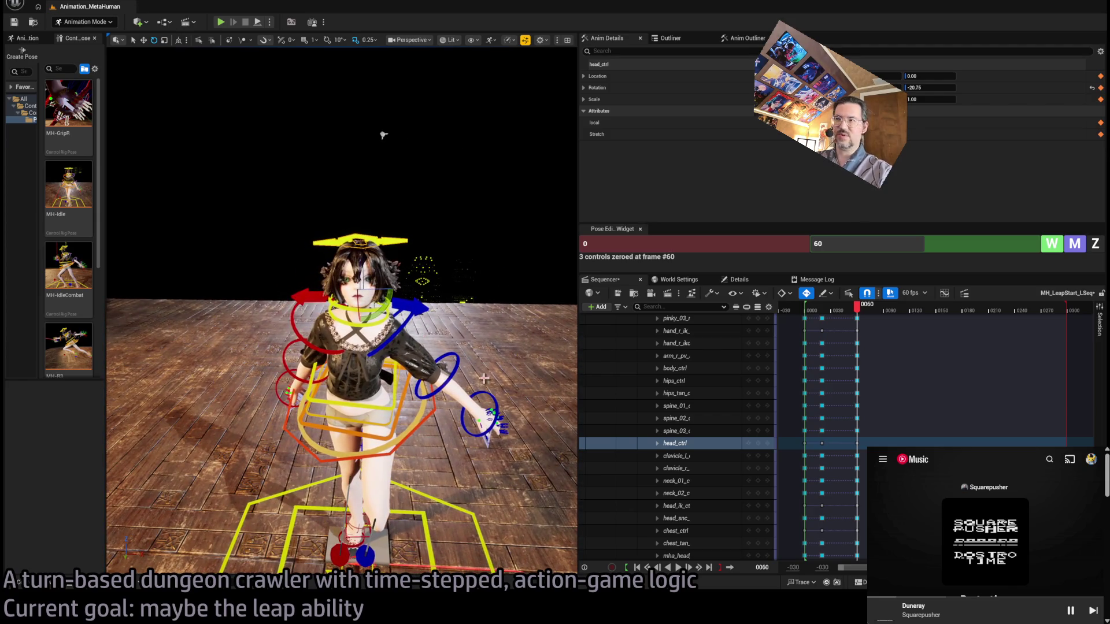
{"action": "mouse_move", "coordinate": [863, 313]}
{"action": "left_mouse_down"}
{"action": "mouse_move", "coordinate": [809, 317]}
{"action": "mouse_move", "coordinate": [824, 319]}
{"action": "left_mouse_up"}
{"action": "mouse_move", "coordinate": [384, 132]}
{"action": "left_mouse_down"}
{"action": "mouse_move", "coordinate": [355, 107]}
{"action": "mouse_move", "coordinate": [377, 197]}
{"action": "mouse_move", "coordinate": [394, 185]}
{"action": "mouse_move", "coordinate": [492, 197]}
{"action": "mouse_move", "coordinate": [446, 266]}
{"action": "mouse_move", "coordinate": [395, 400]}
{"action": "left_mouse_up"}
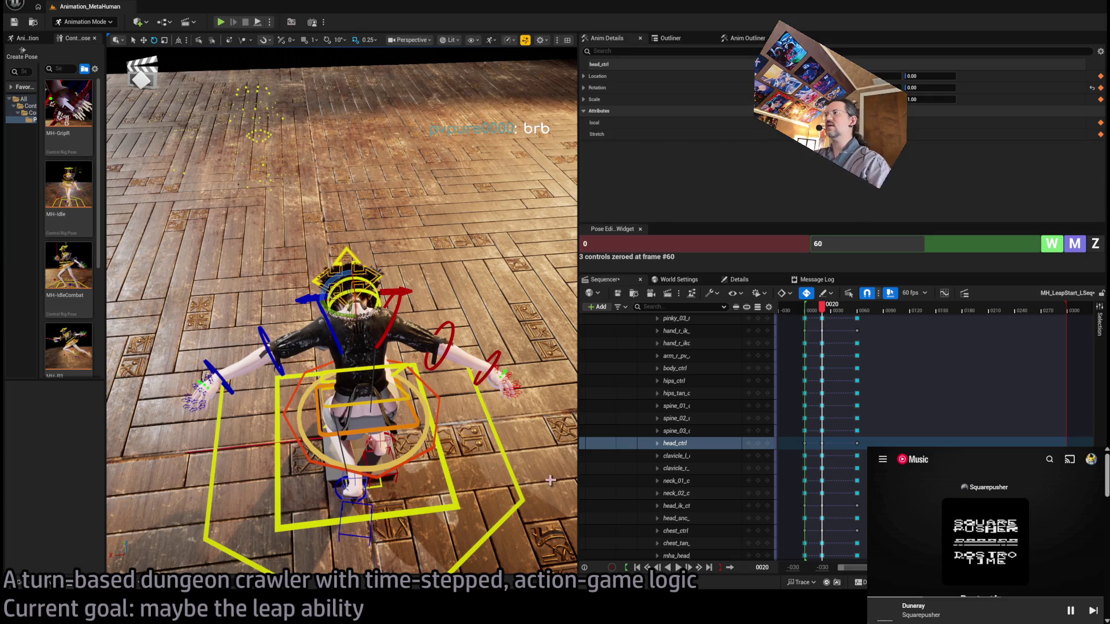
{"action": "left_click_drag", "start_coordinate": [824, 310], "coordinate": [858, 312]}
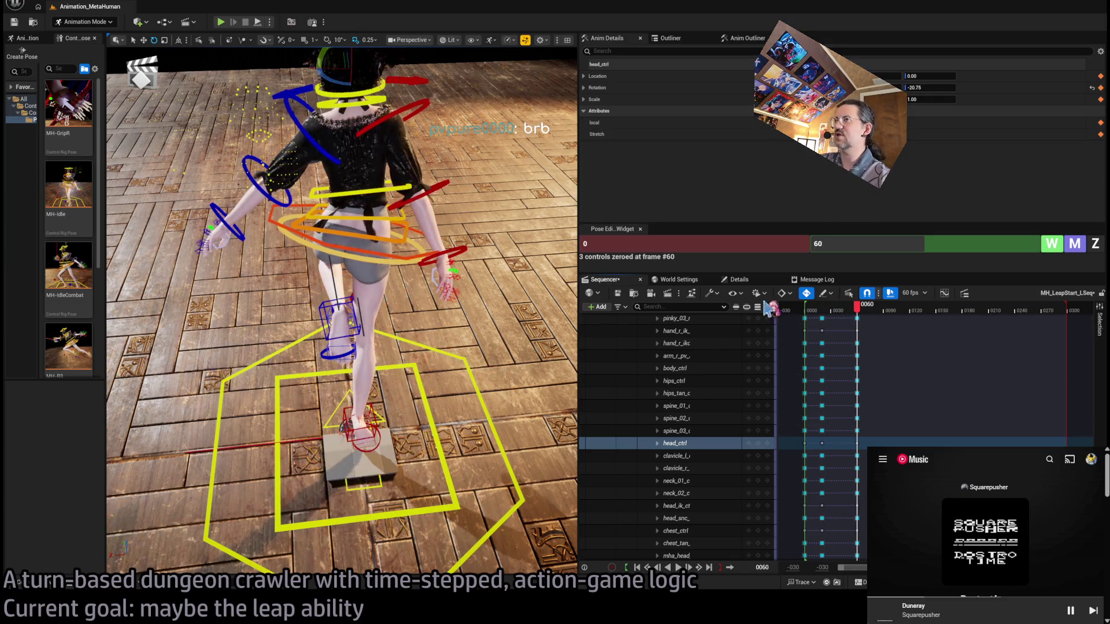
{"action": "key", "text": "f"}
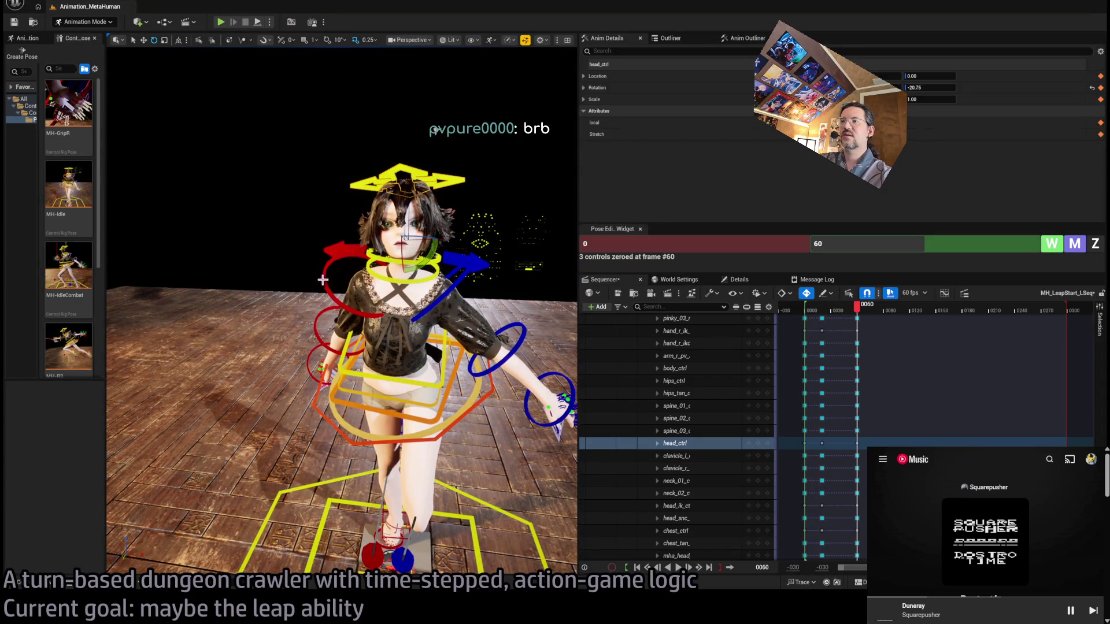
{"action": "left_click", "coordinate": [325, 285]}
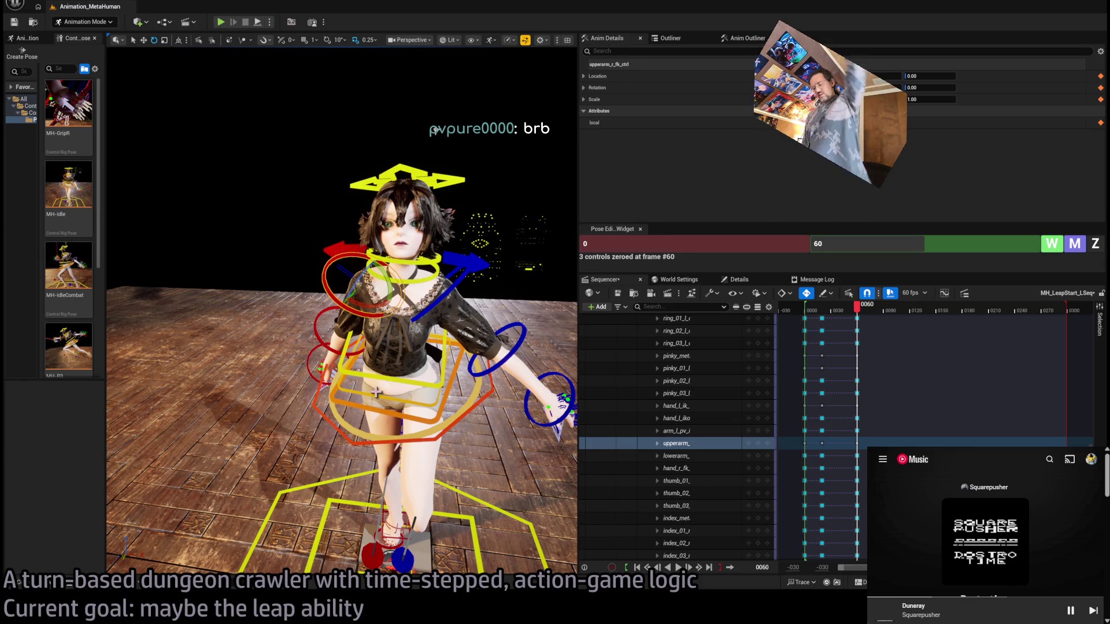
Step: Rotate upperarm_l_fk_ctrl to -180 so the left arm is raised overhead
{"action": "left_click", "coordinate": [455, 286]}
{"action": "left_click_drag", "start_coordinate": [445, 276], "coordinate": [436, 131]}
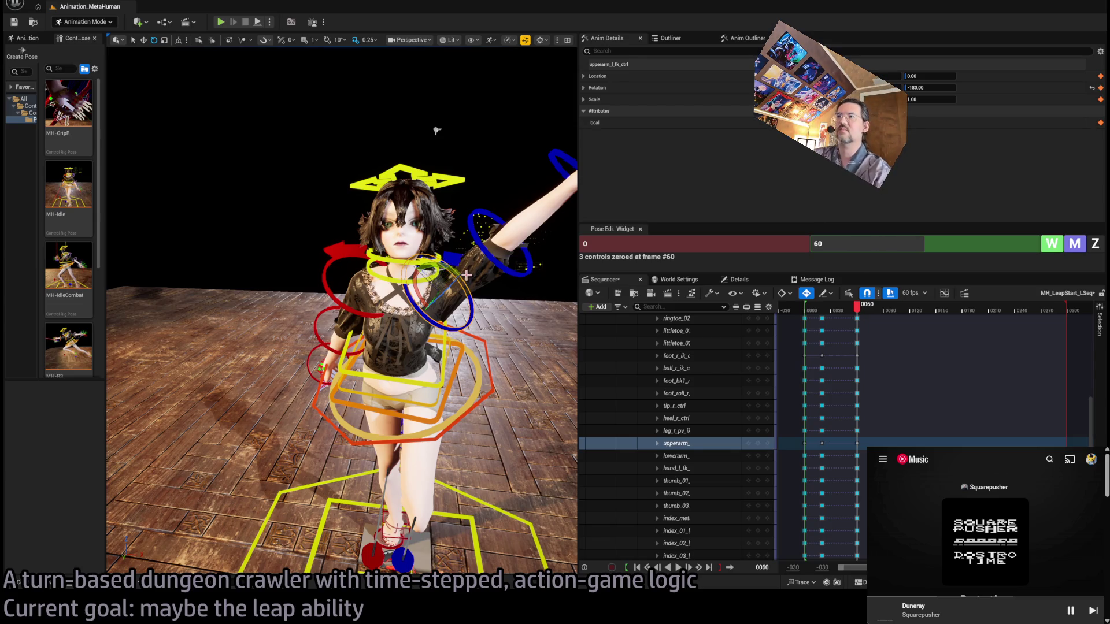
{"action": "key", "text": "ctrl+z"}
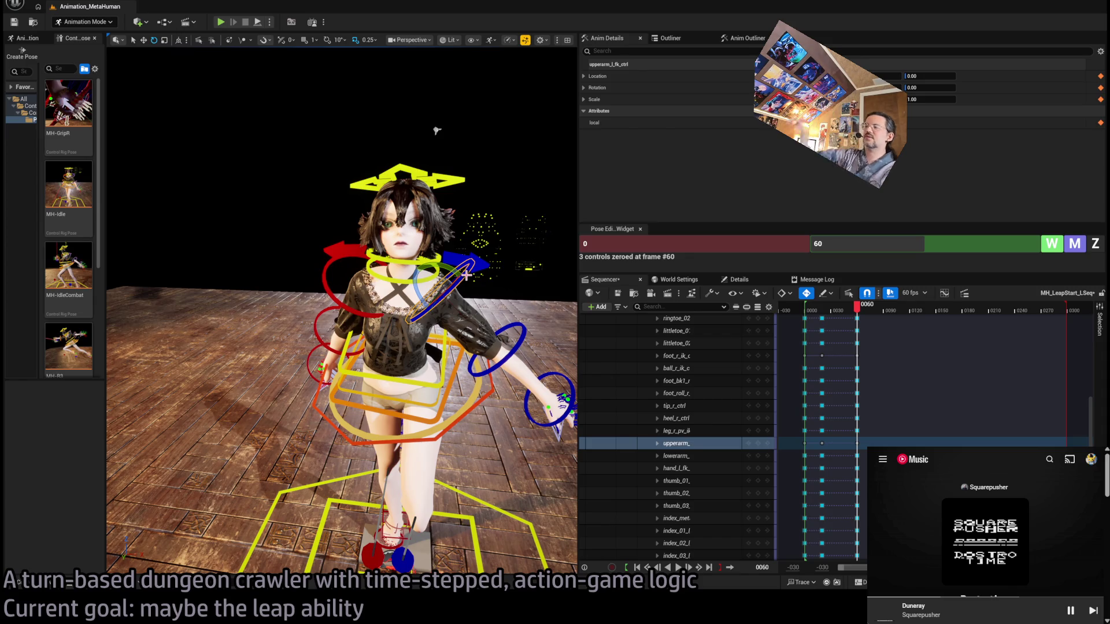
{"action": "mouse_move", "coordinate": [466, 275]}
{"action": "left_mouse_down"}
{"action": "mouse_move", "coordinate": [460, 260]}
{"action": "mouse_move", "coordinate": [423, 266]}
{"action": "mouse_move", "coordinate": [451, 309]}
{"action": "left_mouse_up"}
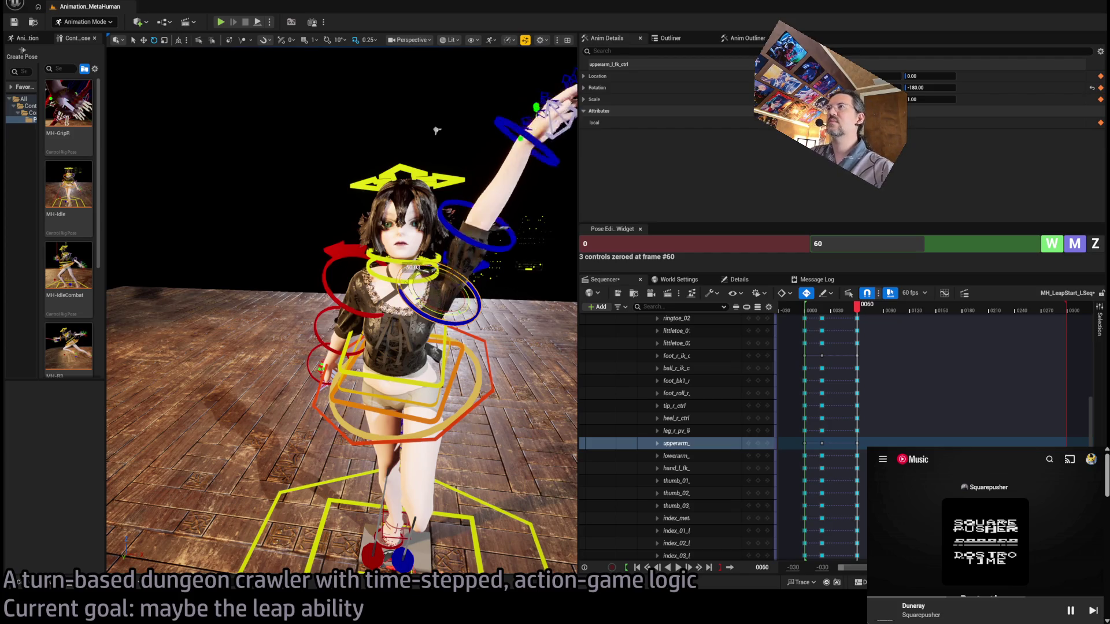
{"action": "mouse_move", "coordinate": [437, 131]}
{"action": "left_mouse_down"}
{"action": "mouse_move", "coordinate": [502, 146]}
{"action": "mouse_move", "coordinate": [489, 213]}
{"action": "left_mouse_up"}
Step: Zero hand_l_fk_ctrl and rotate the left upper arm to reach higher overhead
{"action": "left_click", "coordinate": [392, 279]}
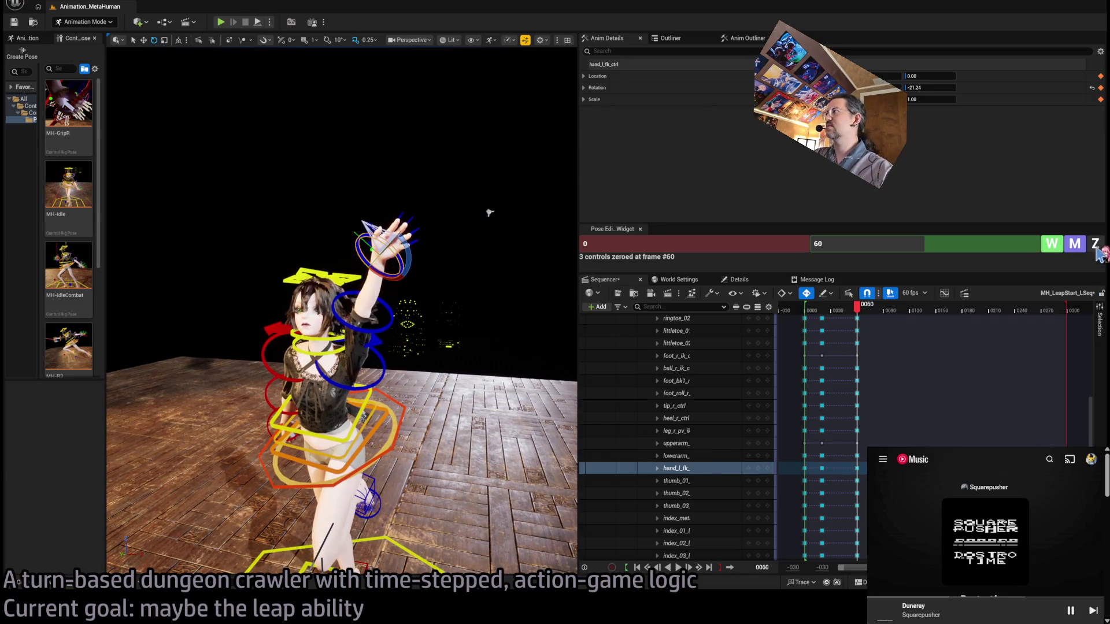
{"action": "key", "text": "z"}
{"action": "left_click", "coordinate": [383, 377]}
{"action": "mouse_move", "coordinate": [382, 377]}
{"action": "left_mouse_down"}
{"action": "mouse_move", "coordinate": [426, 211]}
{"action": "mouse_move", "coordinate": [488, 191]}
{"action": "mouse_move", "coordinate": [451, 167]}
{"action": "mouse_move", "coordinate": [405, 362]}
{"action": "left_mouse_up"}
{"action": "left_click_drag", "start_coordinate": [405, 302], "coordinate": [397, 295]}
{"action": "left_click_drag", "start_coordinate": [260, 173], "coordinate": [324, 145]}
{"action": "left_click_drag", "start_coordinate": [405, 357], "coordinate": [405, 324]}
Step: Try twisting the torso with the three spine controls, undo it, and select clavicle_l_ctrl
{"action": "left_click", "coordinate": [405, 357]}
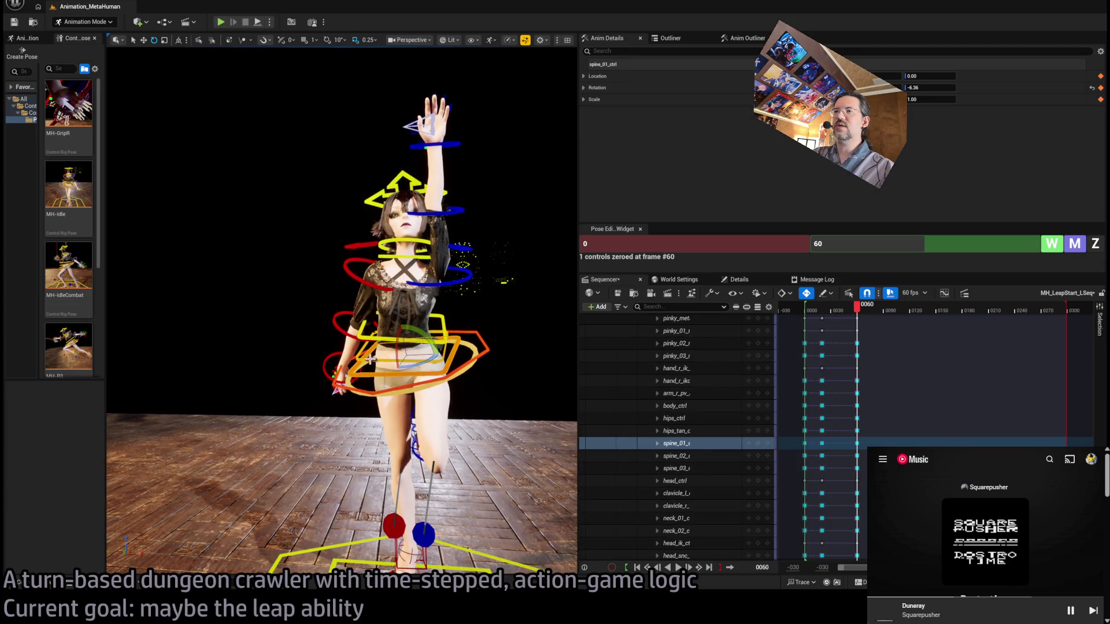
{"action": "left_click", "coordinate": [373, 340], "text": "ctrl"}
{"action": "left_click", "coordinate": [371, 344], "text": "ctrl"}
{"action": "left_click_drag", "start_coordinate": [371, 344], "coordinate": [464, 343]}
{"action": "key", "text": "ctrl+z"}
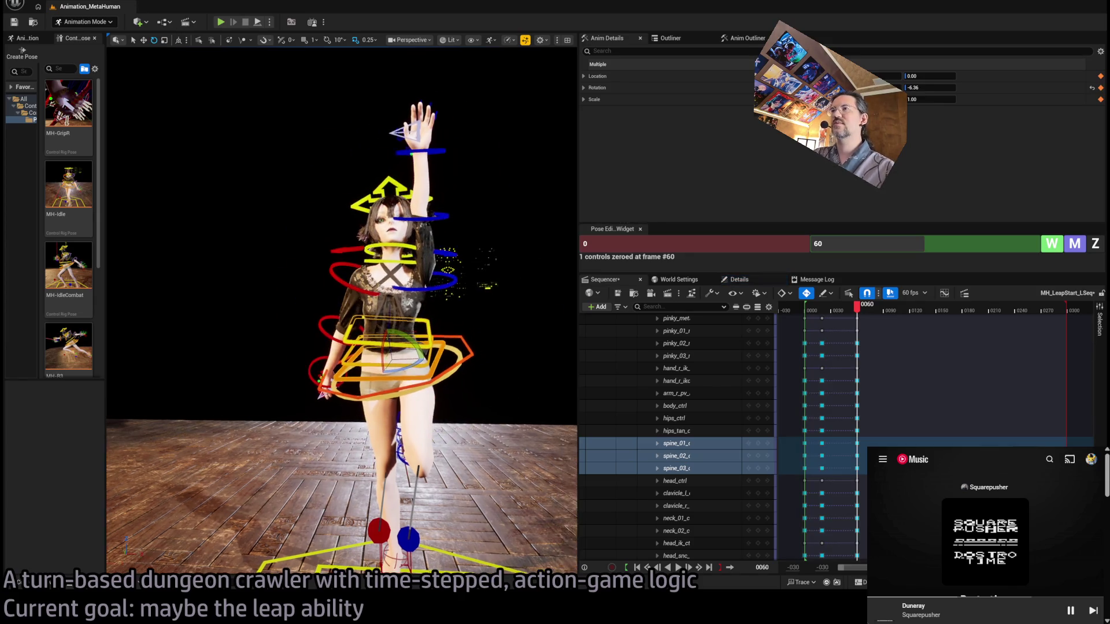
{"action": "key", "text": "f"}
{"action": "left_click", "coordinate": [463, 240]}
{"action": "mouse_move", "coordinate": [463, 241]}
{"action": "left_mouse_down"}
{"action": "mouse_move", "coordinate": [477, 265]}
{"action": "mouse_move", "coordinate": [417, 332]}
{"action": "mouse_move", "coordinate": [353, 339]}
{"action": "left_mouse_up"}
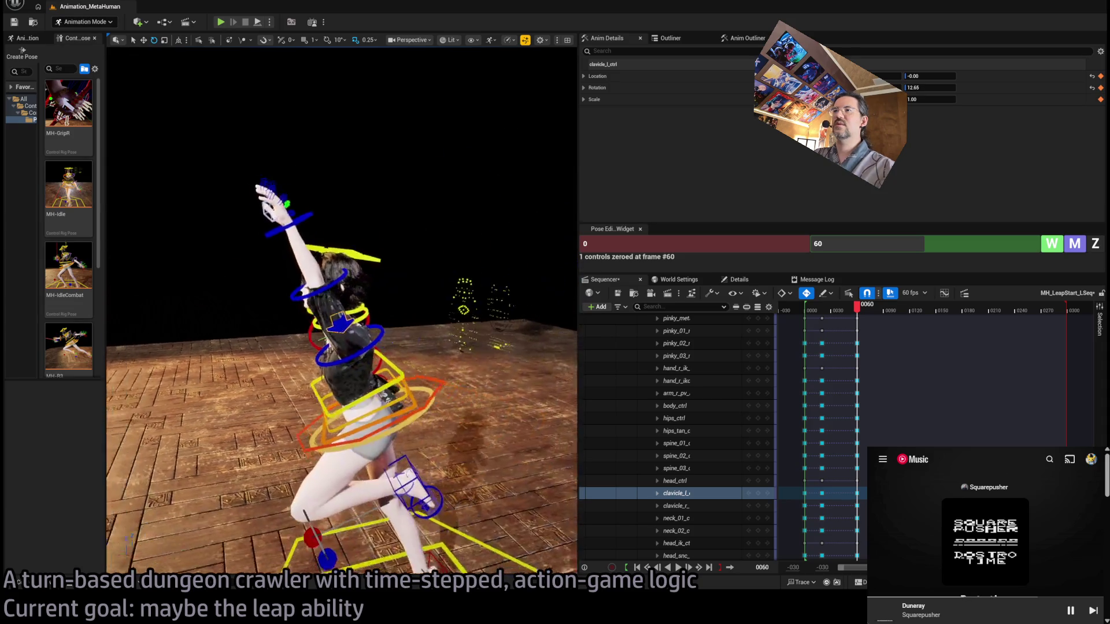
Step: Rotate lowerarm_l_fk_ctrl to bend the raised forearm so the hand angles over the head
{"action": "left_click", "coordinate": [298, 237]}
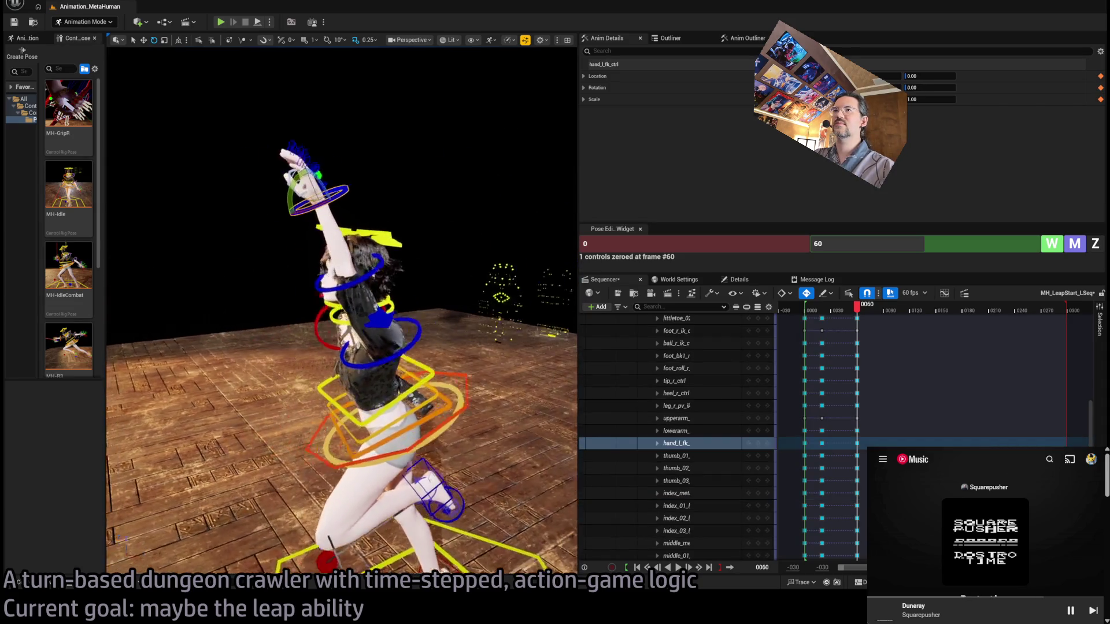
{"action": "left_click_drag", "start_coordinate": [371, 261], "coordinate": [329, 261]}
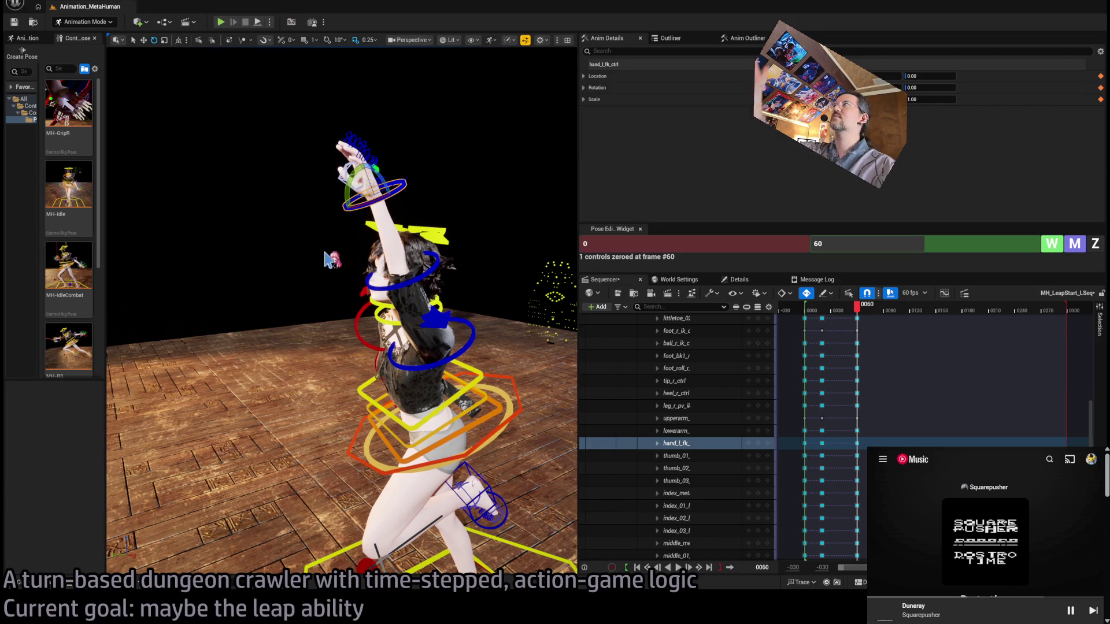
{"action": "left_click_drag", "start_coordinate": [332, 260], "coordinate": [356, 232]}
{"action": "left_click", "coordinate": [466, 338]}
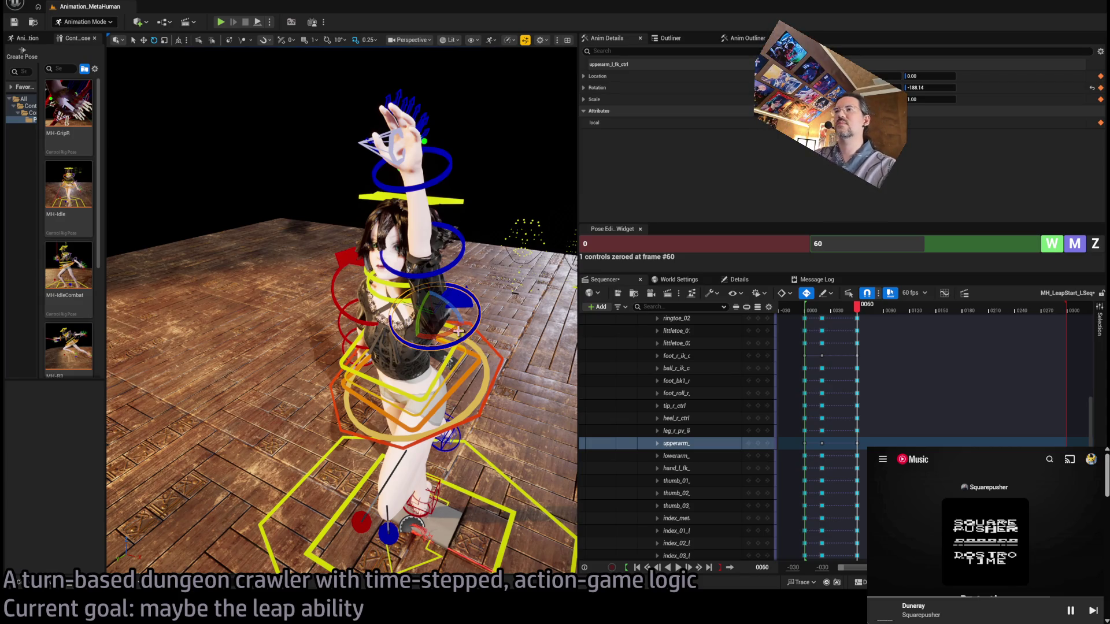
{"action": "left_click", "coordinate": [443, 185]}
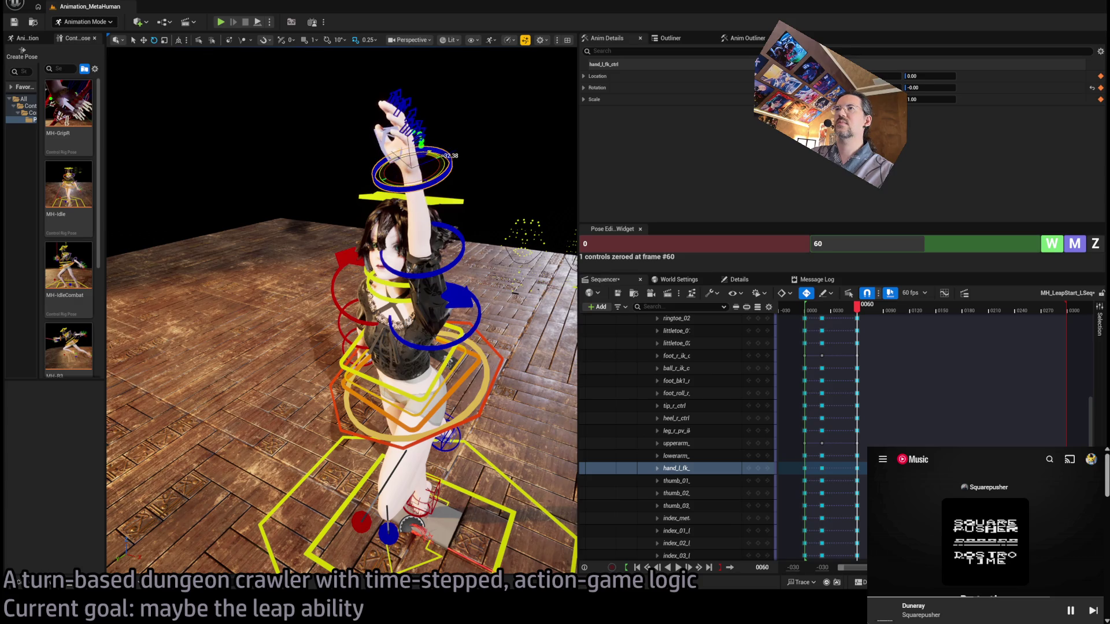
{"action": "left_click", "coordinate": [457, 255]}
{"action": "left_click_drag", "start_coordinate": [430, 269], "coordinate": [460, 294]}
Step: Frame the view on the raised left arm and select head_ctrl
{"action": "left_click", "coordinate": [477, 331]}
{"action": "key", "text": "f"}
{"action": "scroll", "coordinate": [173, 245], "scroll_direction": "down", "scroll_amount": 5}
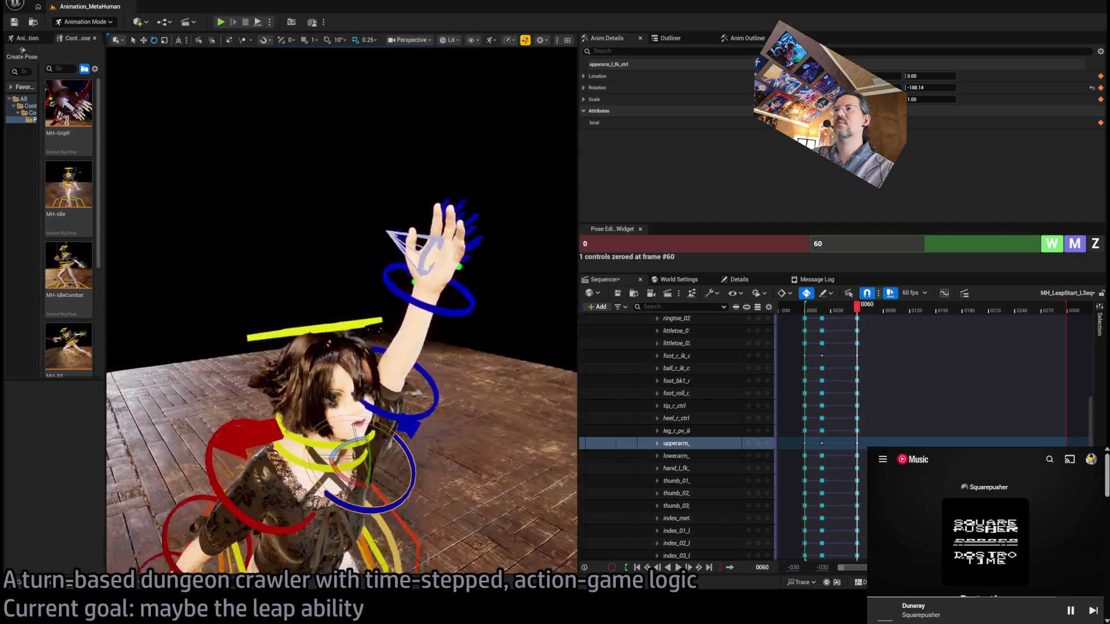
{"action": "left_click_drag", "start_coordinate": [300, 184], "coordinate": [388, 203]}
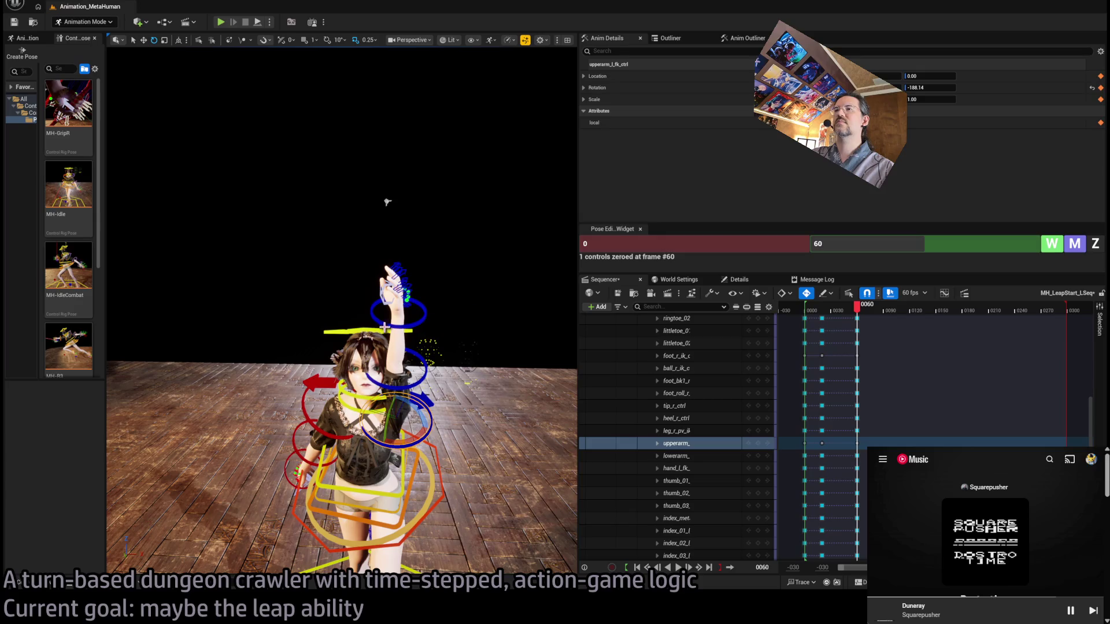
{"action": "left_click", "coordinate": [415, 365]}
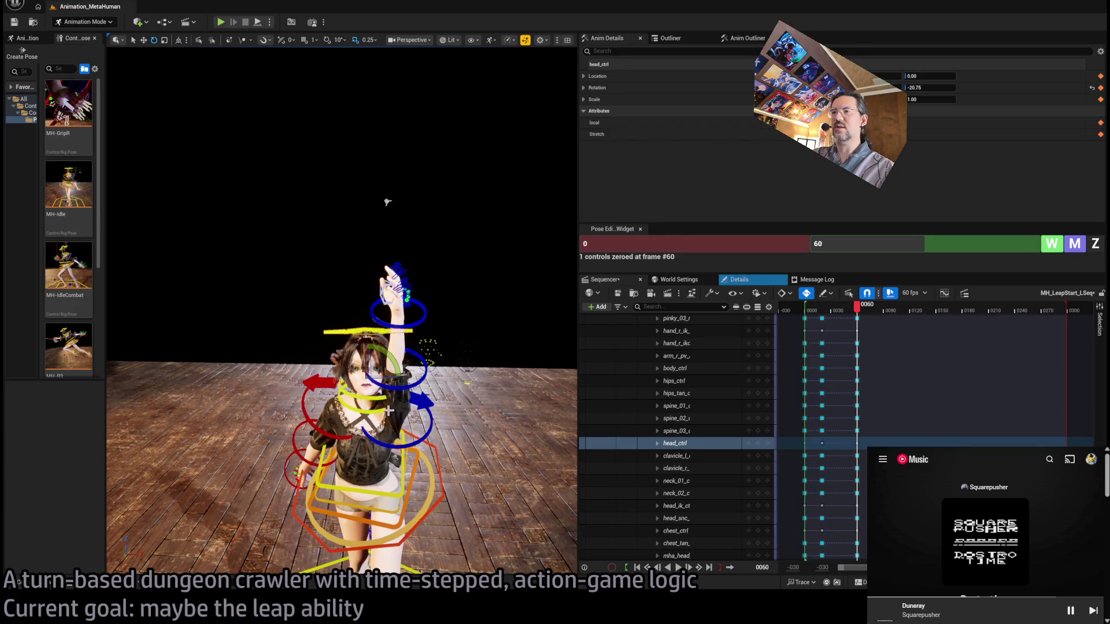
Step: Rotate spine_01–03 together so the torso leans further back
{"action": "left_click", "coordinate": [358, 397]}
{"action": "left_click", "coordinate": [394, 398], "text": "ctrl"}
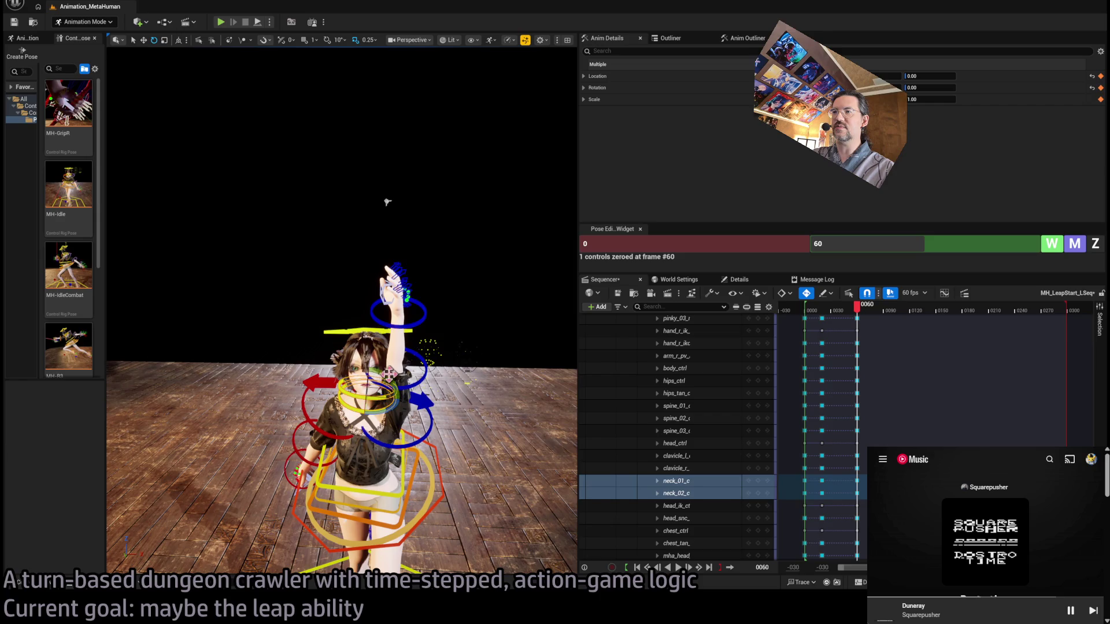
{"action": "left_click", "coordinate": [364, 358]}
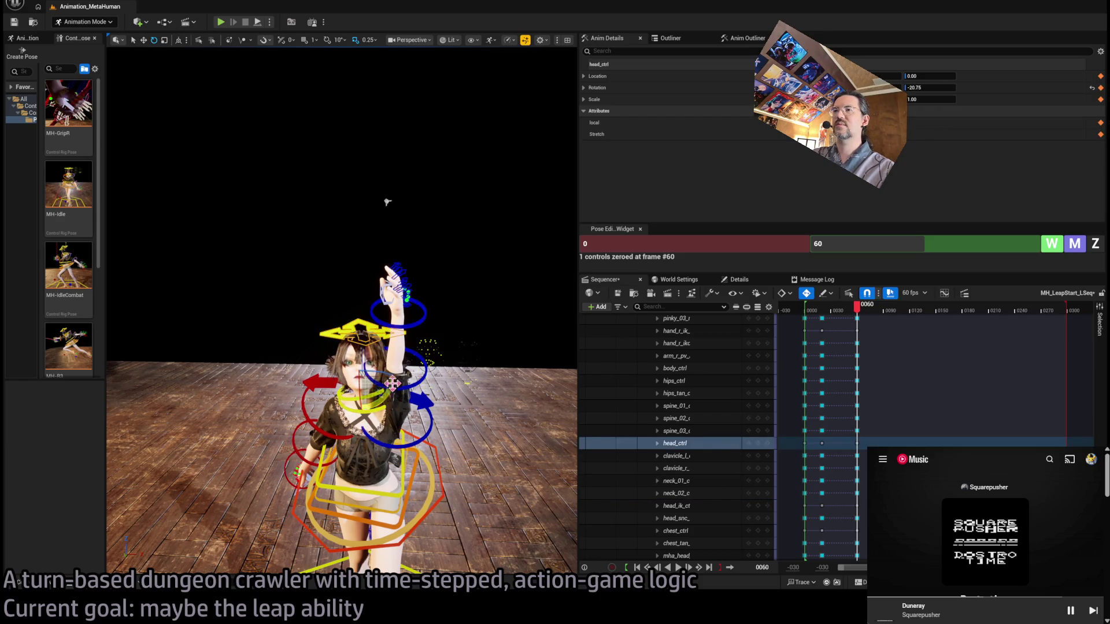
{"action": "mouse_move", "coordinate": [388, 201]}
{"action": "left_mouse_down"}
{"action": "mouse_move", "coordinate": [503, 181]}
{"action": "mouse_move", "coordinate": [644, 181]}
{"action": "left_mouse_up"}
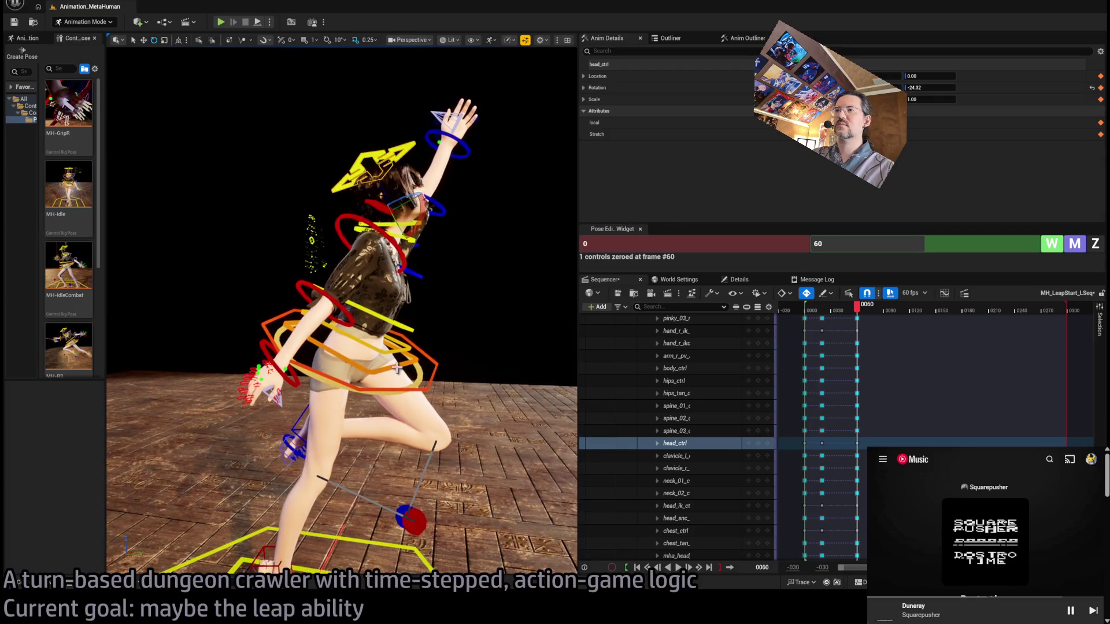
{"action": "left_click", "coordinate": [396, 368]}
{"action": "left_click", "coordinate": [405, 342], "text": "ctrl"}
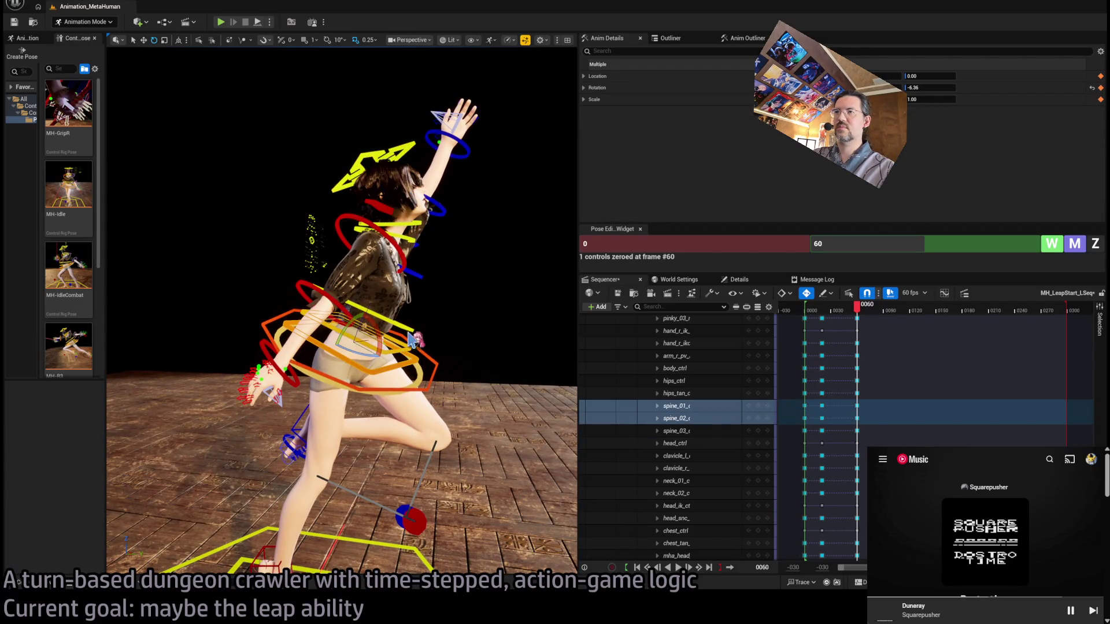
{"action": "left_click", "coordinate": [409, 333], "text": "ctrl"}
{"action": "mouse_move", "coordinate": [377, 332]}
{"action": "left_mouse_down"}
{"action": "mouse_move", "coordinate": [355, 332]}
{"action": "mouse_move", "coordinate": [414, 310]}
{"action": "left_mouse_up"}
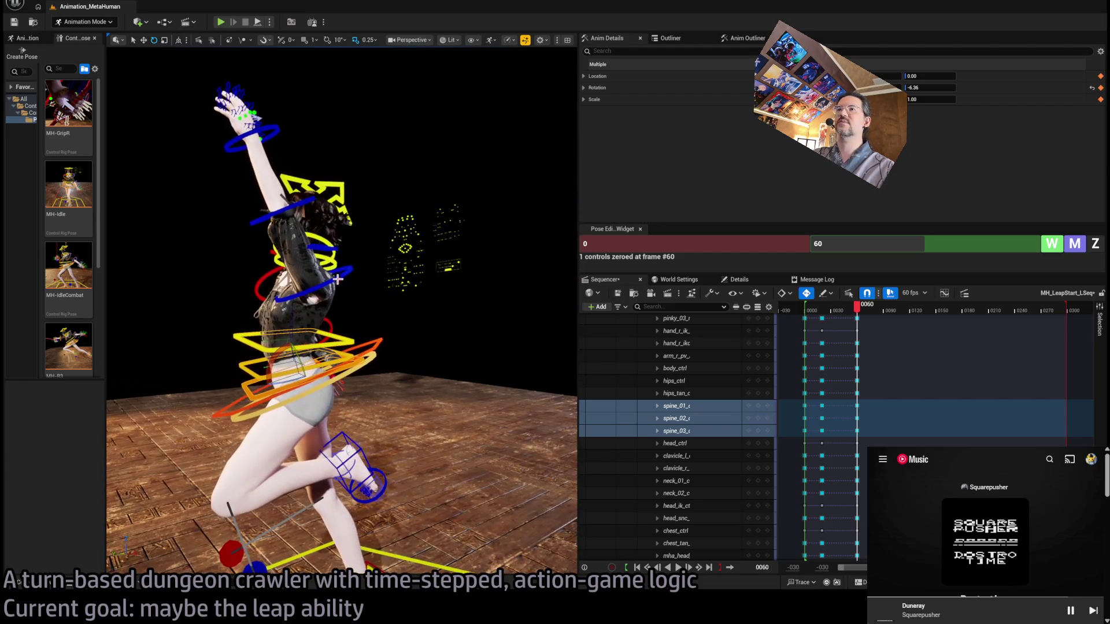
Step: Tilt hand_l_fk_ctrl upward to a 12.22 rotation and scrub toward earlier frames
{"action": "left_click", "coordinate": [248, 168]}
{"action": "mouse_move", "coordinate": [249, 168]}
{"action": "left_mouse_down"}
{"action": "mouse_move", "coordinate": [410, 159]}
{"action": "mouse_move", "coordinate": [440, 226]}
{"action": "left_mouse_up"}
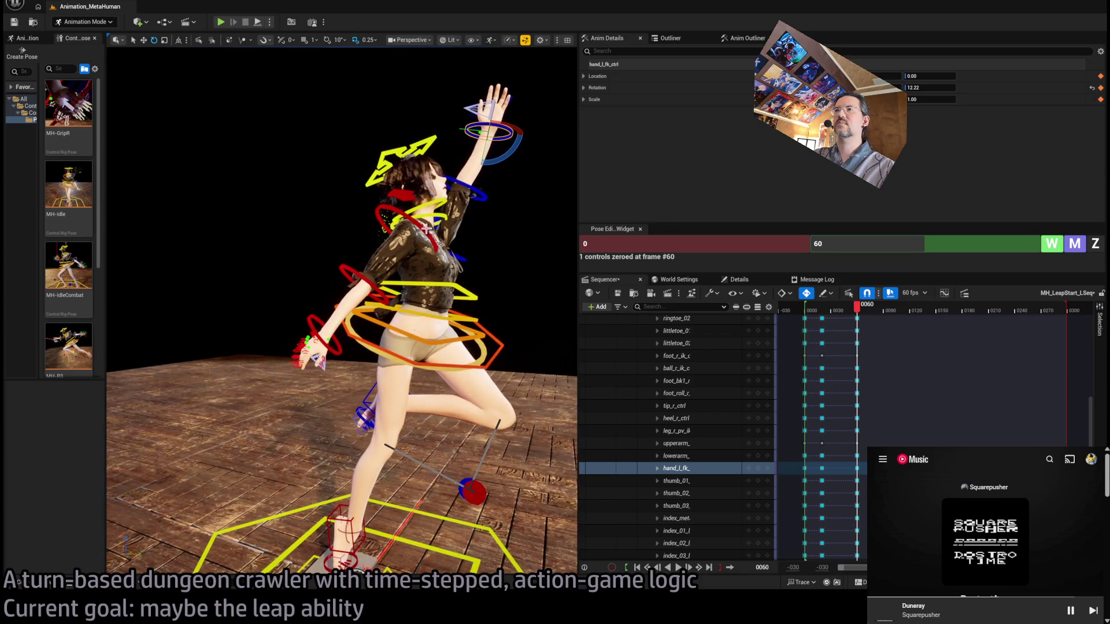
{"action": "mouse_move", "coordinate": [858, 305]}
{"action": "left_mouse_down"}
{"action": "mouse_move", "coordinate": [815, 323]}
{"action": "mouse_move", "coordinate": [859, 322]}
{"action": "left_mouse_up"}
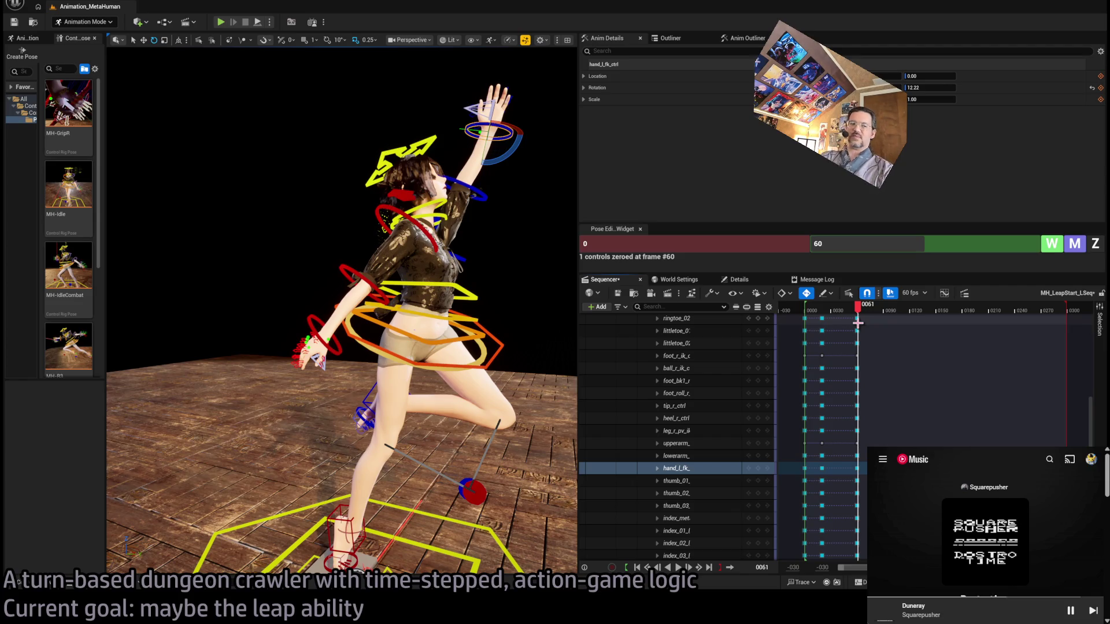
Step: Scrub back to frame 41 and orbit to a higher view of the crouch
{"action": "mouse_move", "coordinate": [859, 322]}
{"action": "left_mouse_down"}
{"action": "mouse_move", "coordinate": [818, 324]}
{"action": "mouse_move", "coordinate": [841, 330]}
{"action": "left_mouse_up"}
{"action": "mouse_move", "coordinate": [497, 350]}
{"action": "left_mouse_down"}
{"action": "mouse_move", "coordinate": [223, 168]}
{"action": "mouse_move", "coordinate": [239, 200]}
{"action": "left_mouse_up"}
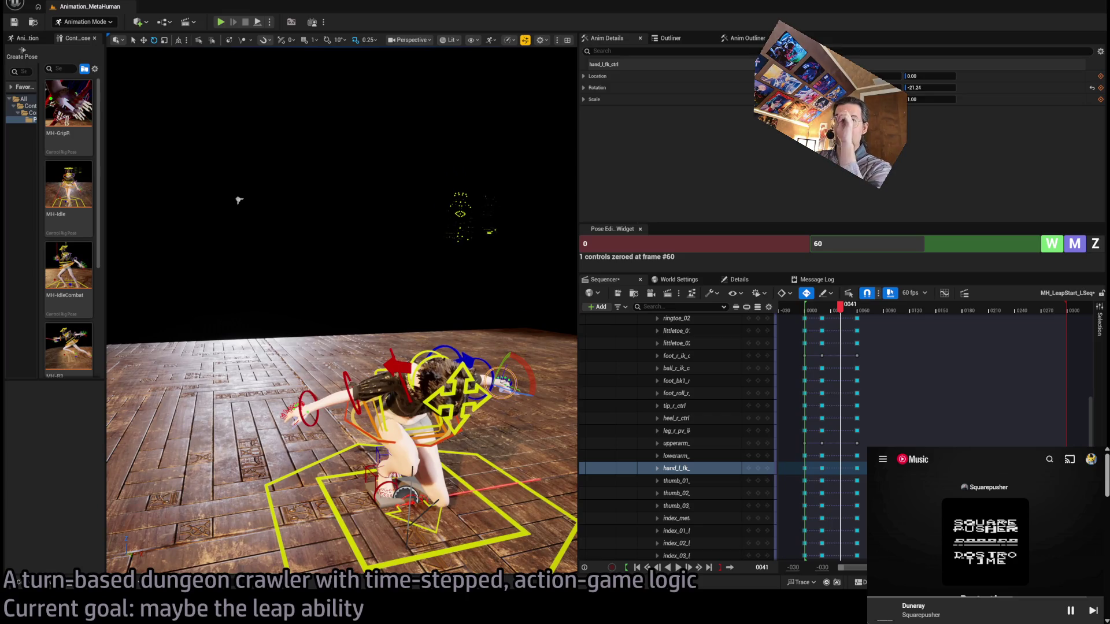
Step: Set the playhead to frame 40, zoom to a close side view, and scroll the track list up
{"action": "mouse_move", "coordinate": [486, 342]}
{"action": "left_mouse_down"}
{"action": "mouse_move", "coordinate": [503, 338]}
{"action": "mouse_move", "coordinate": [486, 342]}
{"action": "left_mouse_up"}
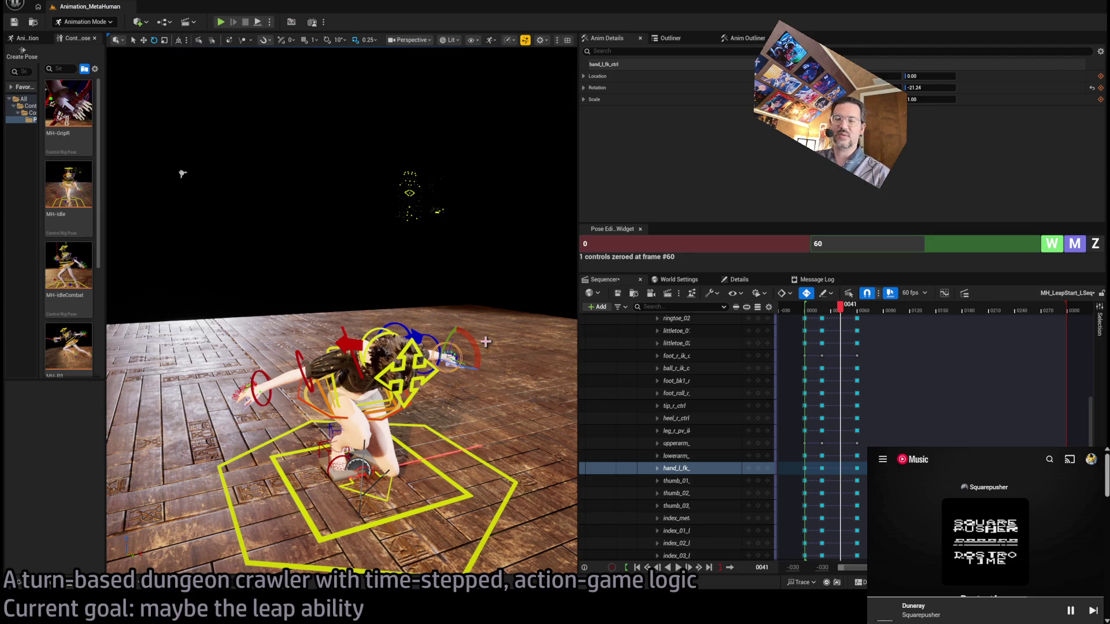
{"action": "left_click_drag", "start_coordinate": [840, 318], "coordinate": [840, 315]}
{"action": "mouse_move", "coordinate": [341, 376]}
{"action": "left_mouse_down"}
{"action": "mouse_move", "coordinate": [451, 375]}
{"action": "mouse_move", "coordinate": [474, 347]}
{"action": "mouse_move", "coordinate": [416, 382]}
{"action": "mouse_move", "coordinate": [416, 405]}
{"action": "left_mouse_up"}
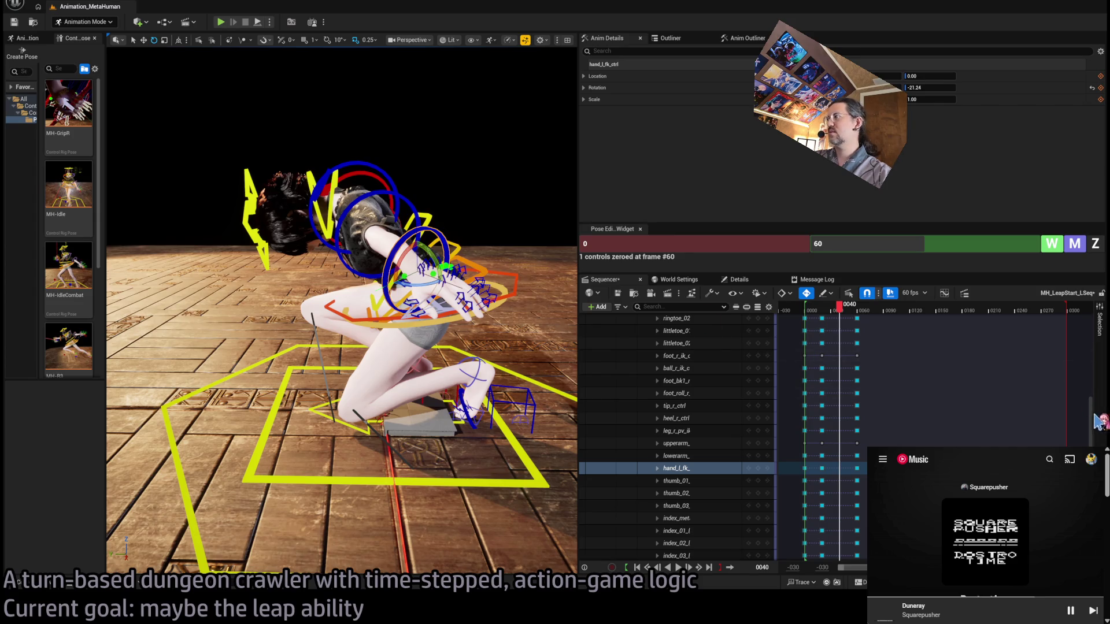
{"action": "scroll", "coordinate": [723, 431], "scroll_direction": "up", "scroll_amount": 10}
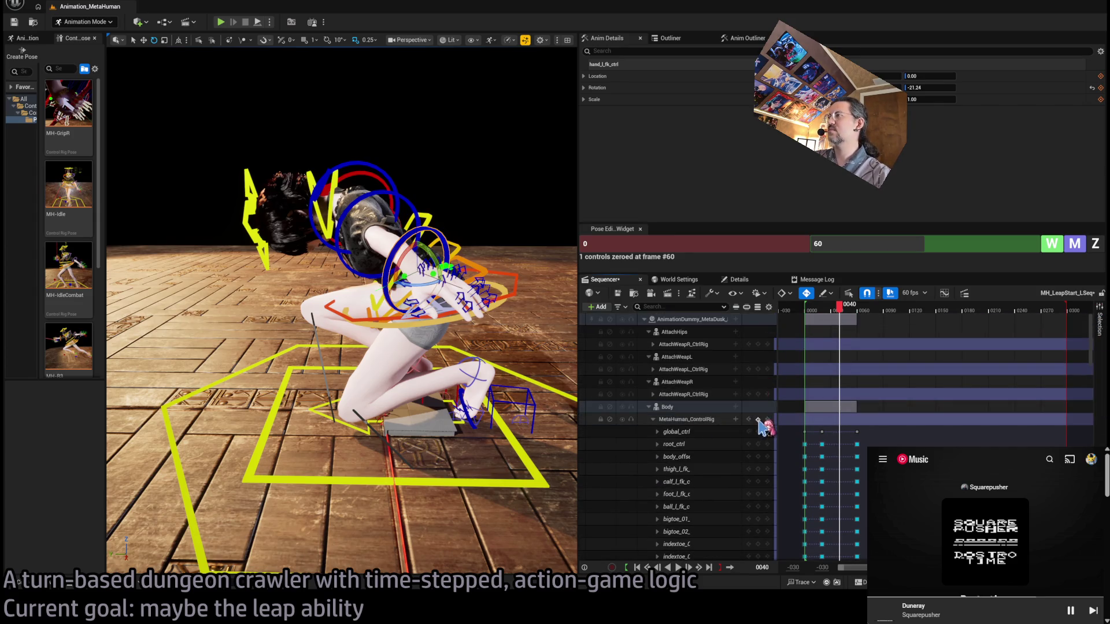
Step: Select body_ctrl and the spine_01–03 controls, framing the view on the torso
{"action": "left_click", "coordinate": [516, 292]}
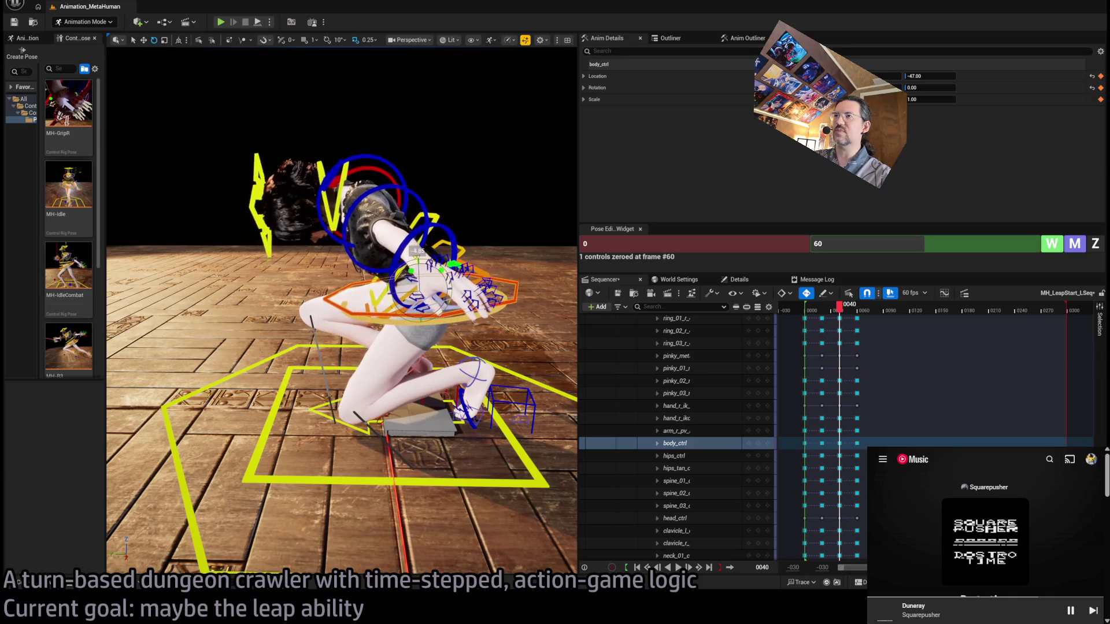
{"action": "key", "text": "f"}
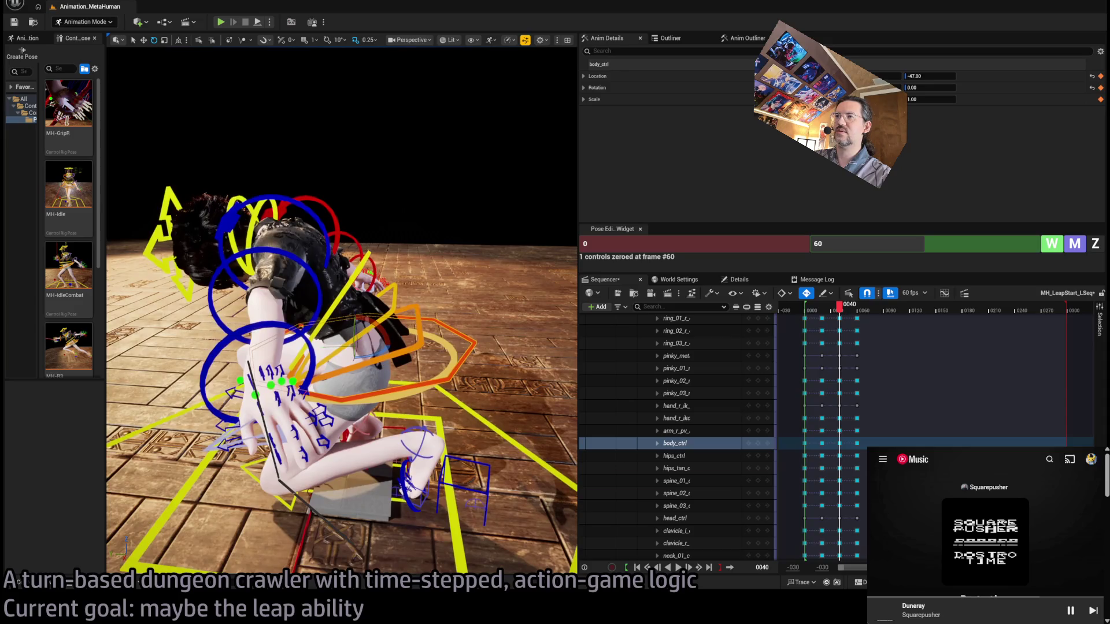
{"action": "left_click", "coordinate": [365, 332]}
{"action": "left_click", "coordinate": [364, 270], "text": "ctrl"}
{"action": "left_click", "coordinate": [365, 270], "text": "ctrl"}
{"action": "key", "text": "f"}
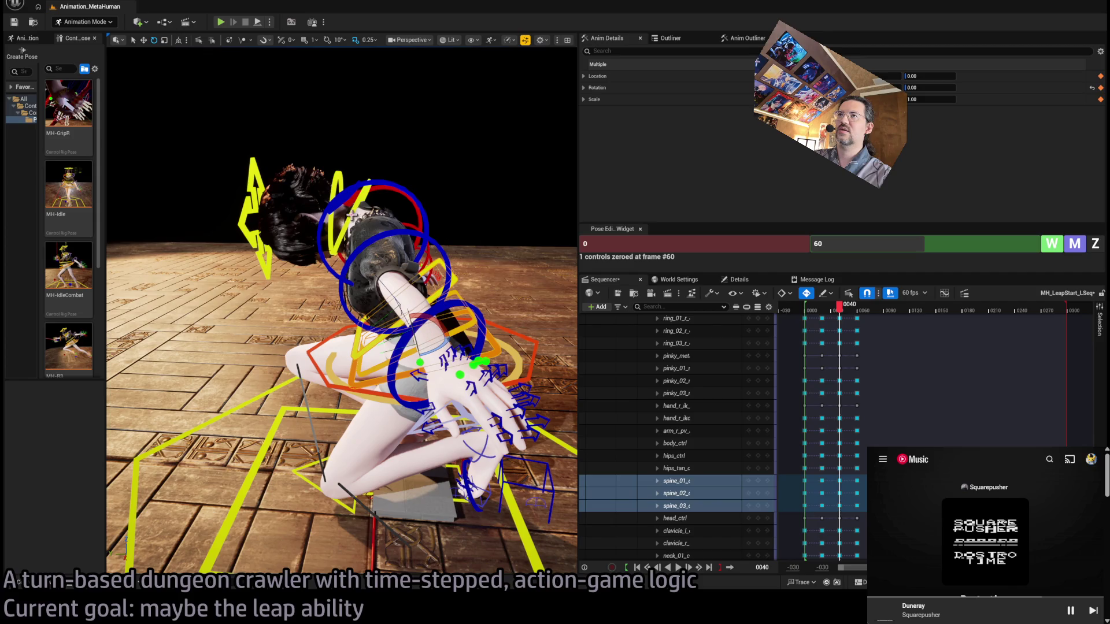
Step: Tilt the neck and head controls back upright, then select the left forearm control
{"action": "left_click", "coordinate": [353, 218]}
{"action": "left_click", "coordinate": [324, 176], "text": "ctrl"}
{"action": "left_click", "coordinate": [351, 222], "text": "ctrl"}
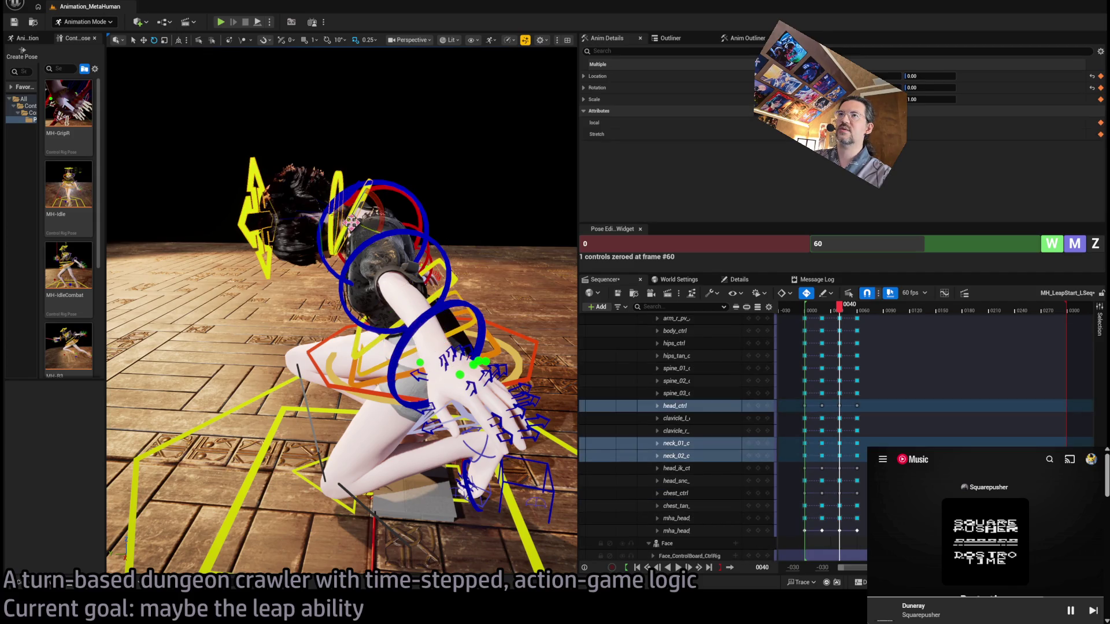
{"action": "mouse_move", "coordinate": [369, 181]}
{"action": "left_mouse_down"}
{"action": "mouse_move", "coordinate": [342, 177]}
{"action": "mouse_move", "coordinate": [346, 124]}
{"action": "mouse_move", "coordinate": [347, 145]}
{"action": "mouse_move", "coordinate": [291, 151]}
{"action": "left_mouse_up"}
{"action": "left_click", "coordinate": [346, 124]}
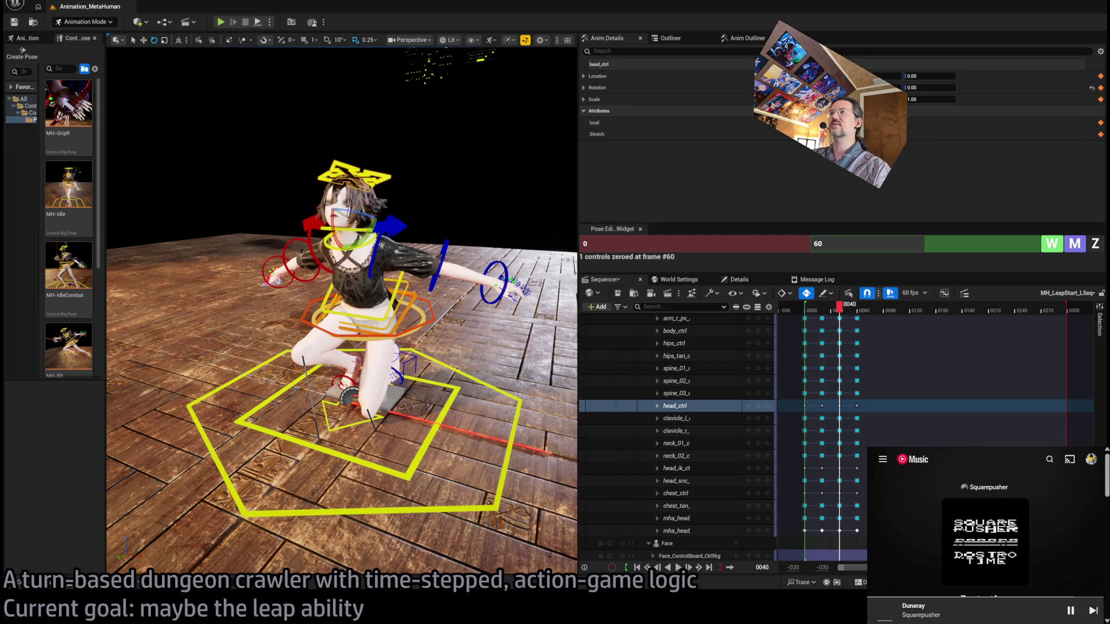
{"action": "left_click", "coordinate": [443, 254]}
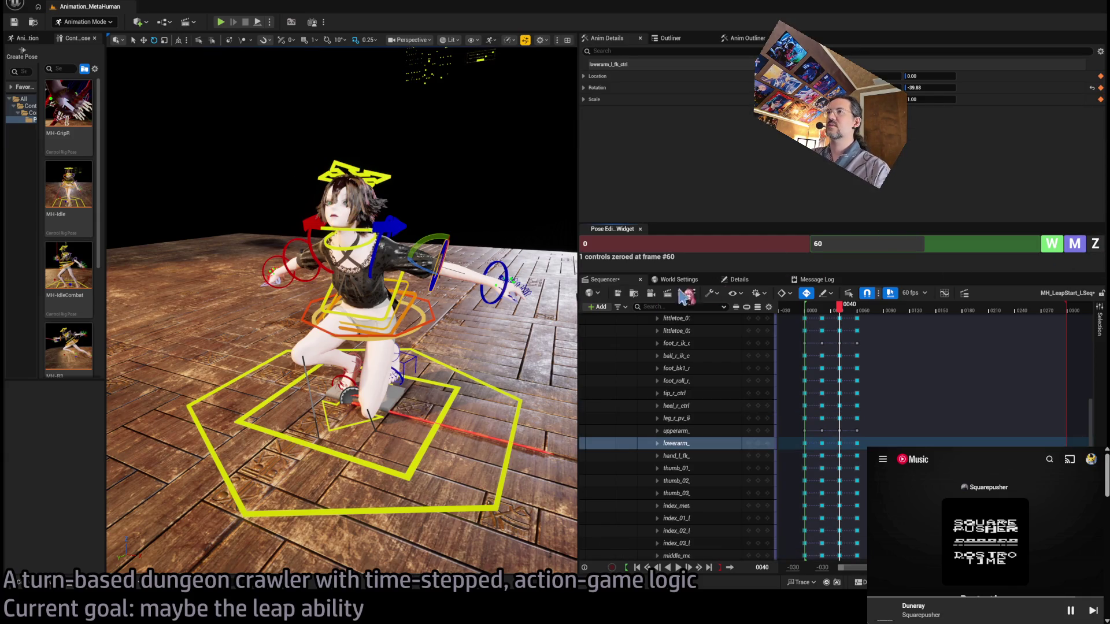
{"action": "left_click", "coordinate": [889, 243]}
Step: Set the pose frame to 40 and bend the left forearm back slightly
{"action": "type", "text": "4"}
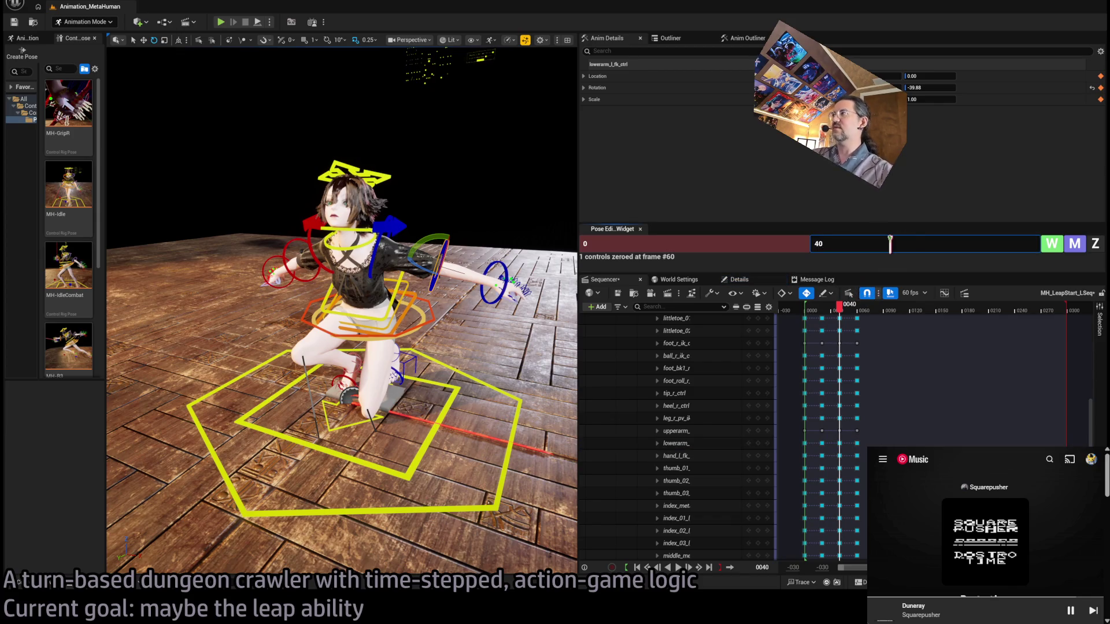
{"action": "key", "text": "Return"}
{"action": "mouse_move", "coordinate": [359, 324]}
{"action": "left_mouse_down"}
{"action": "mouse_move", "coordinate": [394, 361]}
{"action": "mouse_move", "coordinate": [375, 383]}
{"action": "mouse_move", "coordinate": [410, 329]}
{"action": "left_mouse_up"}
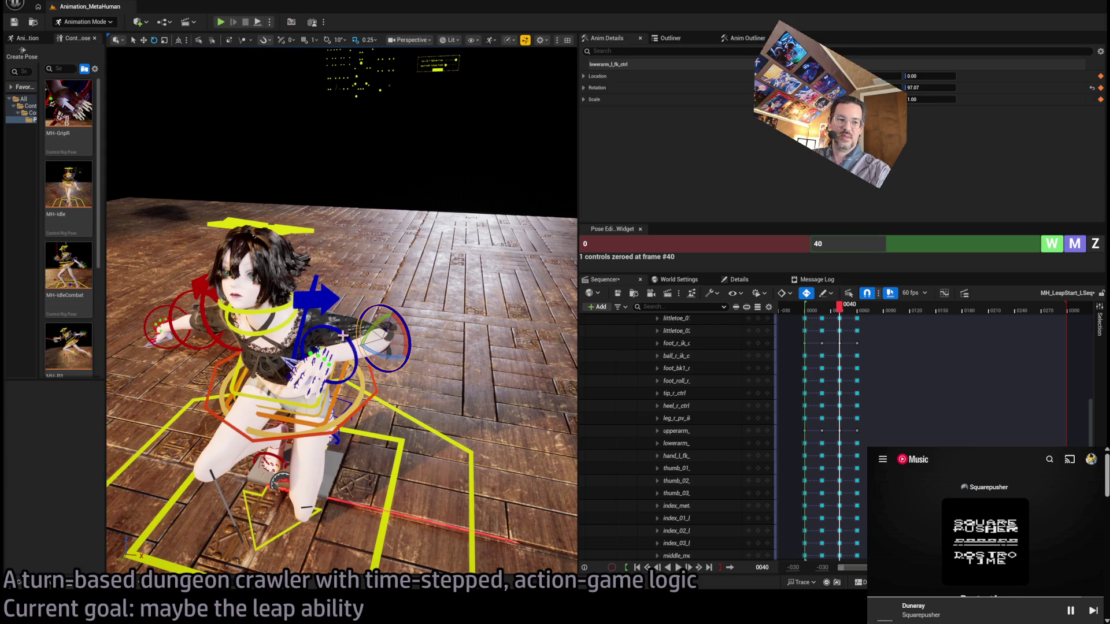
{"action": "mouse_move", "coordinate": [367, 341]}
{"action": "left_mouse_down"}
{"action": "mouse_move", "coordinate": [373, 364]}
{"action": "mouse_move", "coordinate": [361, 354]}
{"action": "left_mouse_up"}
{"action": "mouse_move", "coordinate": [820, 315]}
{"action": "left_mouse_down"}
{"action": "mouse_move", "coordinate": [861, 318]}
{"action": "mouse_move", "coordinate": [843, 327]}
{"action": "left_mouse_up"}
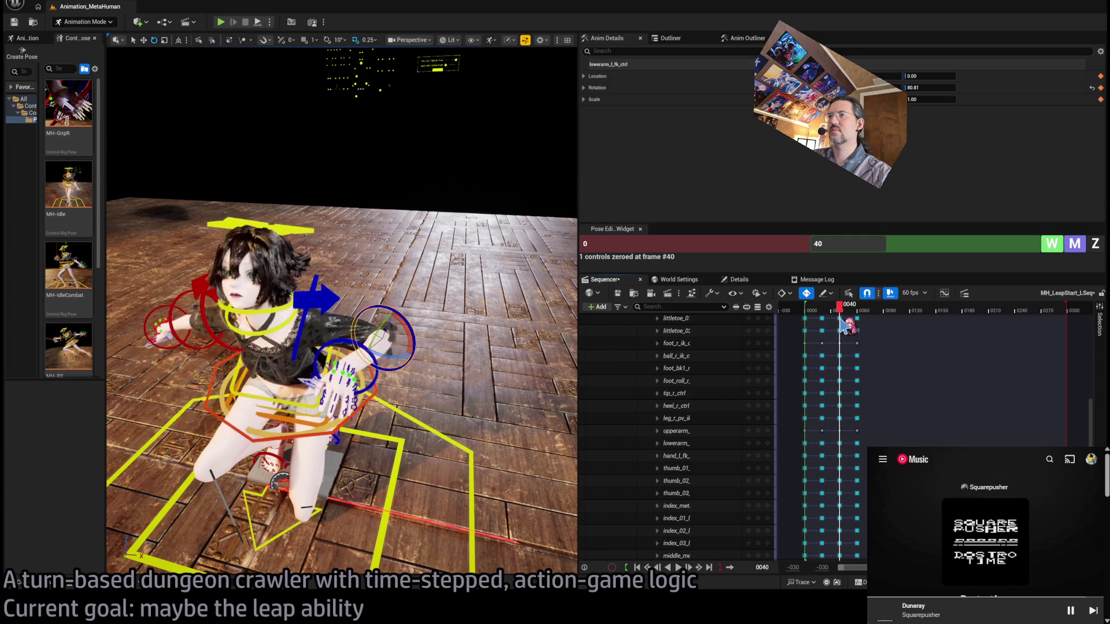
{"action": "left_click", "coordinate": [791, 315]}
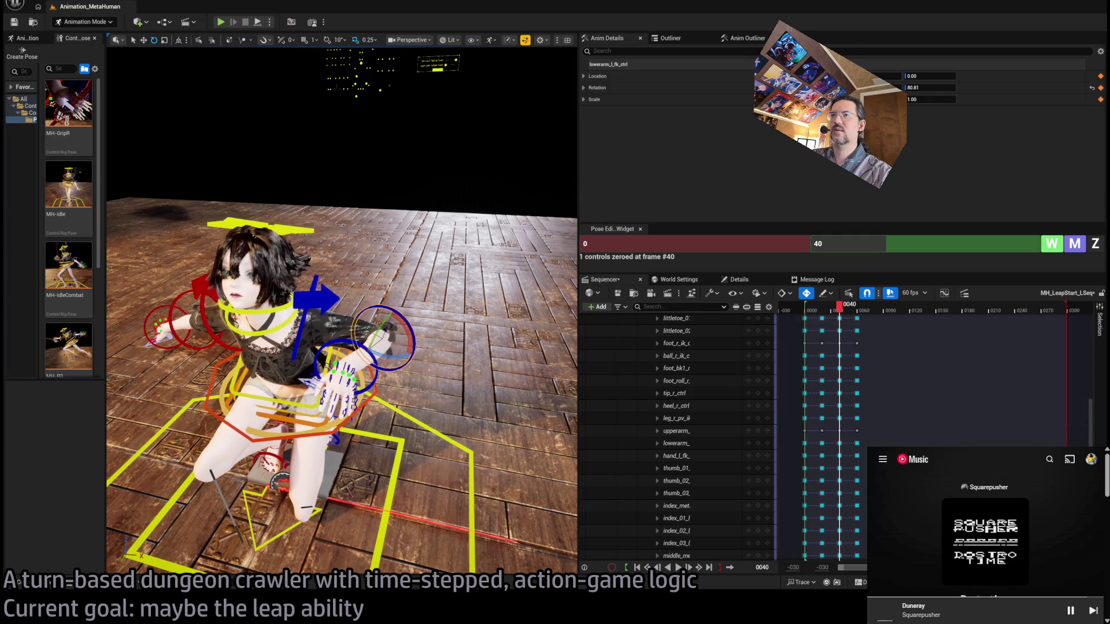
Step: Rotate the left hand so the fingers point upward and swing the left forearm further round
{"action": "left_click", "coordinate": [341, 311]}
{"action": "left_click_drag", "start_coordinate": [341, 311], "coordinate": [382, 289]}
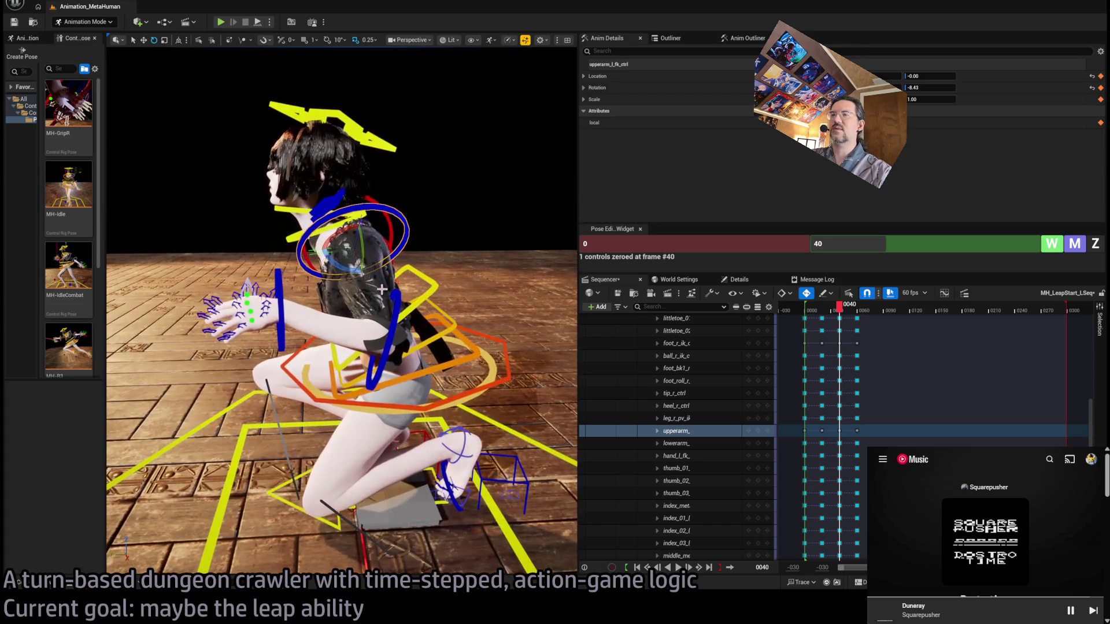
{"action": "left_click", "coordinate": [278, 306]}
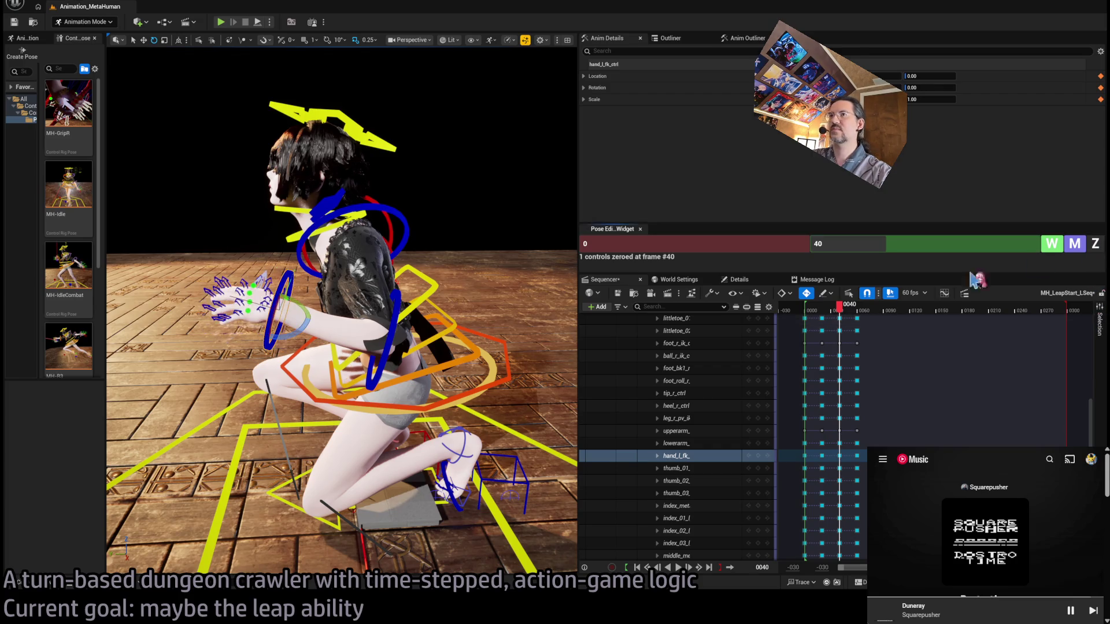
{"action": "left_click_drag", "start_coordinate": [276, 317], "coordinate": [276, 307]}
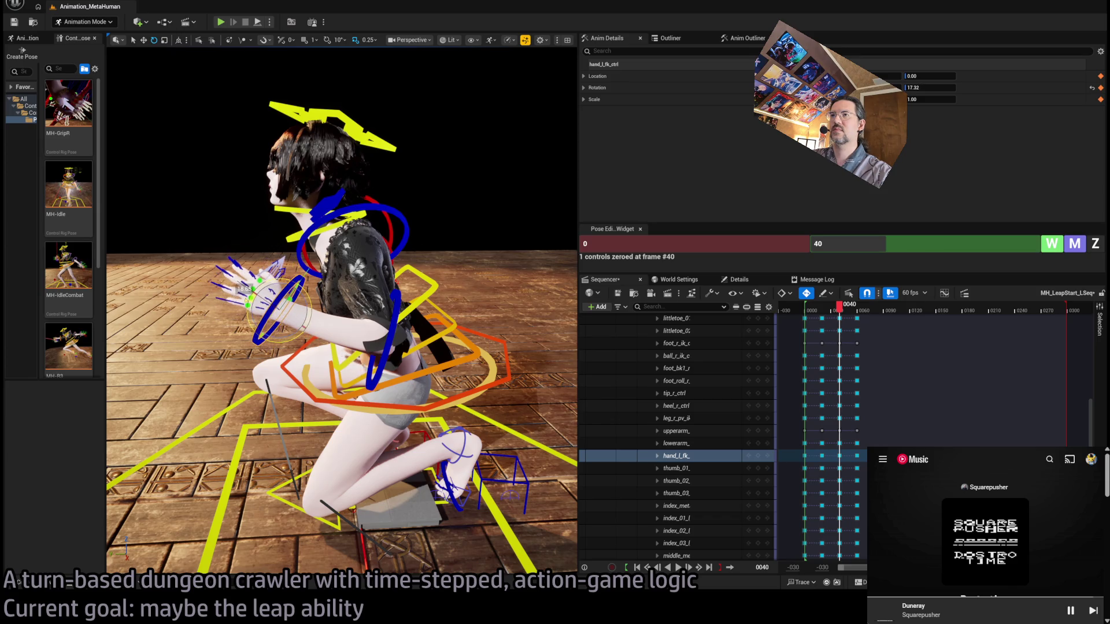
{"action": "left_click", "coordinate": [401, 238]}
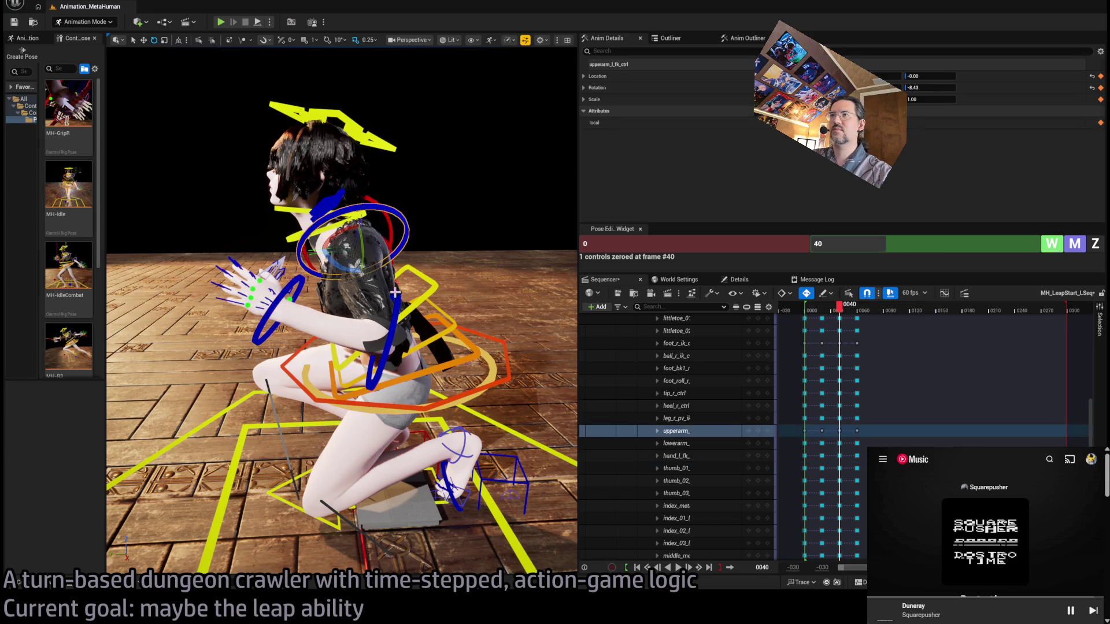
{"action": "left_click", "coordinate": [423, 381]}
{"action": "mouse_move", "coordinate": [411, 333]}
{"action": "left_mouse_down"}
{"action": "mouse_move", "coordinate": [477, 138]}
{"action": "mouse_move", "coordinate": [355, 359]}
{"action": "mouse_move", "coordinate": [414, 382]}
{"action": "mouse_move", "coordinate": [418, 402]}
{"action": "mouse_move", "coordinate": [389, 447]}
{"action": "mouse_move", "coordinate": [353, 387]}
{"action": "mouse_move", "coordinate": [307, 417]}
{"action": "left_mouse_up"}
Step: Select the right upper arm control and scrub the sequence to review the motion
{"action": "left_click", "coordinate": [355, 359]}
{"action": "mouse_move", "coordinate": [839, 312]}
{"action": "left_mouse_down"}
{"action": "mouse_move", "coordinate": [811, 314]}
{"action": "mouse_move", "coordinate": [853, 316]}
{"action": "mouse_move", "coordinate": [840, 315]}
{"action": "left_mouse_up"}
{"action": "scroll", "coordinate": [431, 380], "scroll_direction": "up", "scroll_amount": 5}
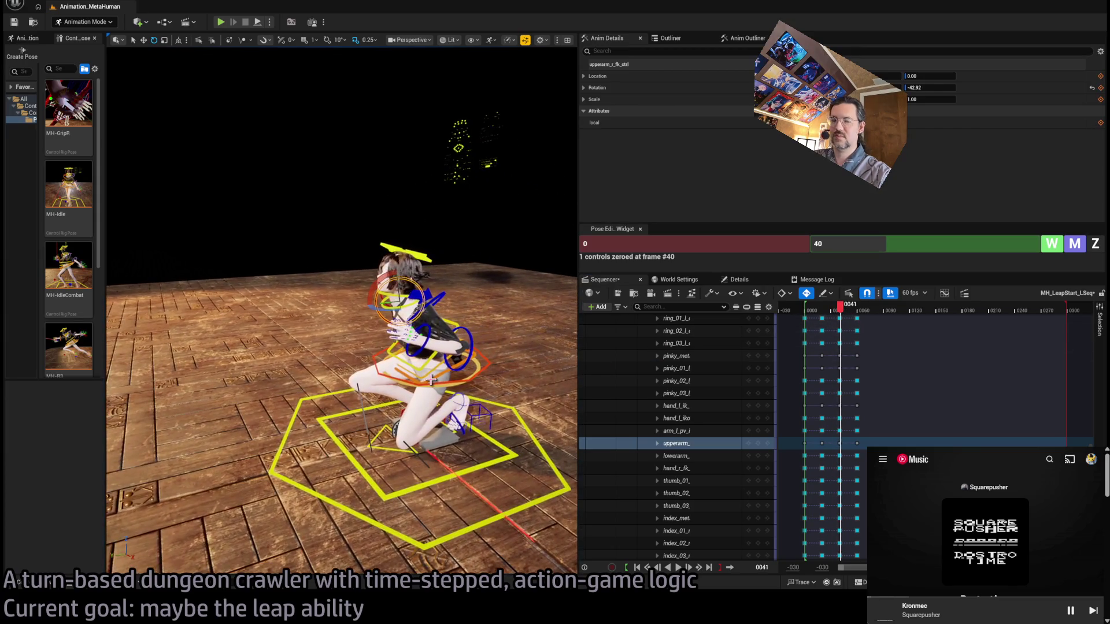
Step: Raise body_ctrl slightly at frame 40 and scrub to review the motion
{"action": "scroll", "coordinate": [444, 376], "scroll_direction": "up", "scroll_amount": 3}
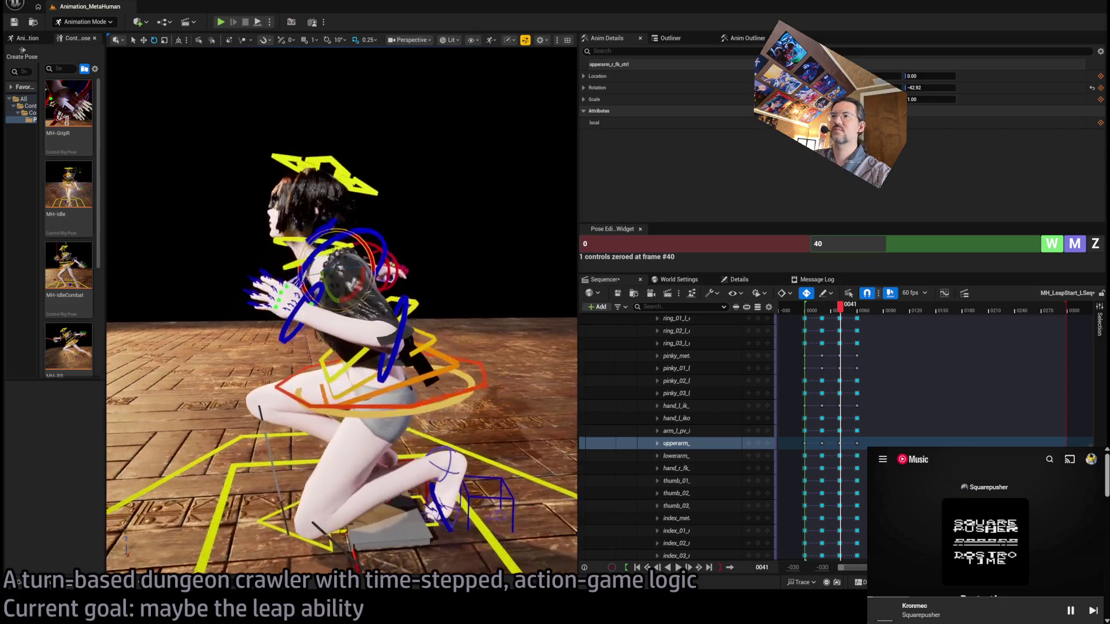
{"action": "left_click", "coordinate": [461, 390]}
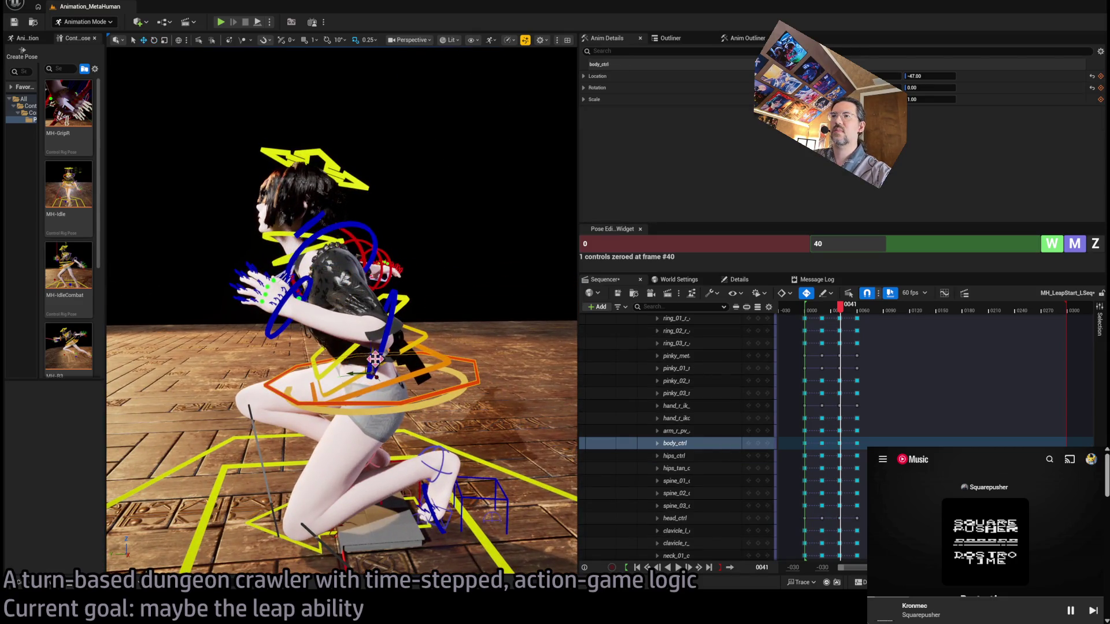
{"action": "left_click_drag", "start_coordinate": [364, 366], "coordinate": [363, 339]}
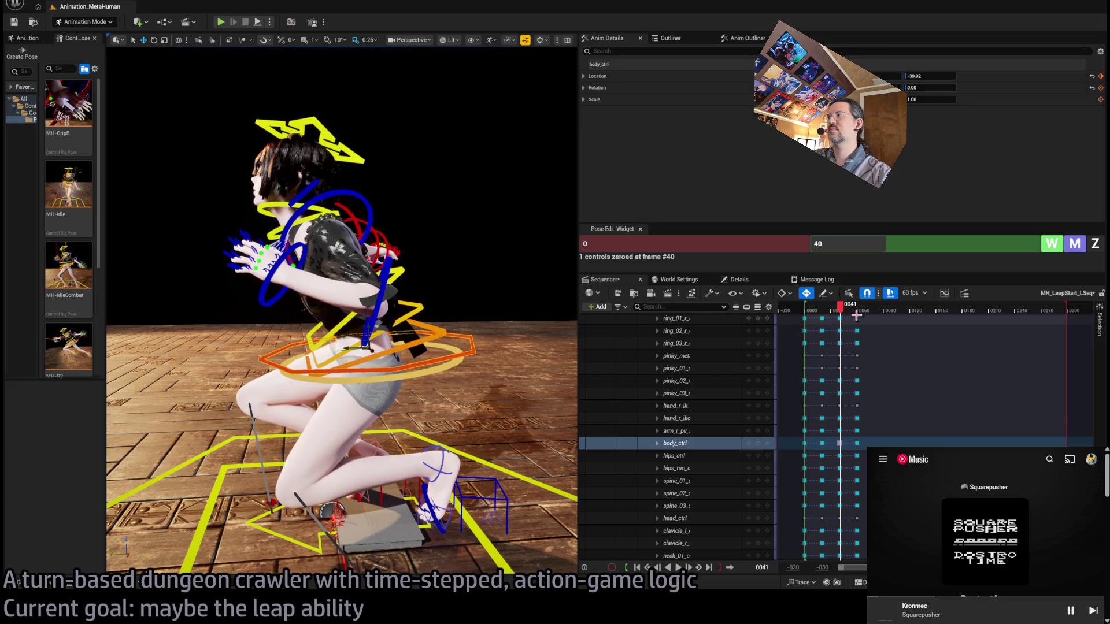
{"action": "left_click", "coordinate": [839, 309]}
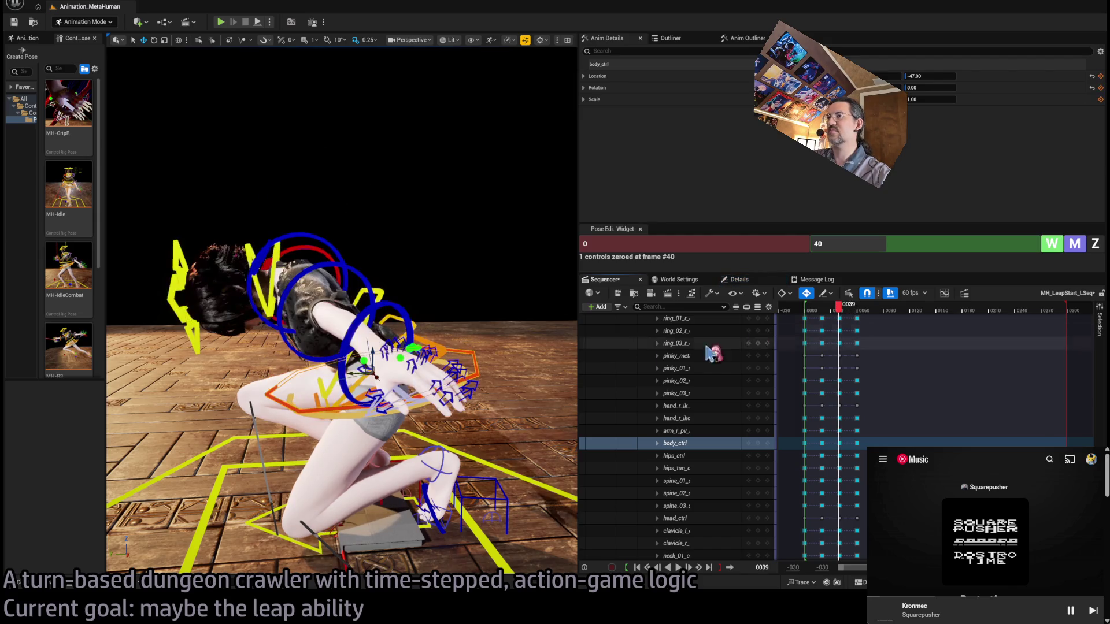
{"action": "key", "text": "Right"}
{"action": "left_click_drag", "start_coordinate": [363, 365], "coordinate": [364, 359]}
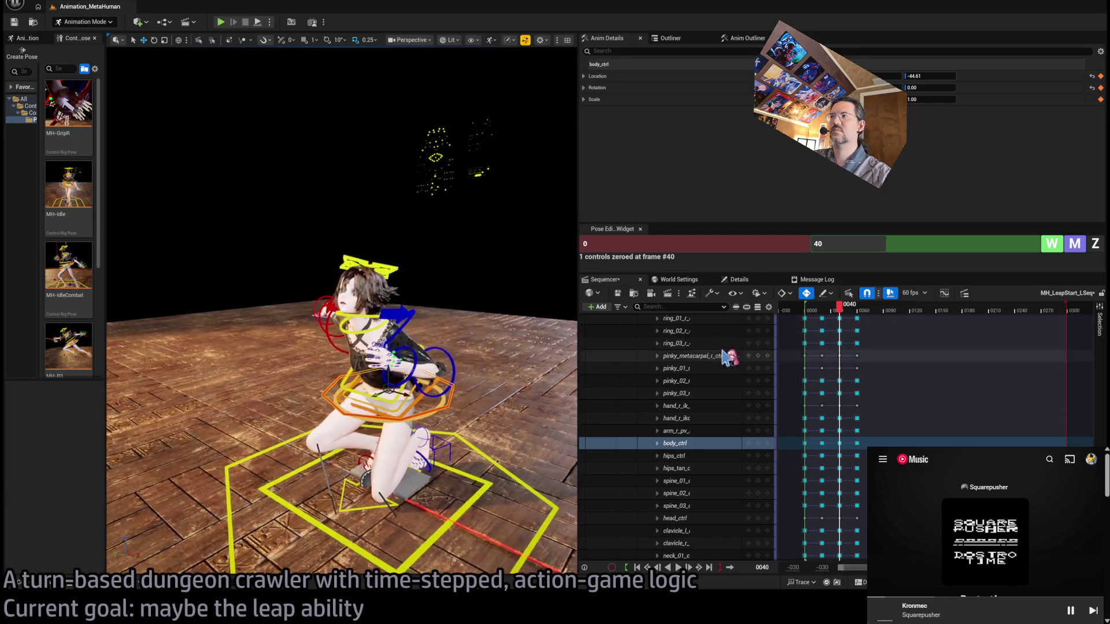
{"action": "mouse_move", "coordinate": [842, 310]}
{"action": "left_mouse_down"}
{"action": "mouse_move", "coordinate": [813, 314]}
{"action": "mouse_move", "coordinate": [872, 335]}
{"action": "mouse_move", "coordinate": [848, 336]}
{"action": "mouse_move", "coordinate": [838, 324]}
{"action": "left_mouse_up"}
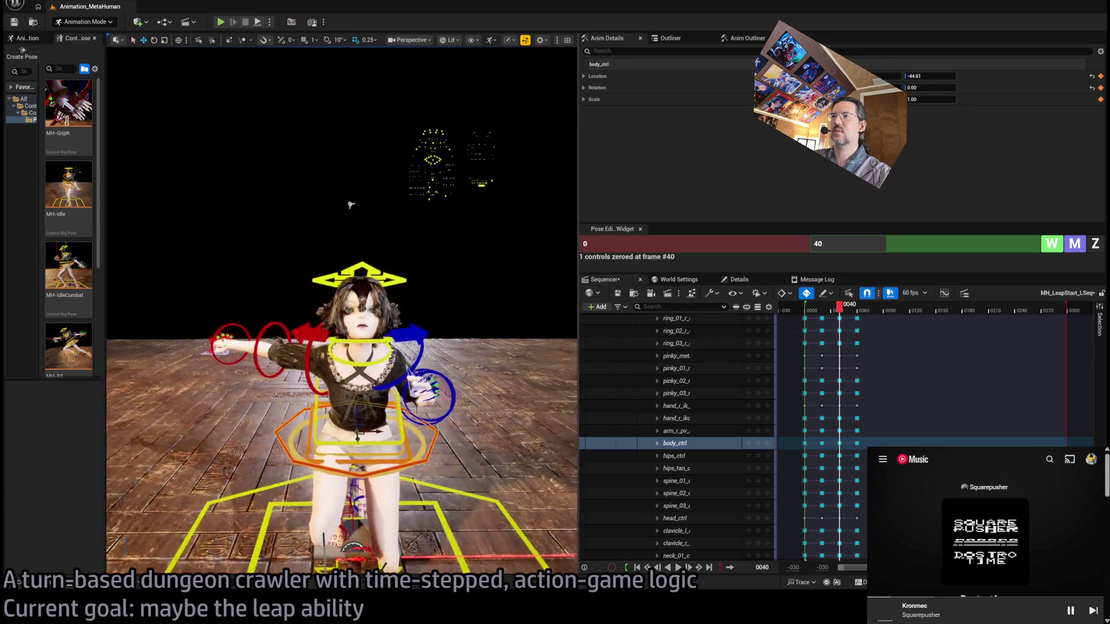
Step: Zero the right upper arm's rotation, then rotate it outward to about -17°
{"action": "left_click", "coordinate": [353, 351]}
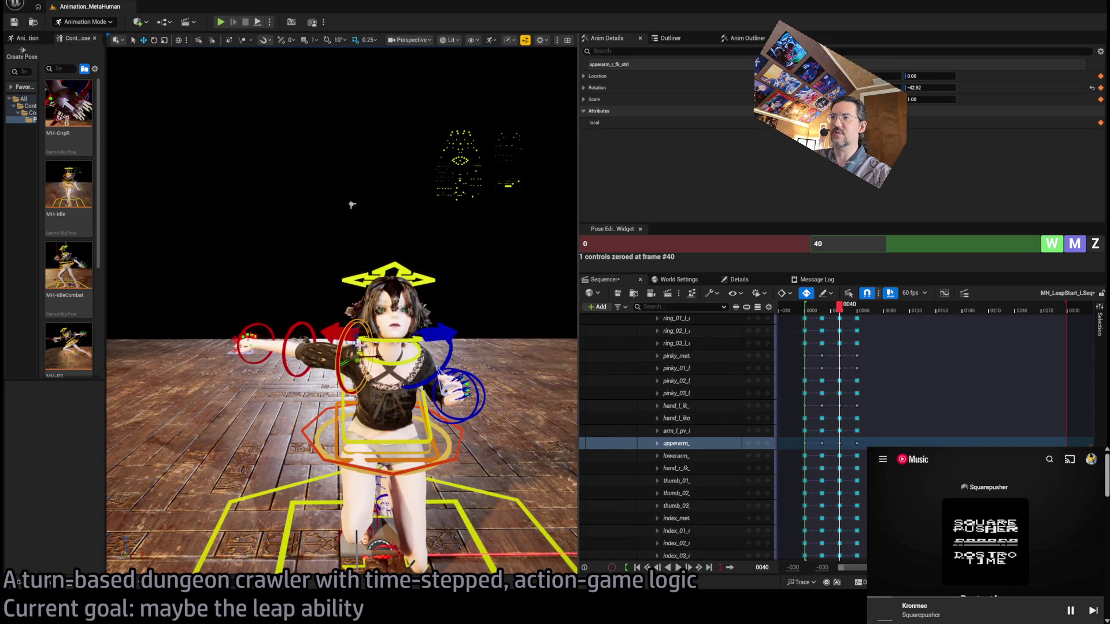
{"action": "key", "text": "z"}
{"action": "left_click_drag", "start_coordinate": [347, 347], "coordinate": [347, 326]}
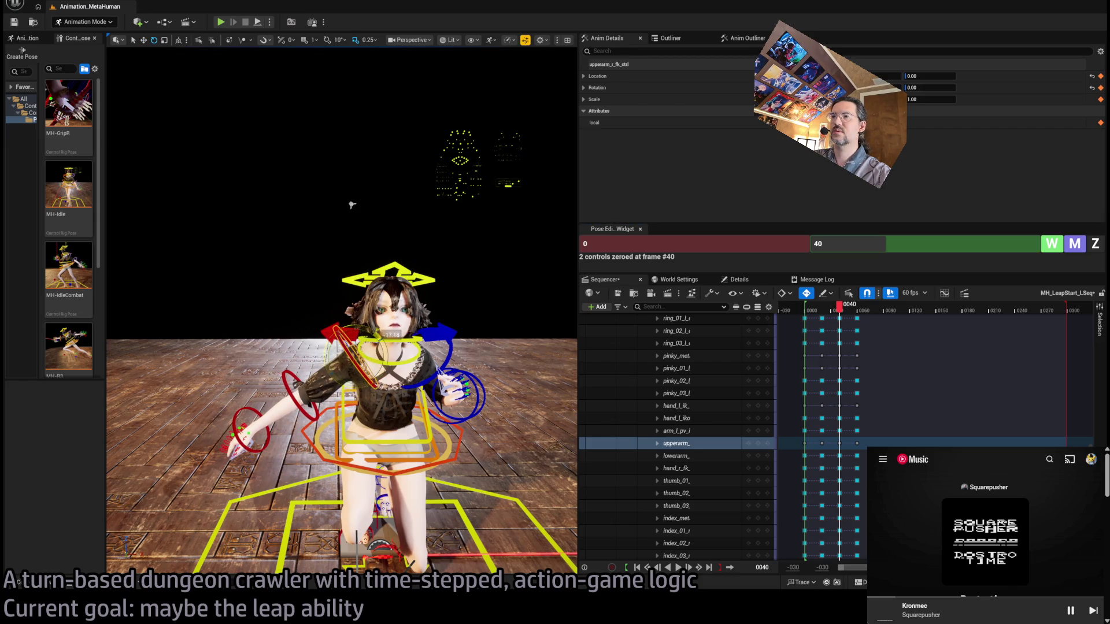
{"action": "left_click_drag", "start_coordinate": [352, 204], "coordinate": [201, 158]}
{"action": "mouse_move", "coordinate": [841, 310]}
{"action": "left_mouse_down"}
{"action": "mouse_move", "coordinate": [835, 317]}
{"action": "mouse_move", "coordinate": [870, 335]}
{"action": "mouse_move", "coordinate": [783, 345]}
{"action": "left_mouse_up"}
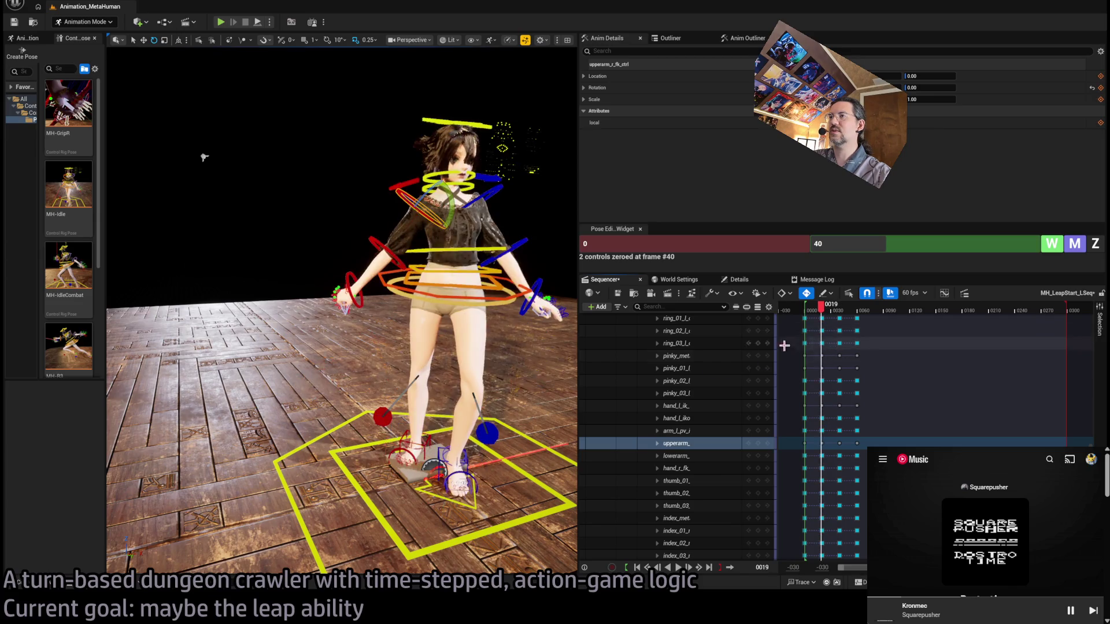
Step: At frame 20, select the right upper arm and raise it outward to about -19°
{"action": "left_click", "coordinate": [830, 314]}
{"action": "left_click_drag", "start_coordinate": [831, 315], "coordinate": [828, 315]}
{"action": "left_click_drag", "start_coordinate": [347, 260], "coordinate": [405, 255]}
{"action": "mouse_move", "coordinate": [414, 376]}
{"action": "left_mouse_down"}
{"action": "mouse_move", "coordinate": [399, 373]}
{"action": "mouse_move", "coordinate": [480, 358]}
{"action": "mouse_move", "coordinate": [395, 310]}
{"action": "mouse_move", "coordinate": [400, 334]}
{"action": "left_mouse_up"}
{"action": "left_click", "coordinate": [413, 376]}
{"action": "left_click", "coordinate": [405, 335]}
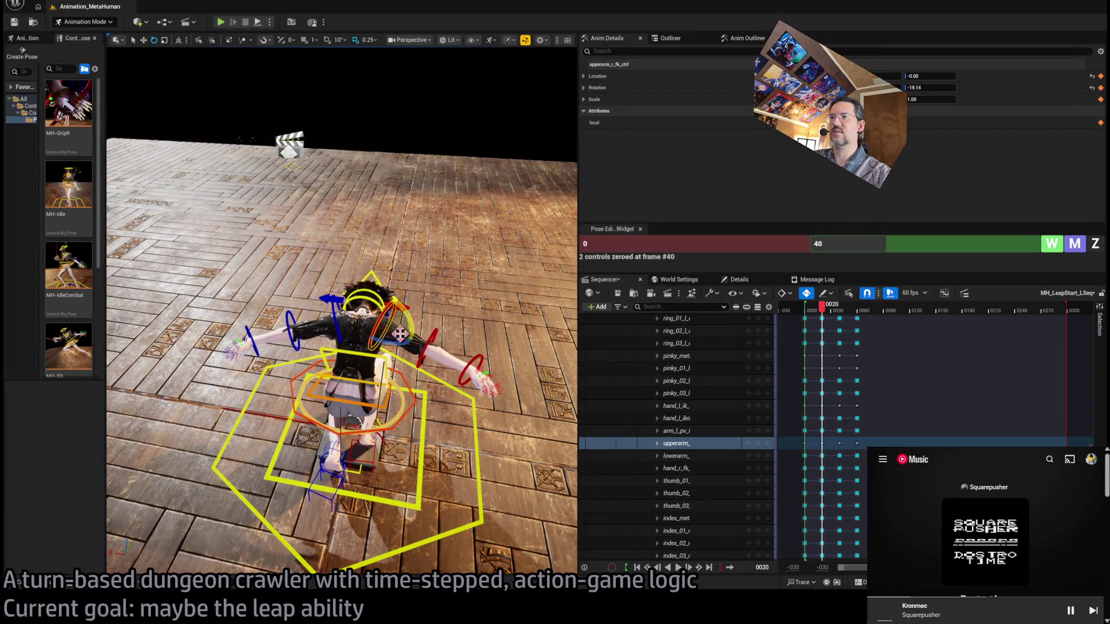
Step: Raise the left upper arm to about -13.6°, preview frame 24, then enlarge the music player
{"action": "left_click", "coordinate": [292, 329]}
{"action": "left_click_drag", "start_coordinate": [358, 301], "coordinate": [382, 324]}
{"action": "left_click_drag", "start_coordinate": [405, 373], "coordinate": [392, 359]}
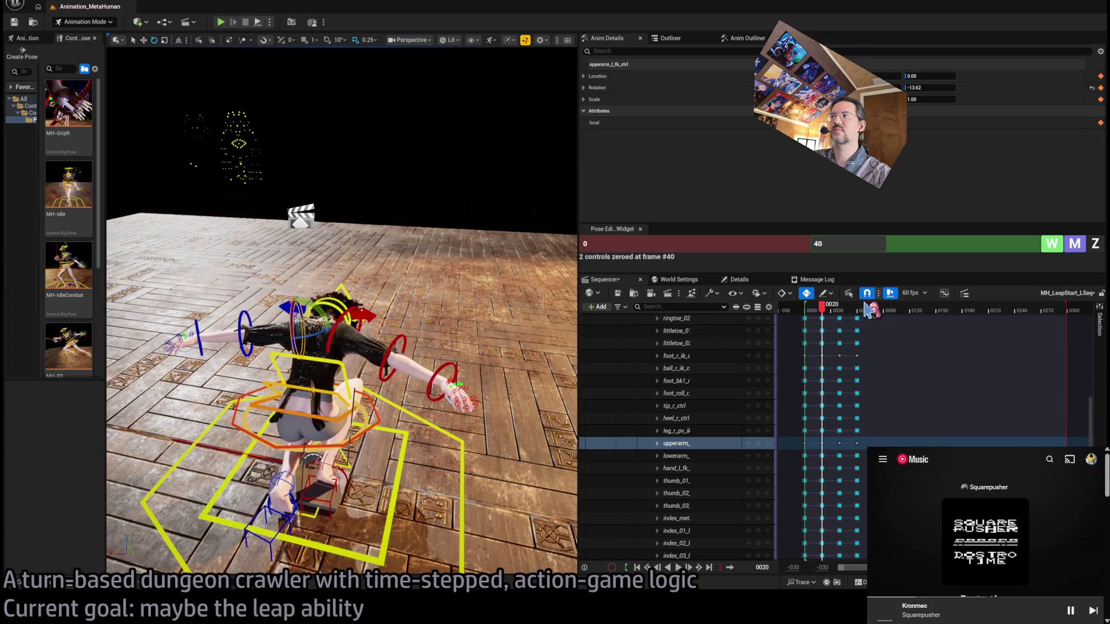
{"action": "mouse_move", "coordinate": [831, 309]}
{"action": "left_mouse_down"}
{"action": "mouse_move", "coordinate": [817, 311]}
{"action": "mouse_move", "coordinate": [870, 321]}
{"action": "mouse_move", "coordinate": [857, 321]}
{"action": "left_mouse_up"}
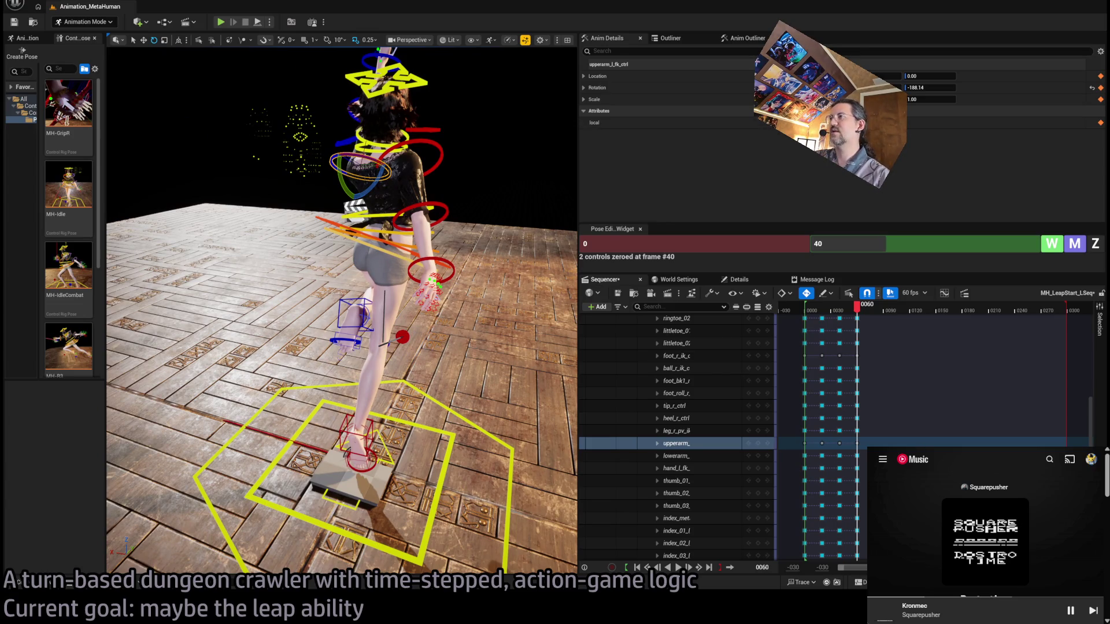
{"action": "mouse_move", "coordinate": [868, 449]}
{"action": "left_mouse_down"}
{"action": "mouse_move", "coordinate": [577, 247]}
{"action": "mouse_move", "coordinate": [534, 246]}
{"action": "left_mouse_up"}
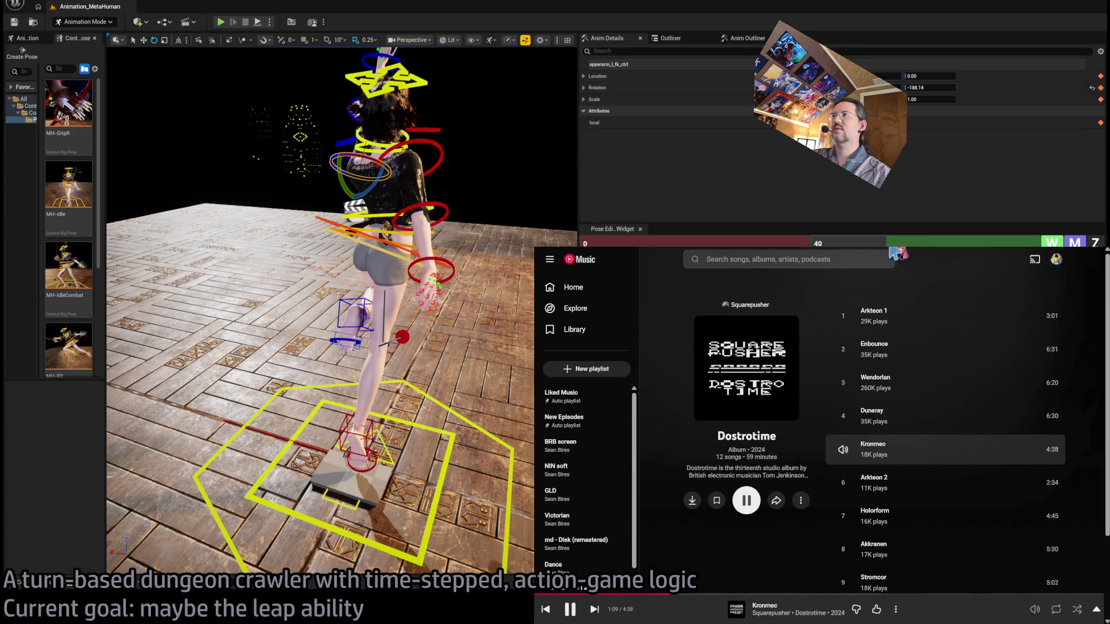
{"action": "key", "text": "alt+Left"}
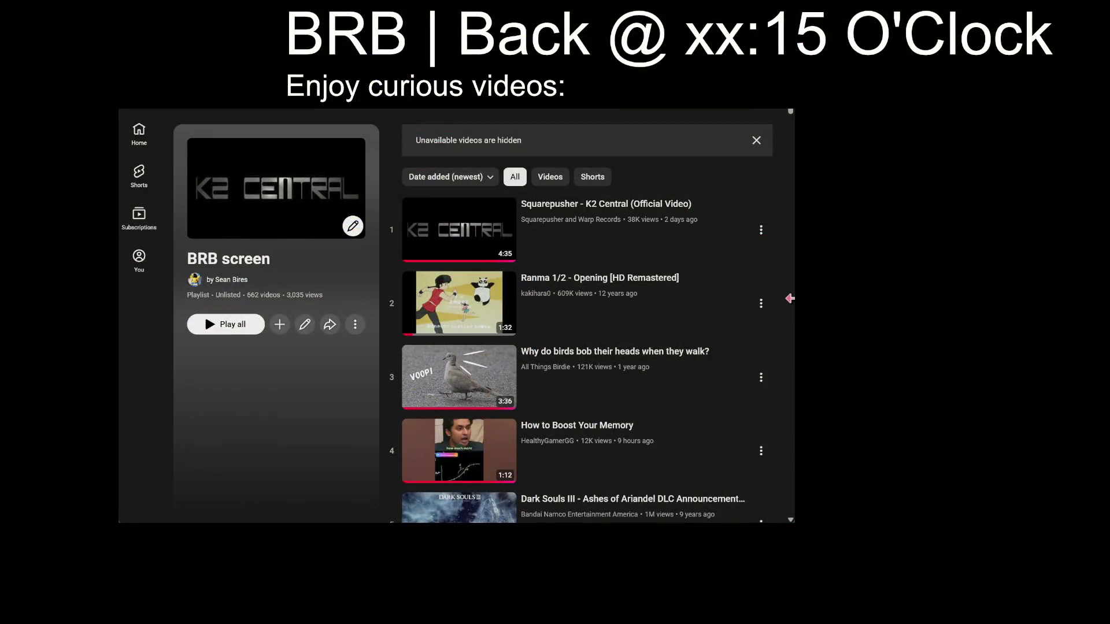
Step: Widen the browser window showing the BRB screen playlist
{"action": "mouse_move", "coordinate": [790, 298]}
{"action": "left_mouse_down"}
{"action": "mouse_move", "coordinate": [1047, 324]}
{"action": "mouse_move", "coordinate": [1017, 329]}
{"action": "mouse_move", "coordinate": [1027, 334]}
{"action": "left_mouse_up"}
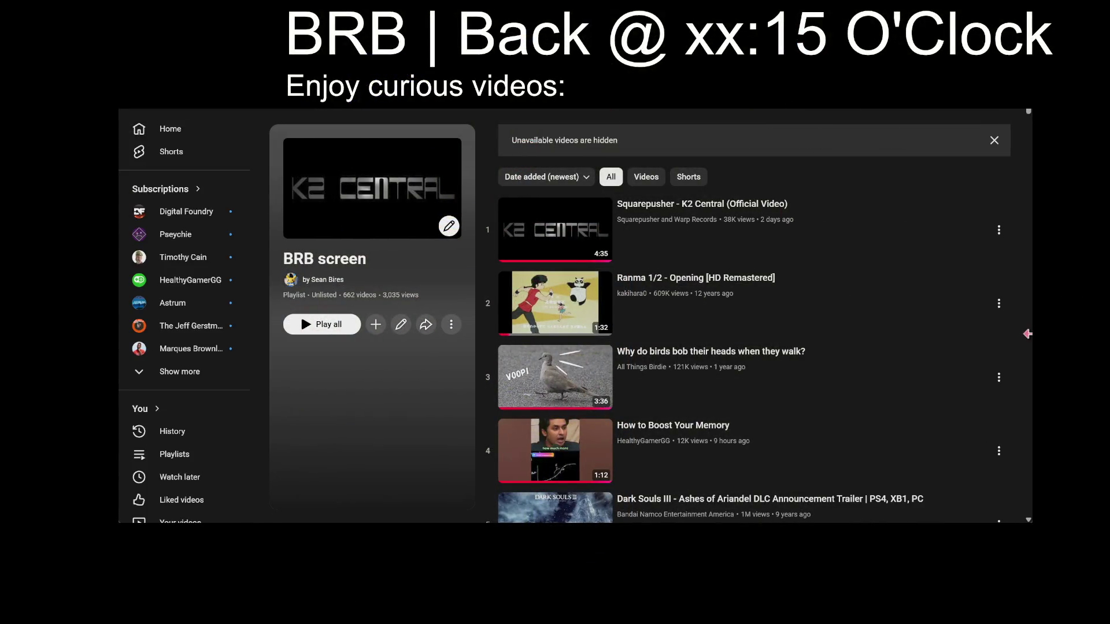
Step: Make the browser taller, change the headline to 'Back @ xx:40 O'Clock', and start the Dark Souls III trailer
{"action": "left_click_drag", "start_coordinate": [1029, 523], "coordinate": [1029, 623]}
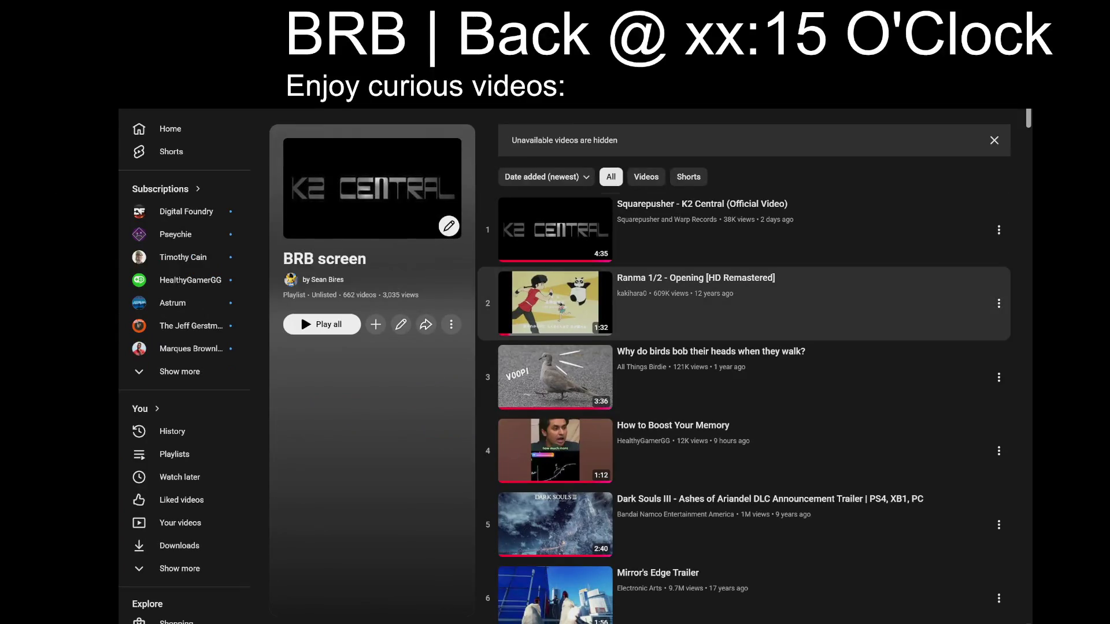
{"action": "key", "text": "BackSpace"}
{"action": "key", "text": "BackSpace"}
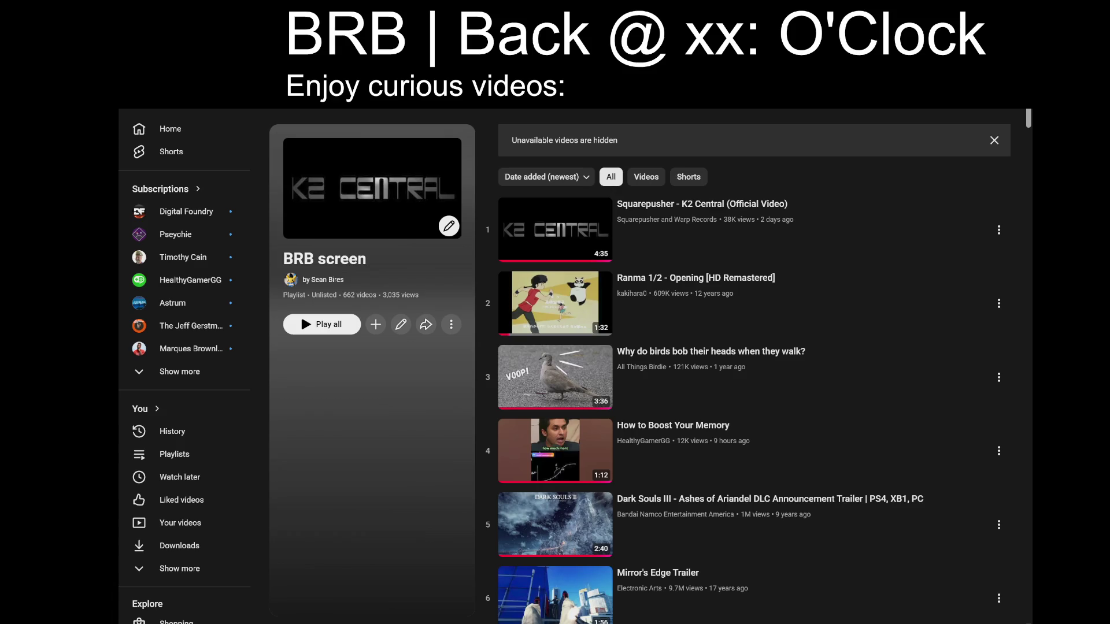
{"action": "type", "text": "40"}
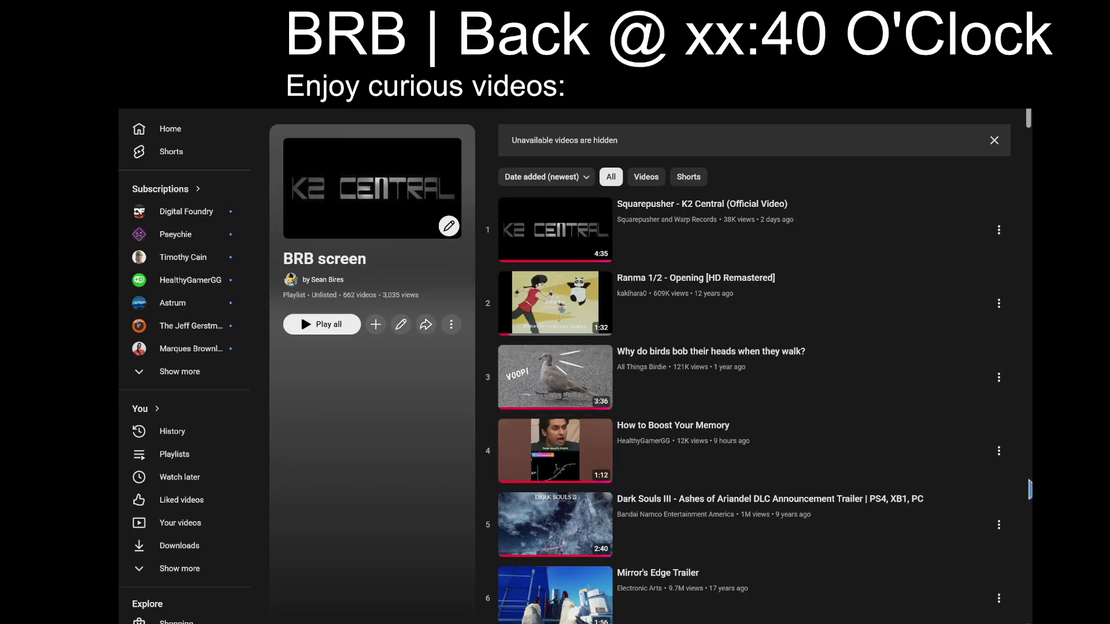
{"action": "left_click", "coordinate": [983, 549]}
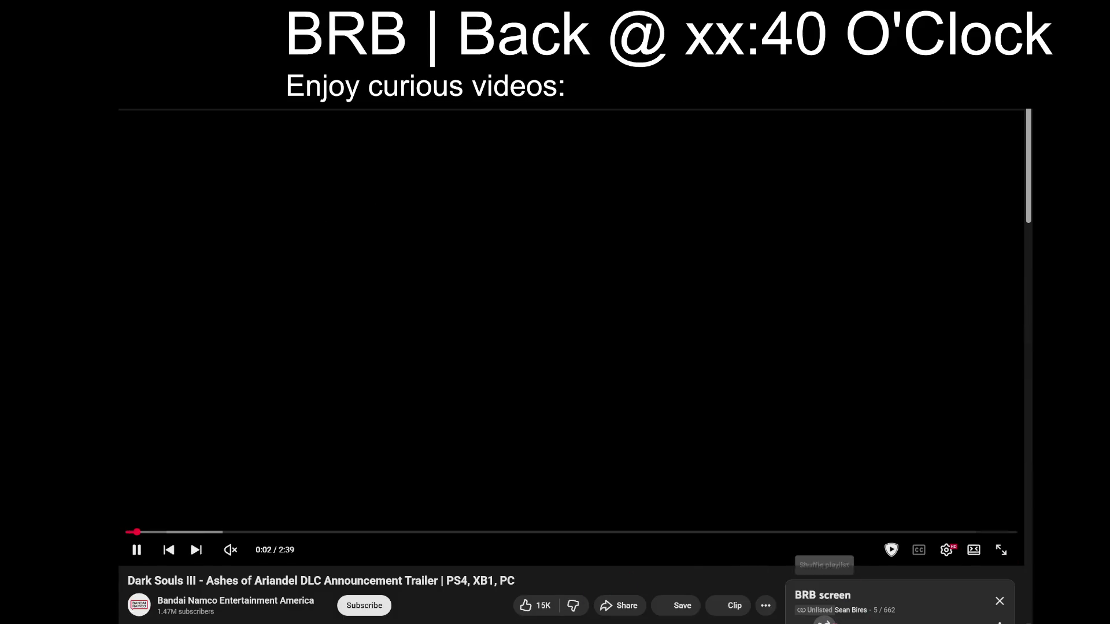
Step: Shuffle the BRB screen playlist and resume playing the trailer
{"action": "left_click", "coordinate": [824, 622]}
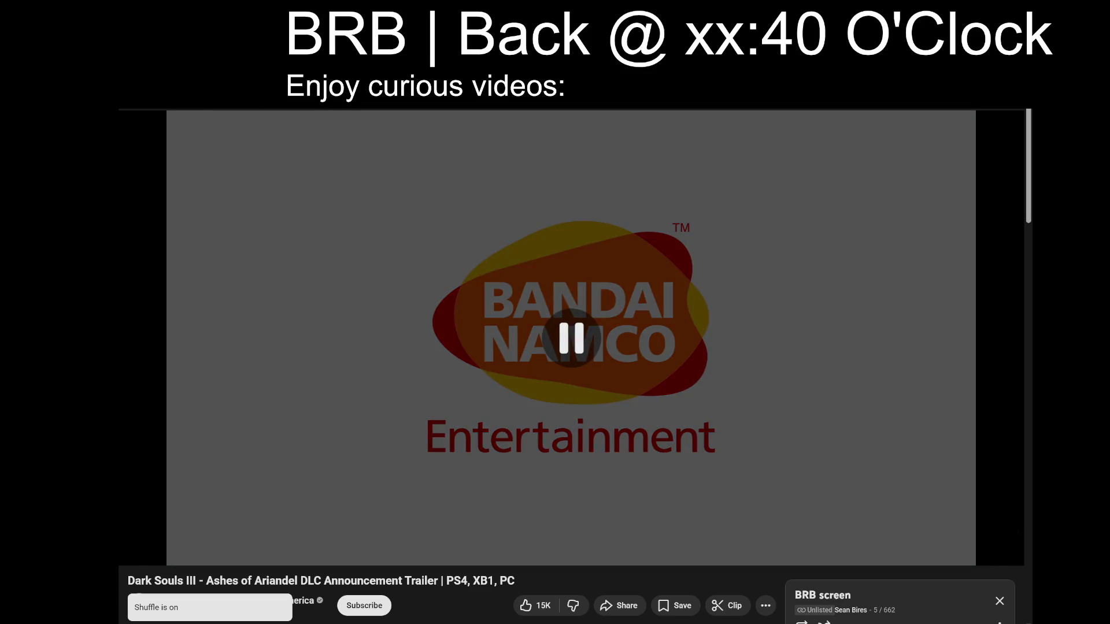
{"action": "scroll", "coordinate": [541, 209], "scroll_direction": "down", "scroll_amount": 2}
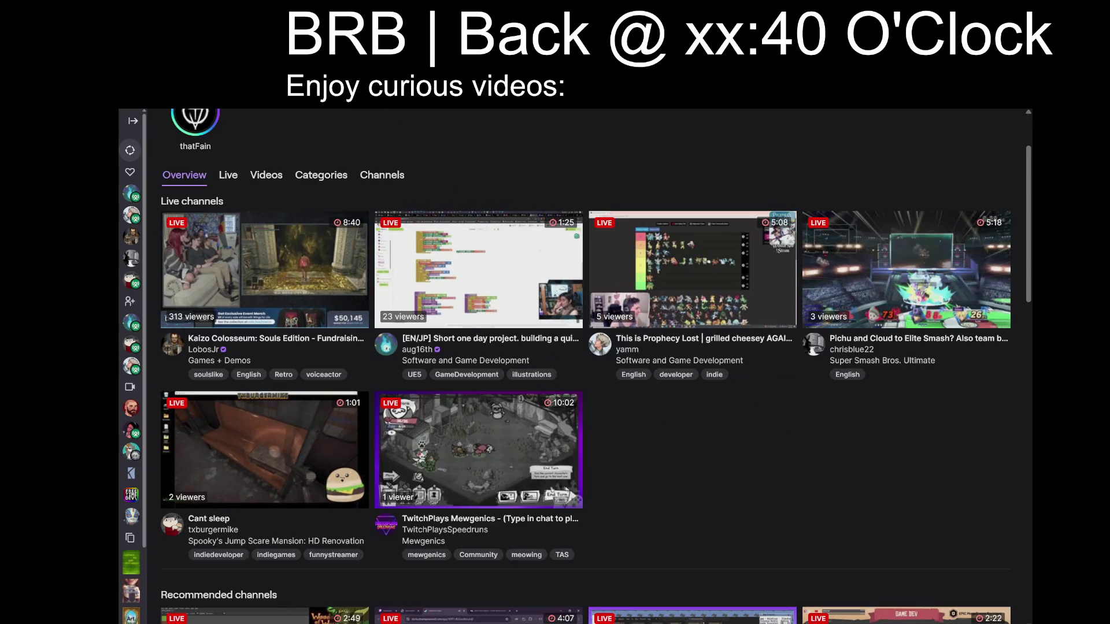
{"action": "key", "text": "ctrl+Tab"}
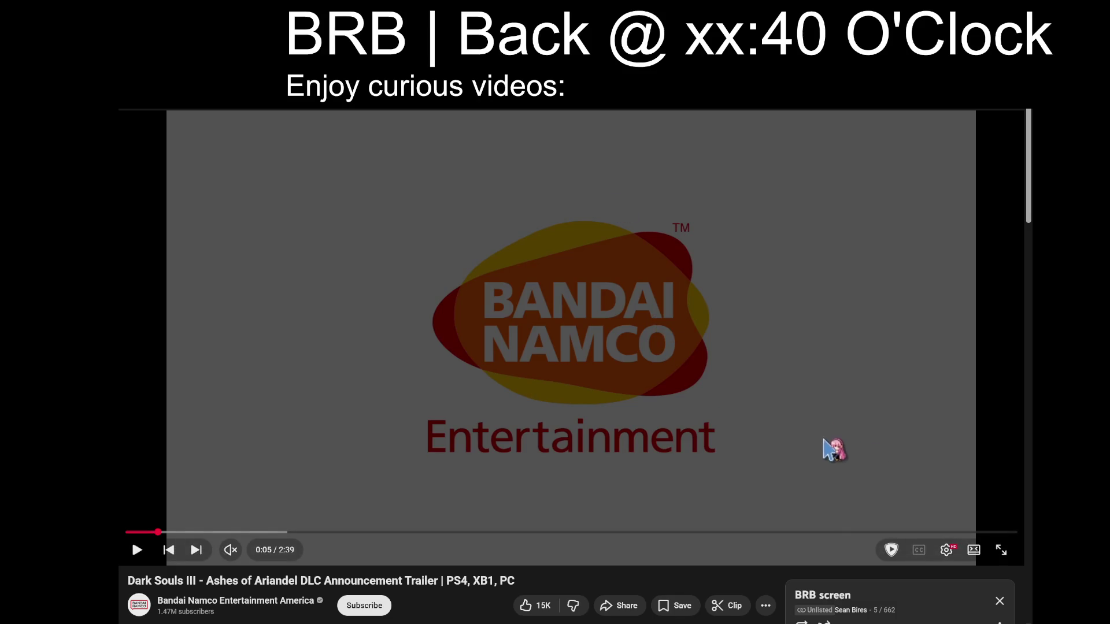
{"action": "left_click", "coordinate": [637, 448]}
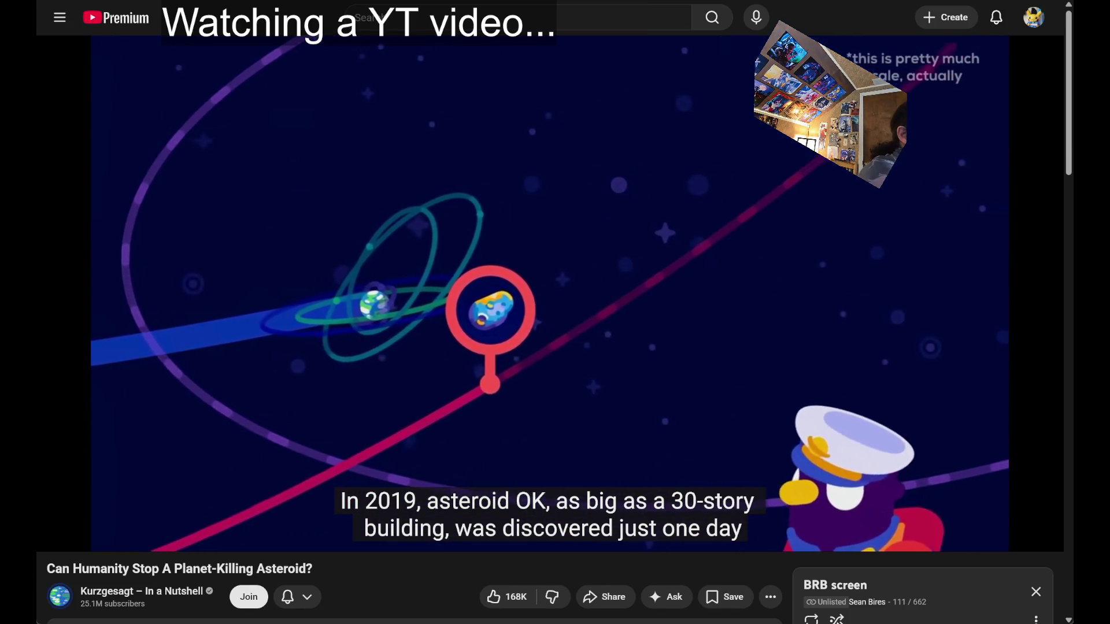
Step: Pause the asteroid video at 0:39 of 12:43
{"action": "left_click", "coordinate": [647, 333]}
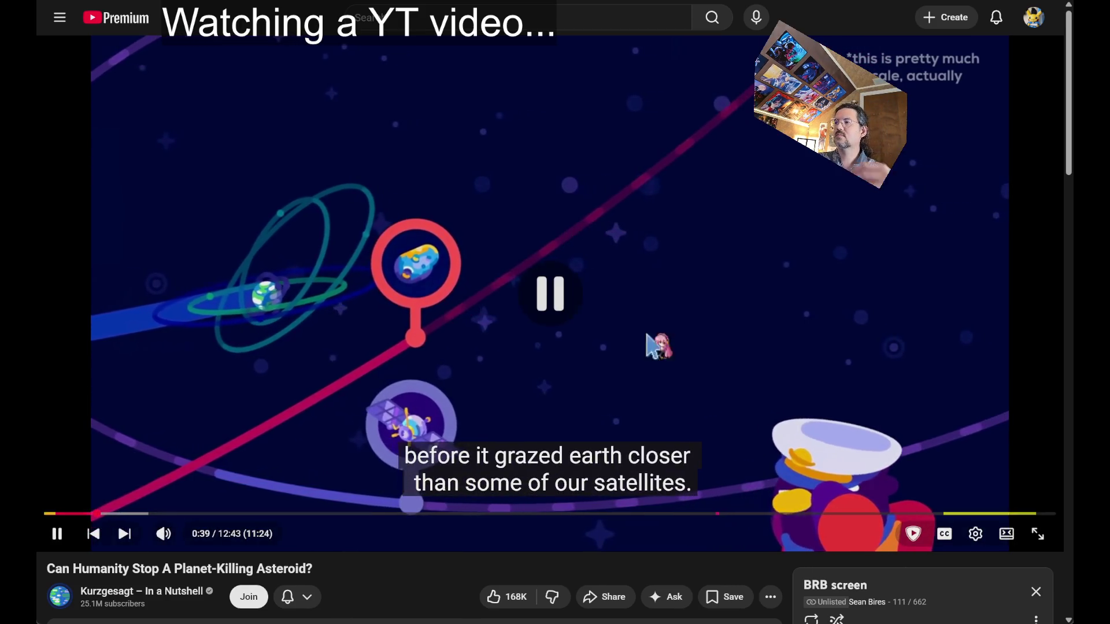
Step: Skip to the next playlist video, open a new tab, and return to the Unreal editor
{"action": "scroll", "coordinate": [646, 333], "scroll_direction": "down", "scroll_amount": 7}
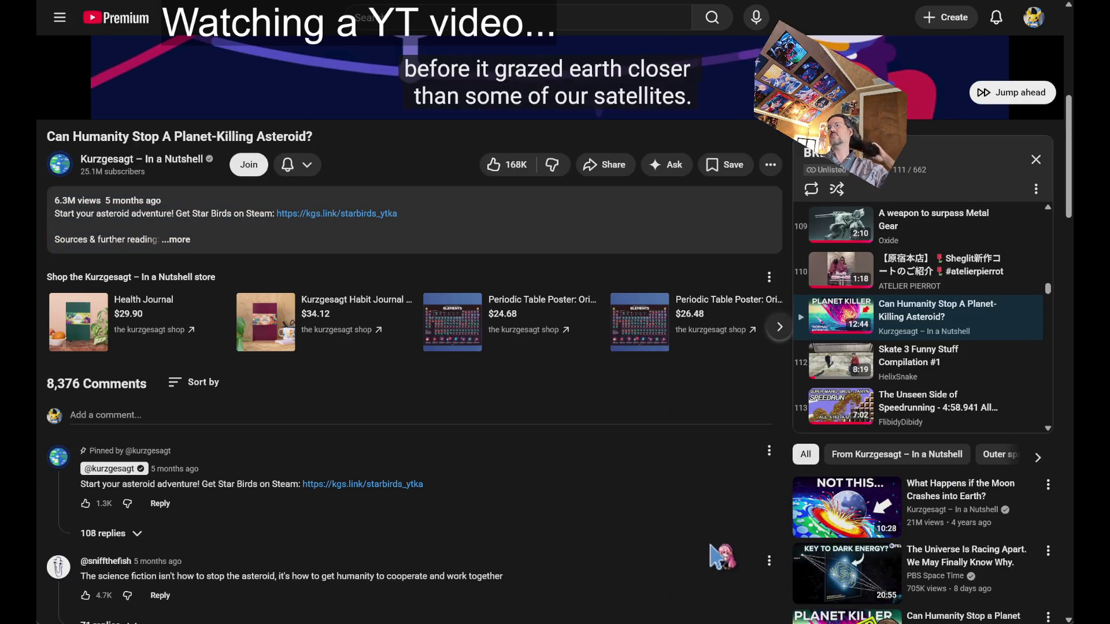
{"action": "key", "text": "shift+n"}
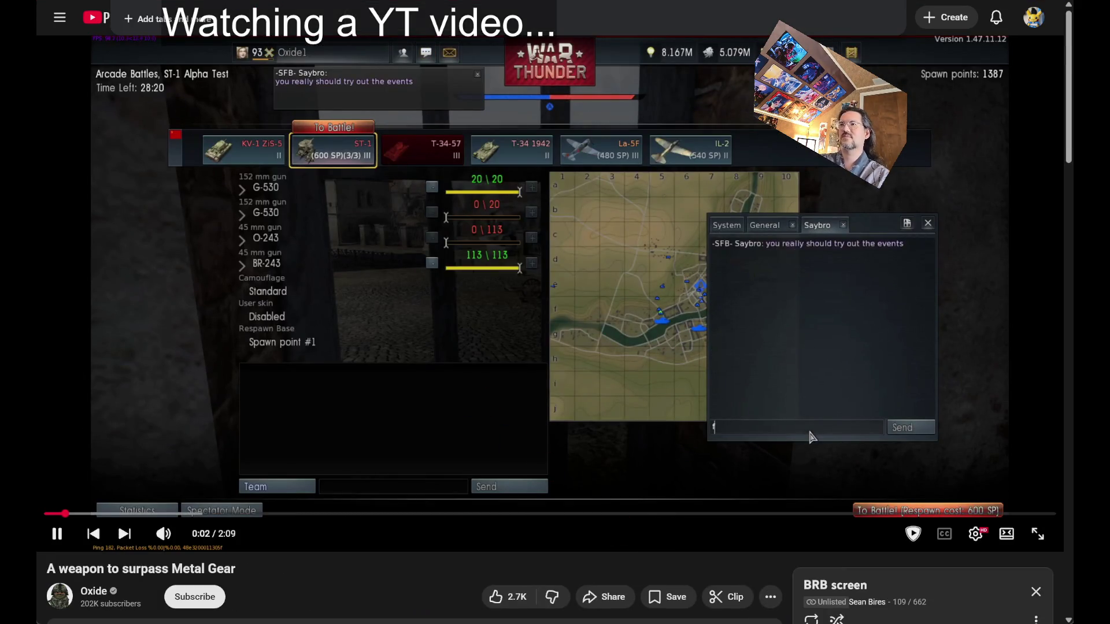
{"action": "key", "text": "ctrl+t"}
{"action": "key", "text": "Return"}
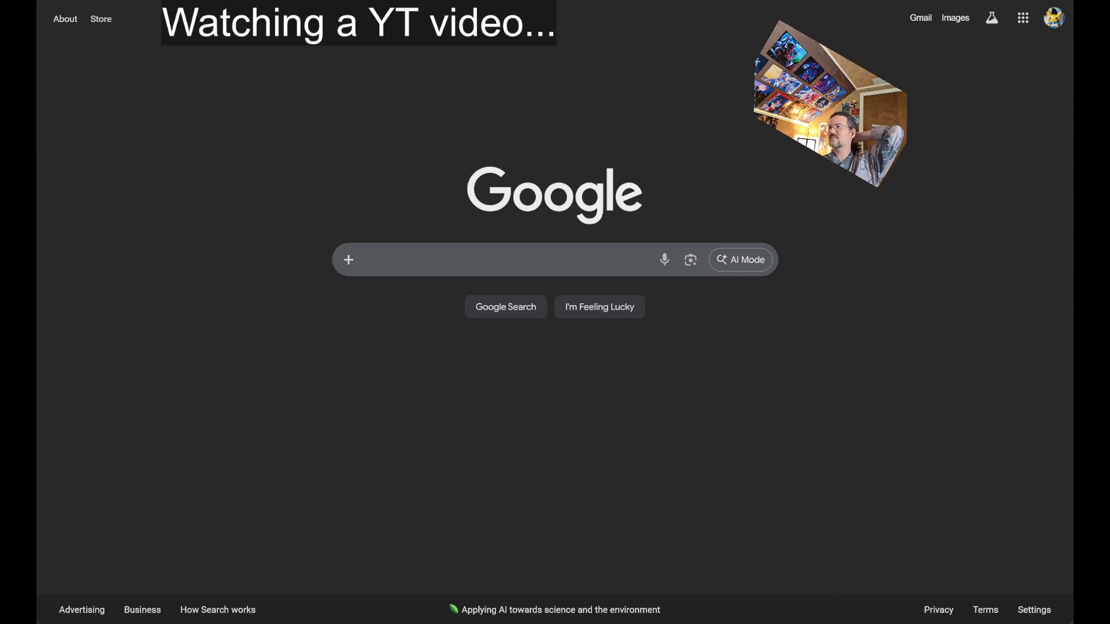
{"action": "key", "text": "alt+Tab"}
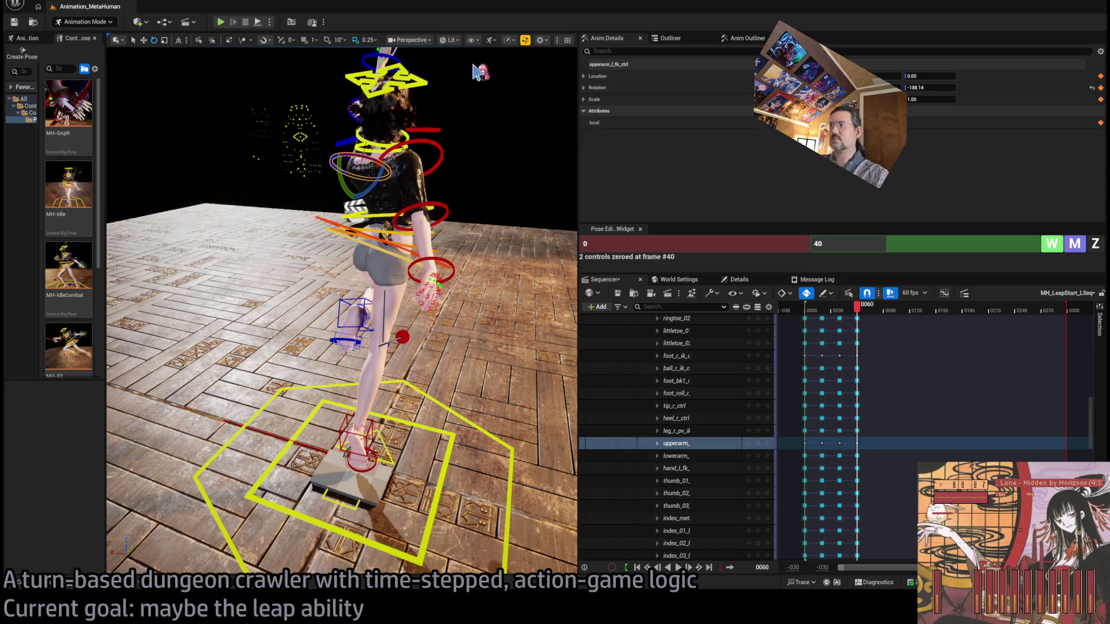
Step: Scrub the leap sequence between frames 0 and 20 and scroll the track list to the top
{"action": "left_click_drag", "start_coordinate": [471, 264], "coordinate": [433, 250]}
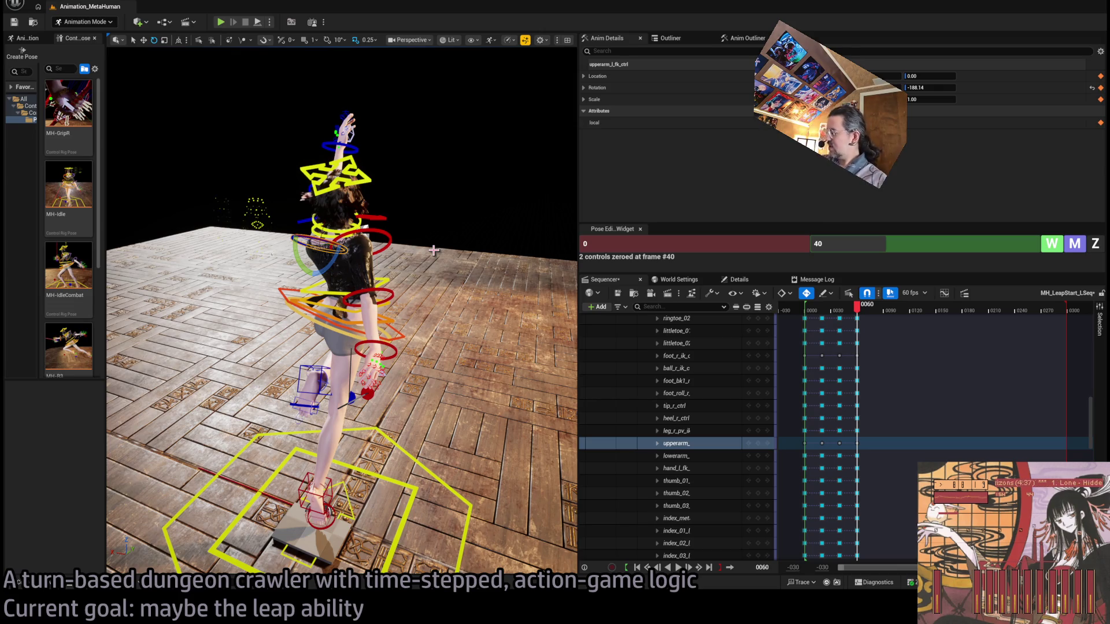
{"action": "left_click_drag", "start_coordinate": [858, 307], "coordinate": [809, 315]}
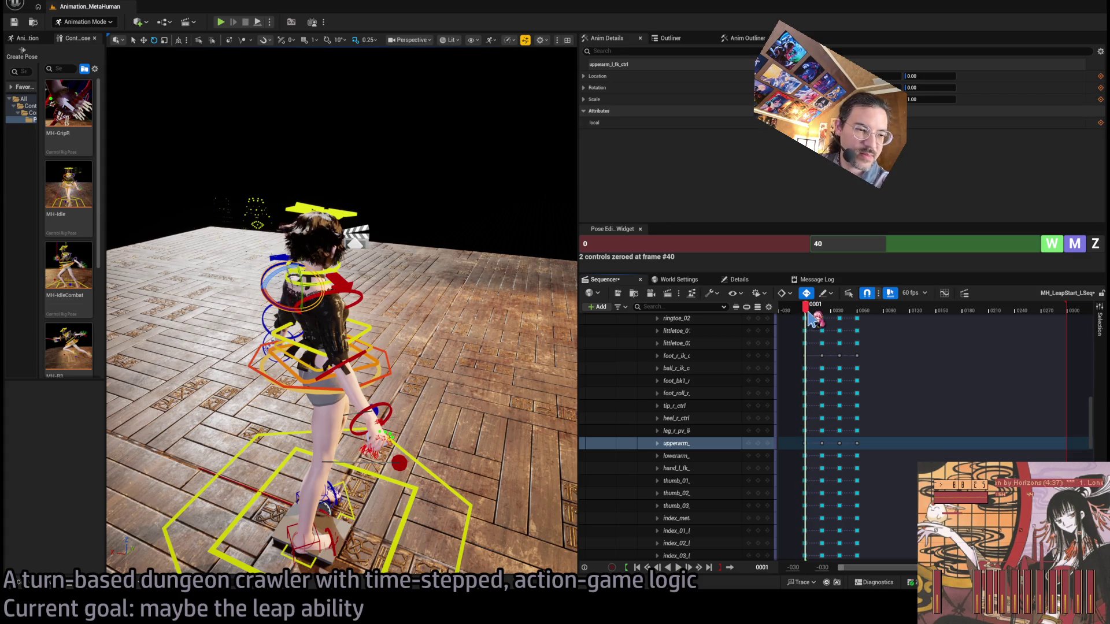
{"action": "mouse_move", "coordinate": [809, 313]}
{"action": "left_mouse_down"}
{"action": "mouse_move", "coordinate": [867, 309]}
{"action": "mouse_move", "coordinate": [806, 317]}
{"action": "left_mouse_up"}
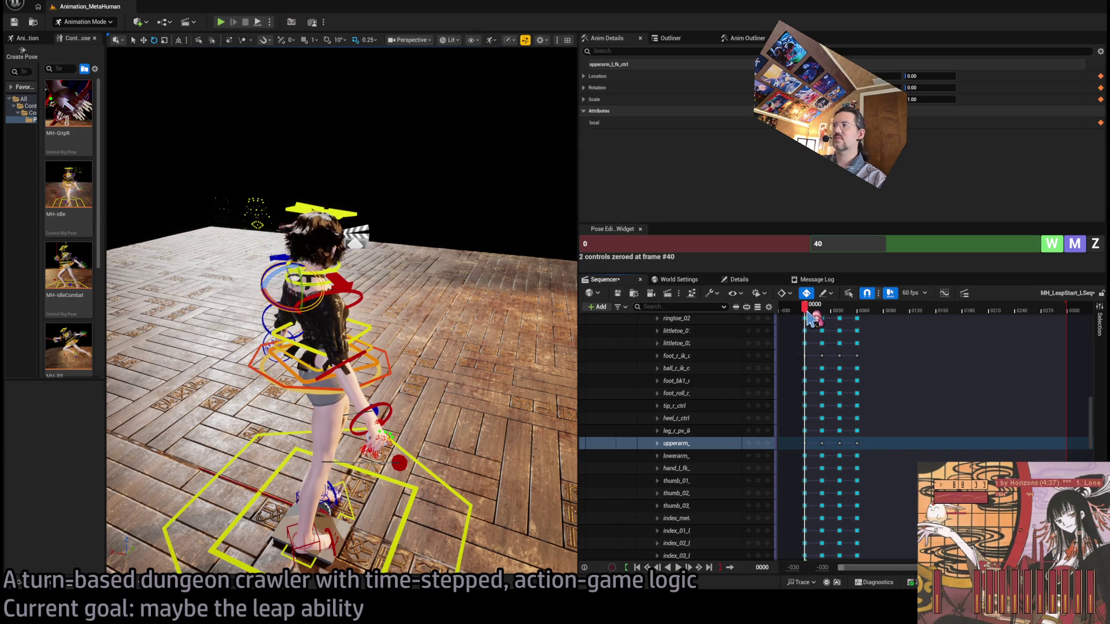
{"action": "mouse_move", "coordinate": [812, 318]}
{"action": "left_mouse_down"}
{"action": "mouse_move", "coordinate": [828, 323]}
{"action": "mouse_move", "coordinate": [808, 317]}
{"action": "left_mouse_up"}
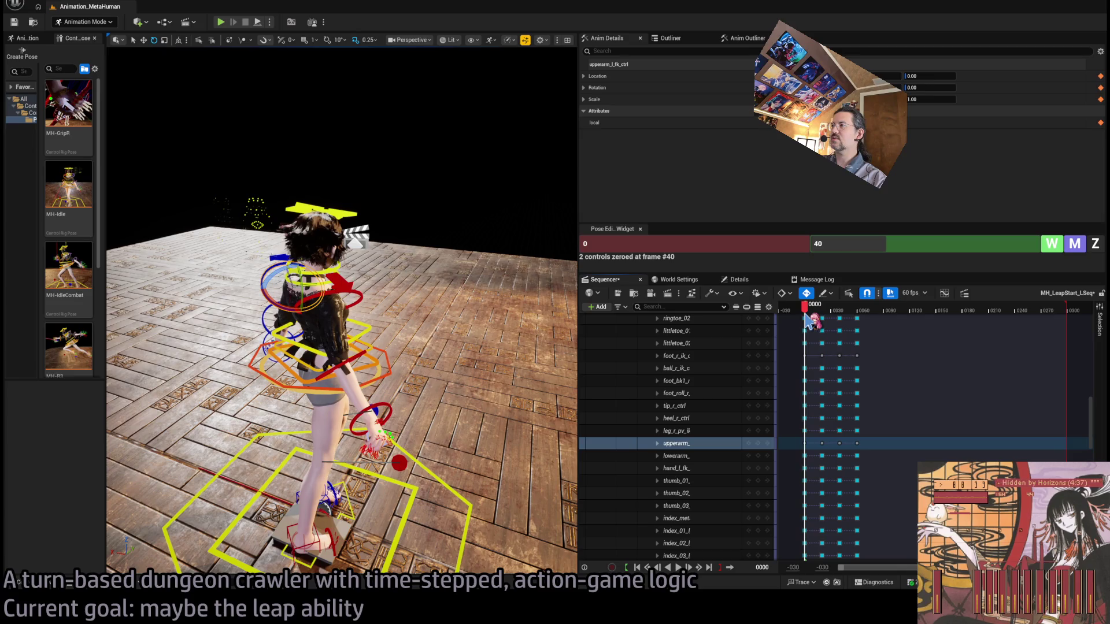
{"action": "scroll", "coordinate": [902, 404], "scroll_direction": "up", "scroll_amount": 5}
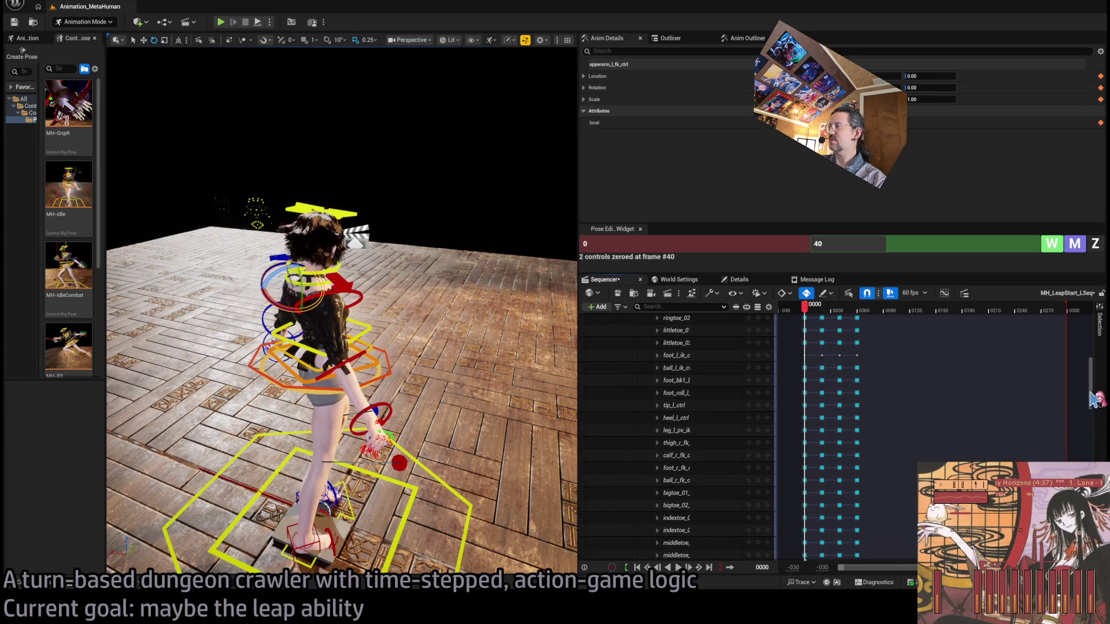
{"action": "scroll", "coordinate": [1094, 399], "scroll_direction": "up", "scroll_amount": 10}
Step: Shift the MetaHuman_ControlRig's later keys 18 frames later and add a whole-rig key at frame 20
{"action": "left_click", "coordinate": [653, 420]}
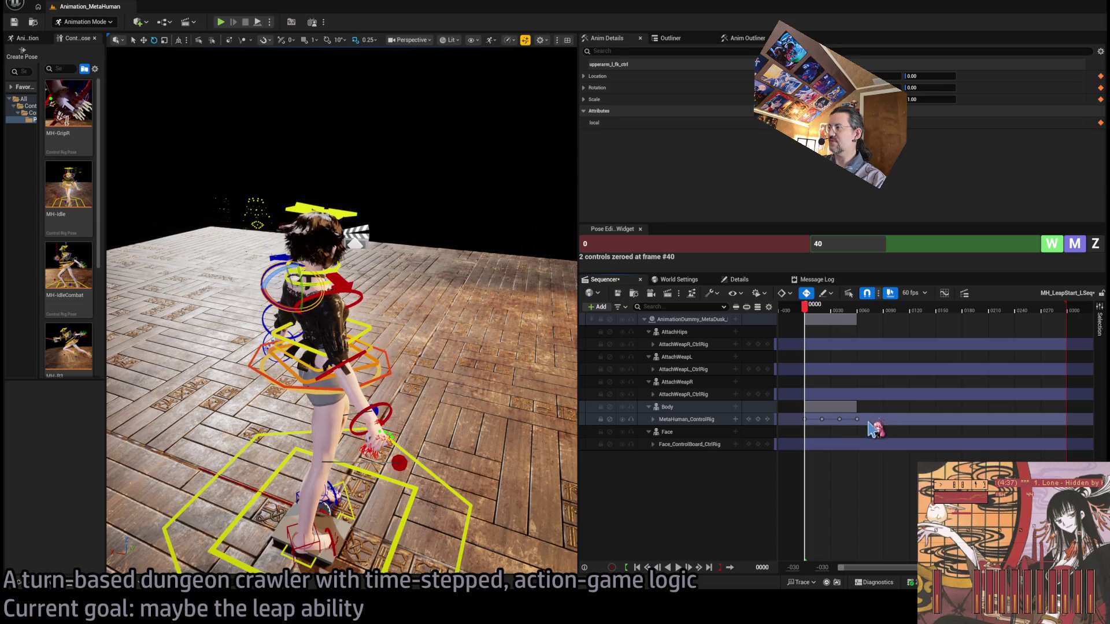
{"action": "left_click_drag", "start_coordinate": [822, 418], "coordinate": [838, 433]}
{"action": "left_click", "coordinate": [759, 419]}
Step: Set the Pose Editor frame fields to 40 and 20, then select foot_l_ik_ctrl
{"action": "left_click_drag", "start_coordinate": [474, 367], "coordinate": [454, 275]}
{"action": "left_click", "coordinate": [706, 243]}
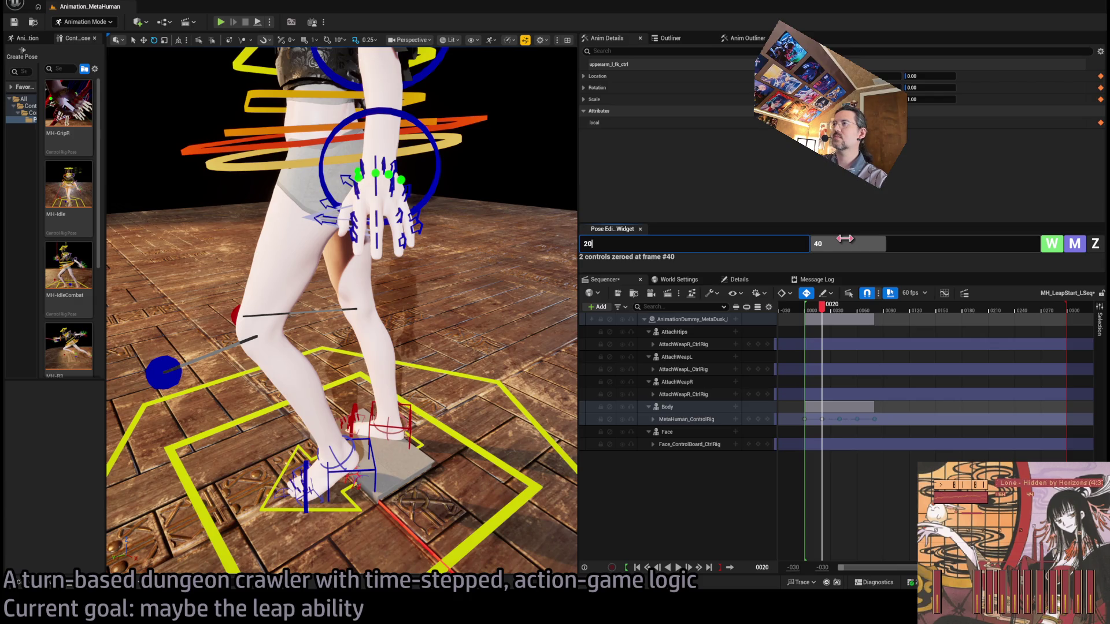
{"action": "left_click", "coordinate": [845, 239]}
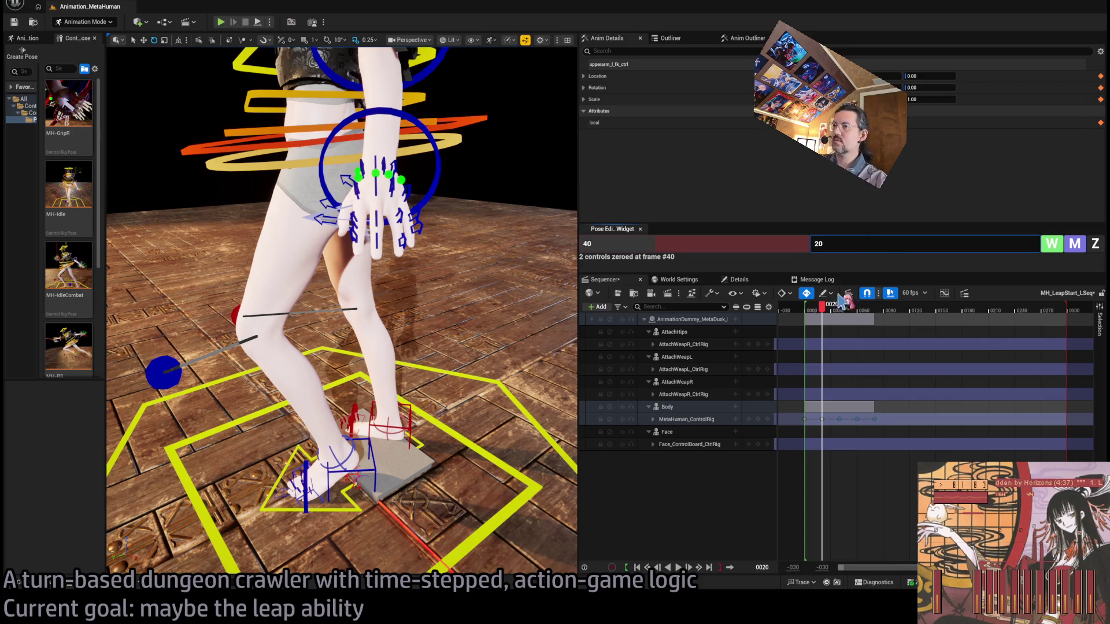
{"action": "scroll", "coordinate": [419, 422], "scroll_direction": "up", "scroll_amount": 5}
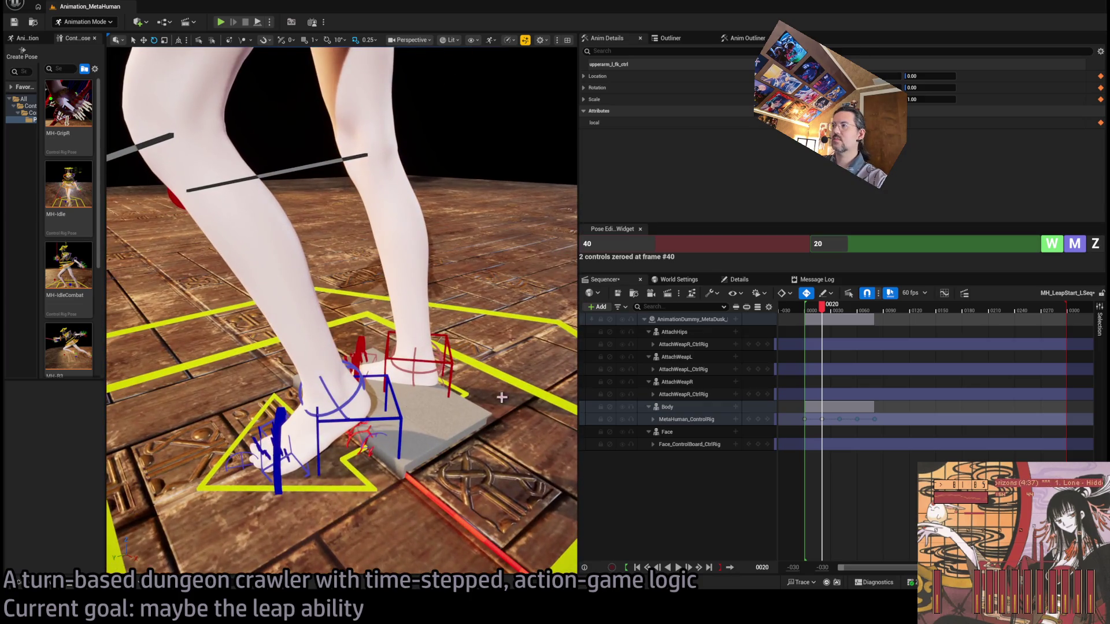
{"action": "left_click", "coordinate": [401, 414]}
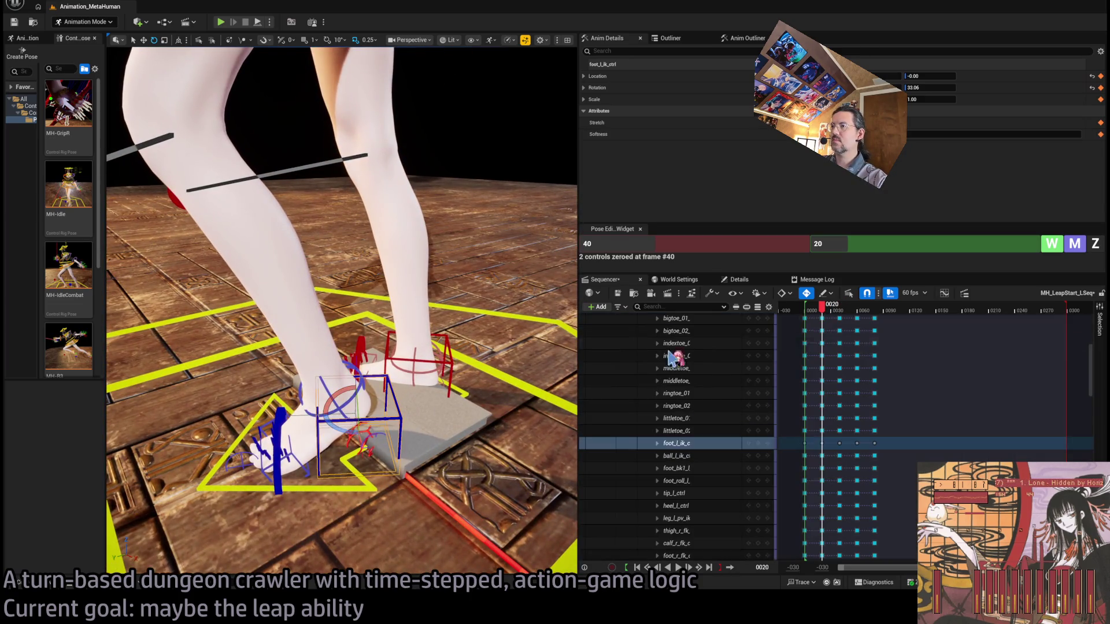
Step: Key the left foot's current pose at frame 20 and select the body control
{"action": "left_click", "coordinate": [1054, 245]}
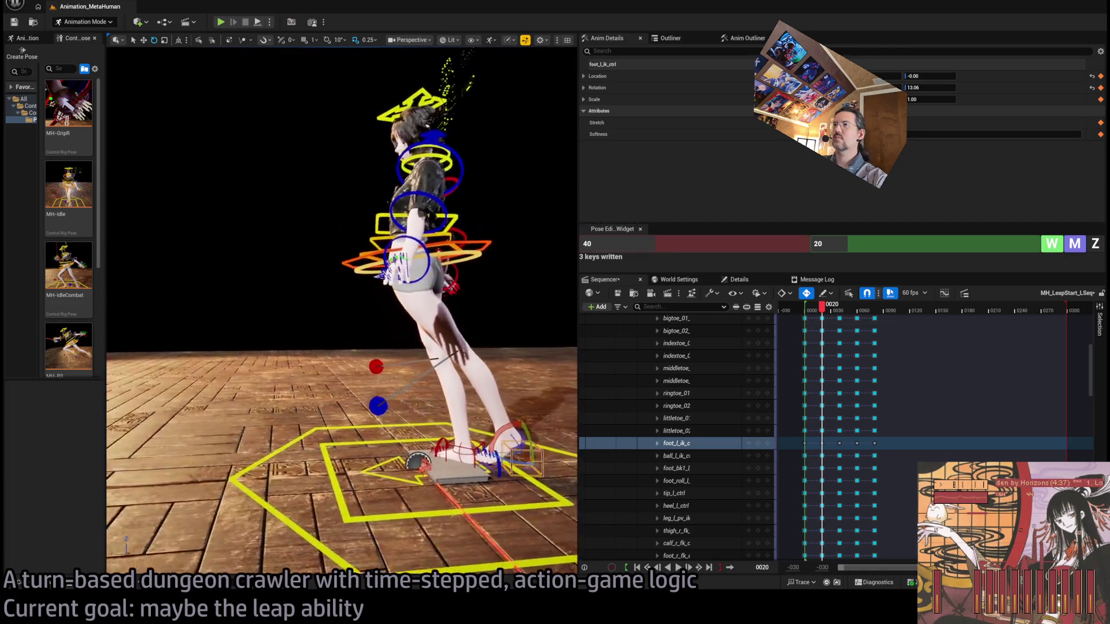
{"action": "left_click", "coordinate": [334, 275]}
{"action": "mouse_move", "coordinate": [334, 275]}
{"action": "left_mouse_down"}
{"action": "mouse_move", "coordinate": [358, 326]}
{"action": "mouse_move", "coordinate": [347, 329]}
{"action": "mouse_move", "coordinate": [396, 327]}
{"action": "left_mouse_up"}
{"action": "left_click", "coordinate": [357, 329]}
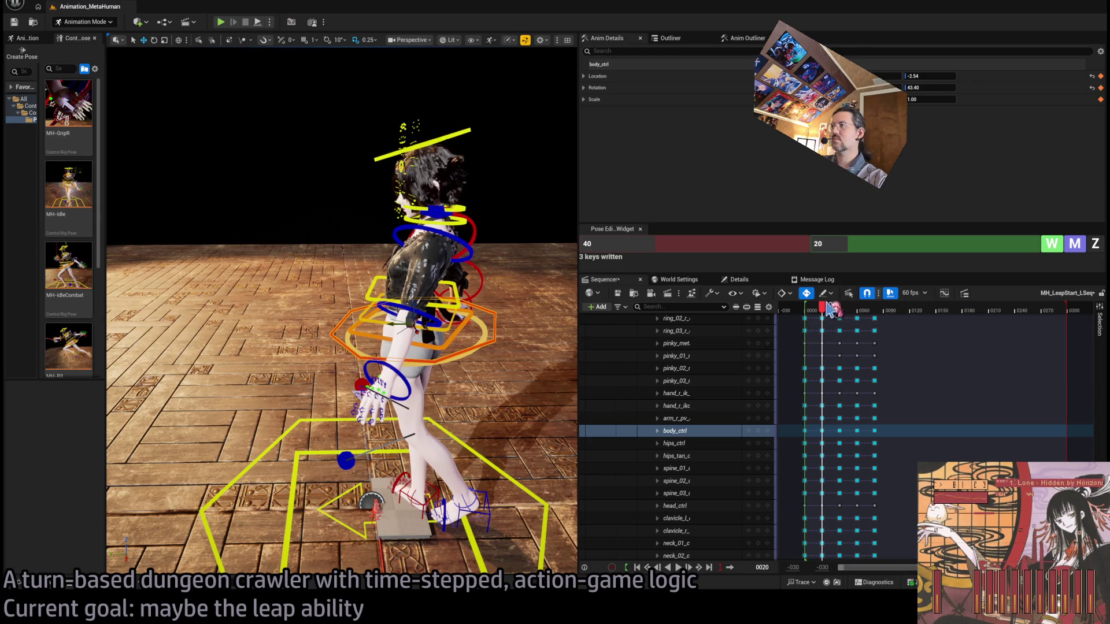
{"action": "mouse_move", "coordinate": [831, 314]}
{"action": "left_mouse_down"}
{"action": "mouse_move", "coordinate": [846, 314]}
{"action": "mouse_move", "coordinate": [831, 314]}
{"action": "left_mouse_up"}
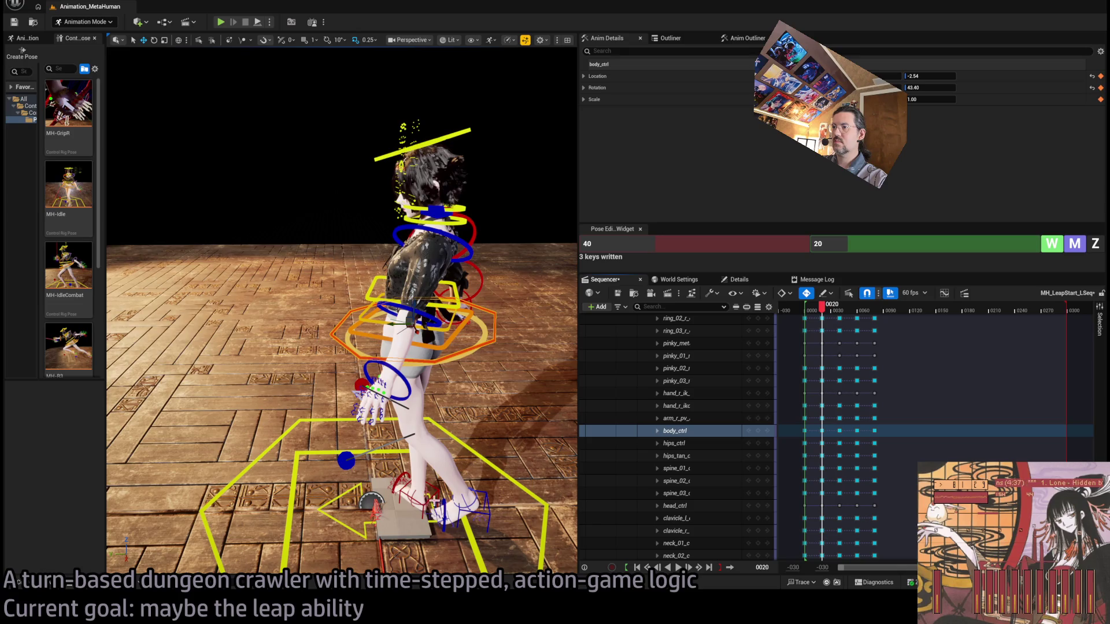
Step: Zero body_ctrl at frame 20, then select the shoulder and upper arm controls
{"action": "left_click", "coordinate": [408, 491]}
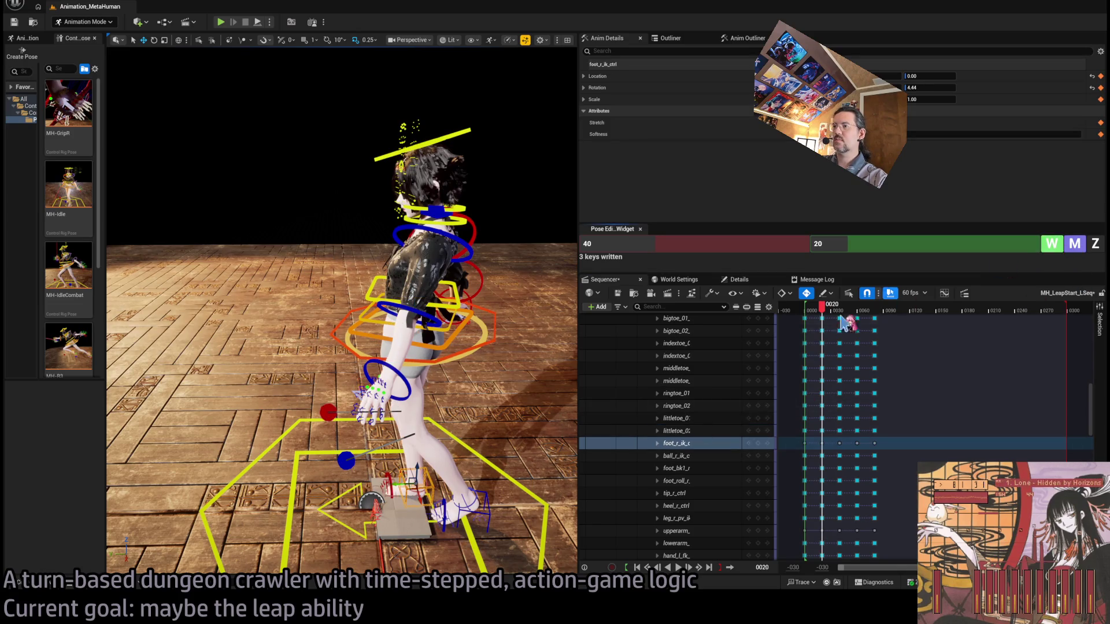
{"action": "left_click_drag", "start_coordinate": [407, 492], "coordinate": [342, 479]}
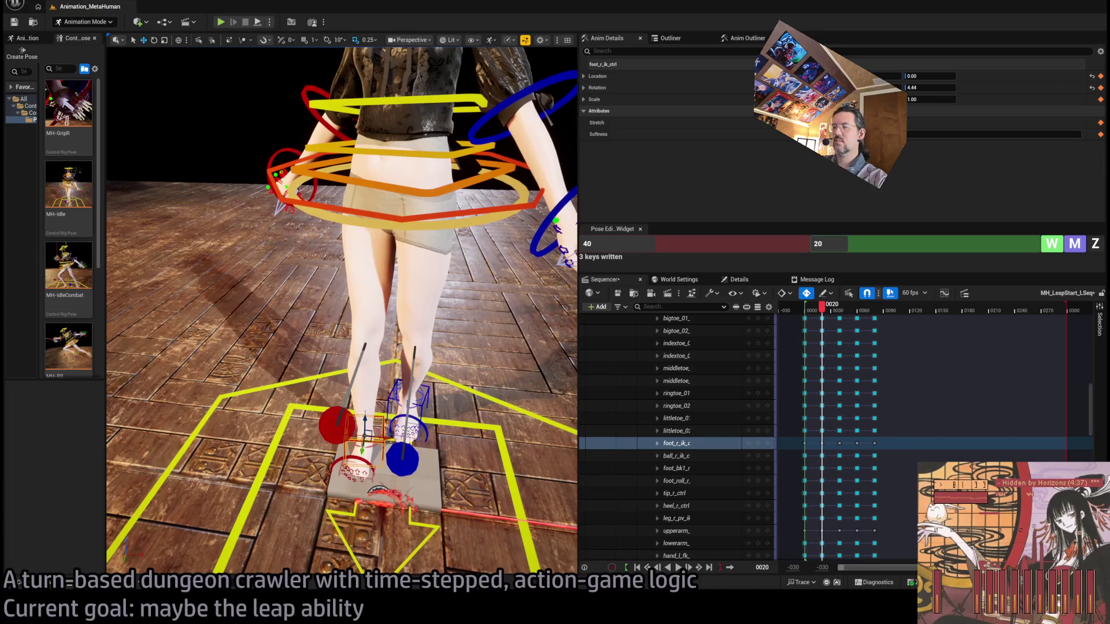
{"action": "mouse_move", "coordinate": [846, 313]}
{"action": "left_mouse_down"}
{"action": "mouse_move", "coordinate": [807, 313]}
{"action": "mouse_move", "coordinate": [821, 312]}
{"action": "left_mouse_up"}
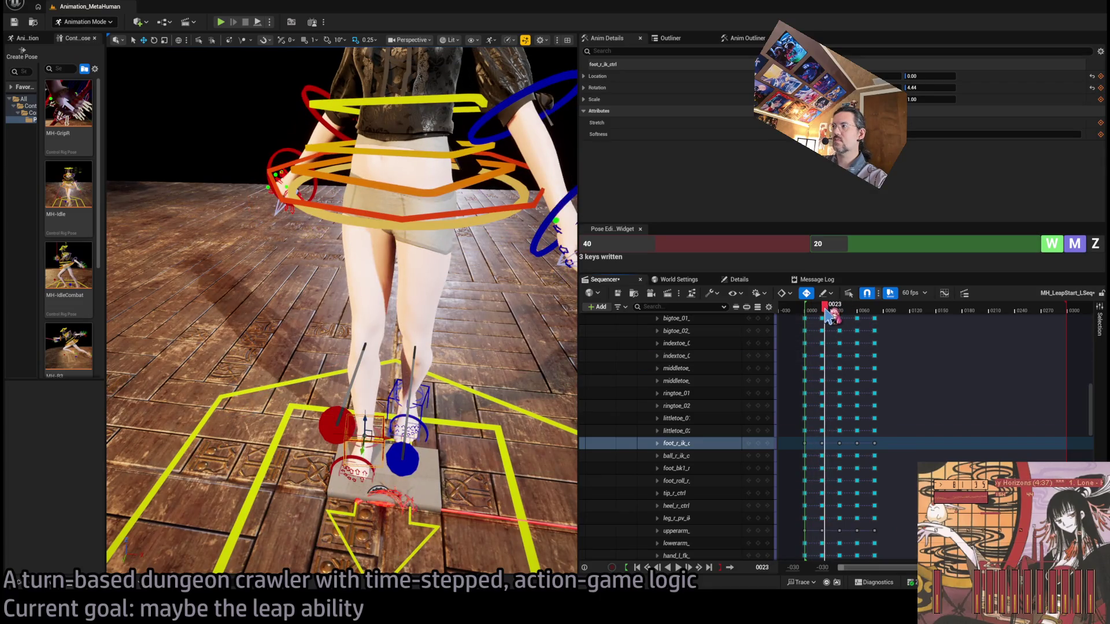
{"action": "left_click_drag", "start_coordinate": [439, 260], "coordinate": [447, 357]}
{"action": "left_click", "coordinate": [459, 361]}
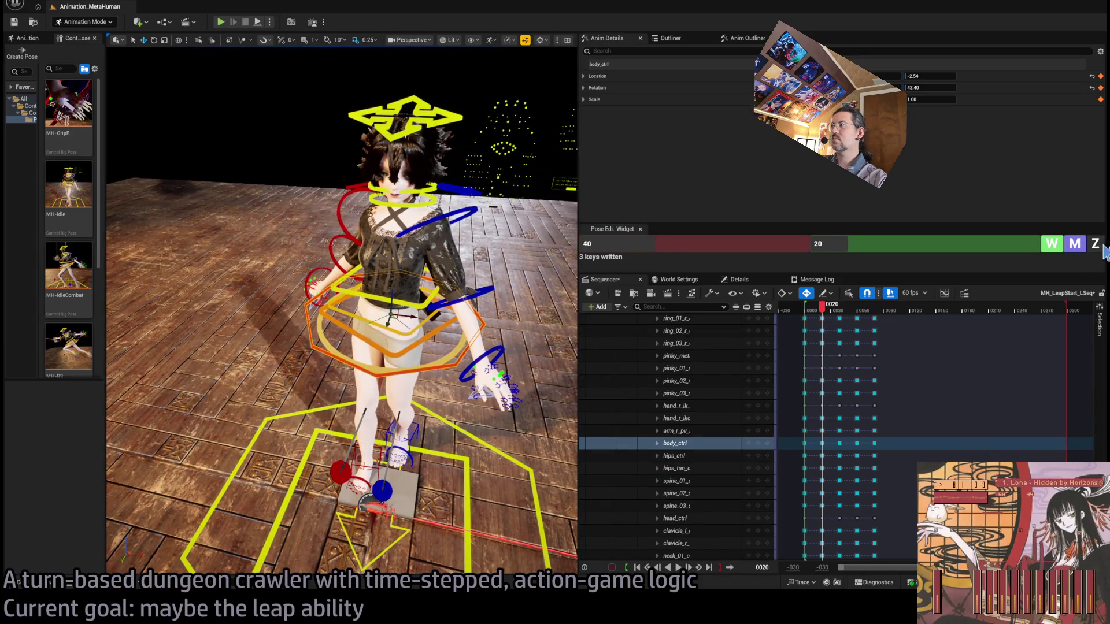
{"action": "left_click", "coordinate": [1097, 244]}
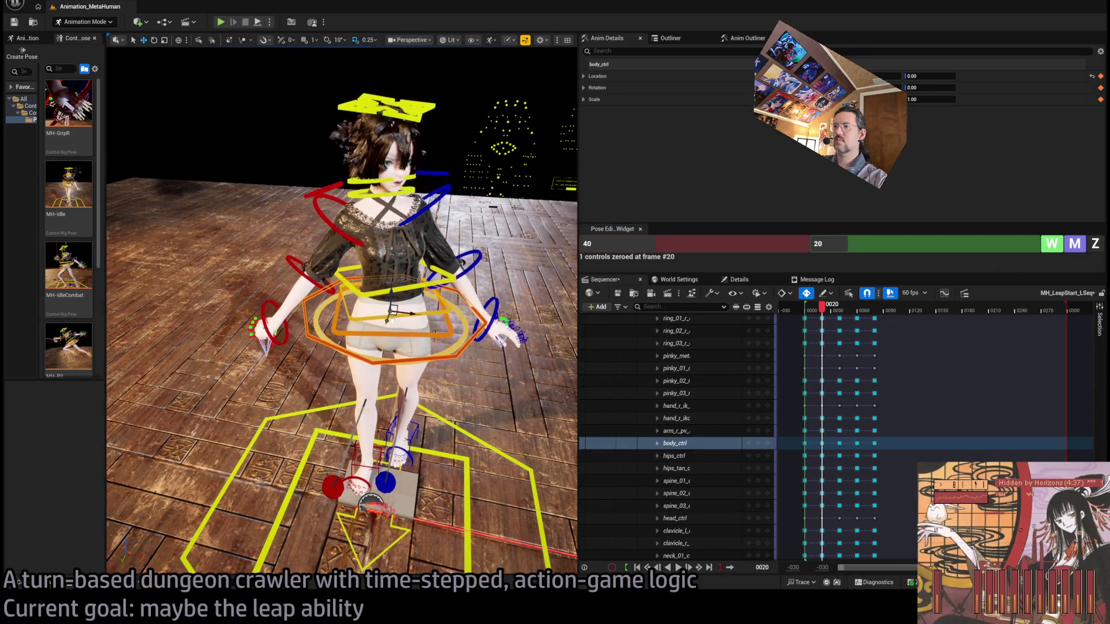
{"action": "mouse_move", "coordinate": [390, 318]}
{"action": "left_mouse_down"}
{"action": "mouse_move", "coordinate": [324, 324]}
{"action": "mouse_move", "coordinate": [411, 347]}
{"action": "left_mouse_up"}
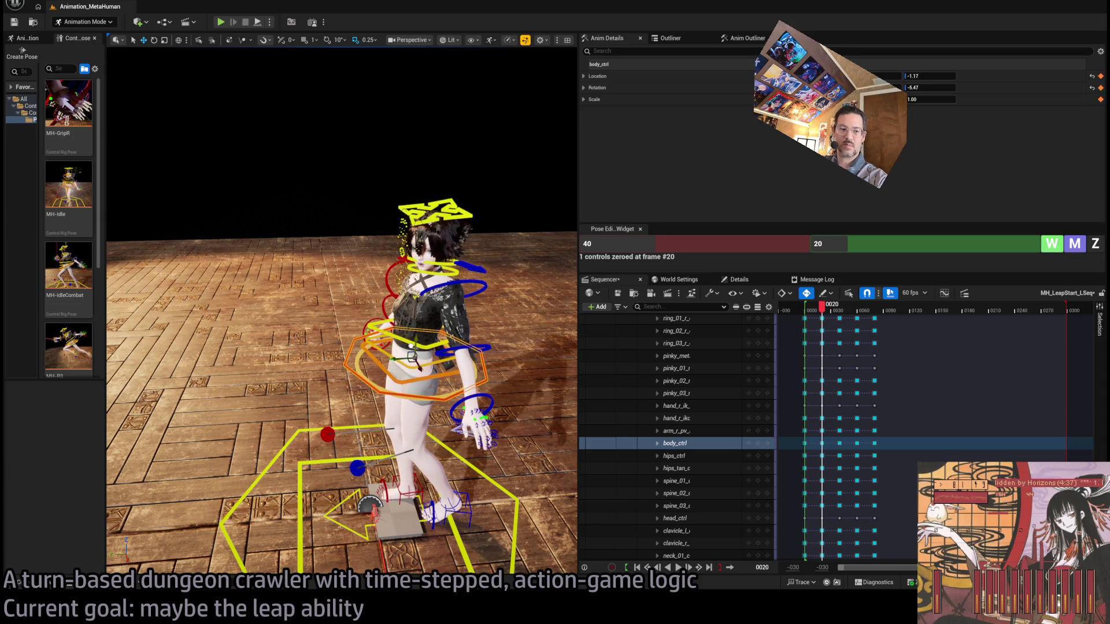
{"action": "left_click_drag", "start_coordinate": [448, 411], "coordinate": [425, 301]}
{"action": "left_click", "coordinate": [425, 302]}
Step: Add the right hand control and zero the selected arm controls at frame 20
{"action": "left_click", "coordinate": [354, 393], "text": "shift"}
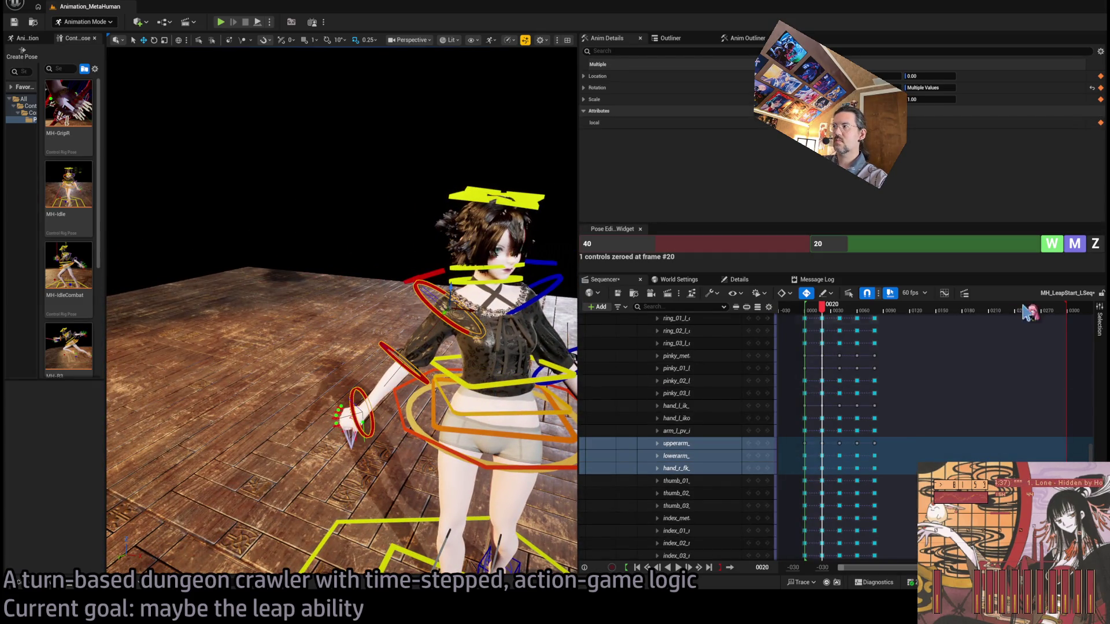
{"action": "left_click", "coordinate": [1096, 244]}
{"action": "left_click_drag", "start_coordinate": [570, 408], "coordinate": [451, 330]}
{"action": "left_click", "coordinate": [421, 285]}
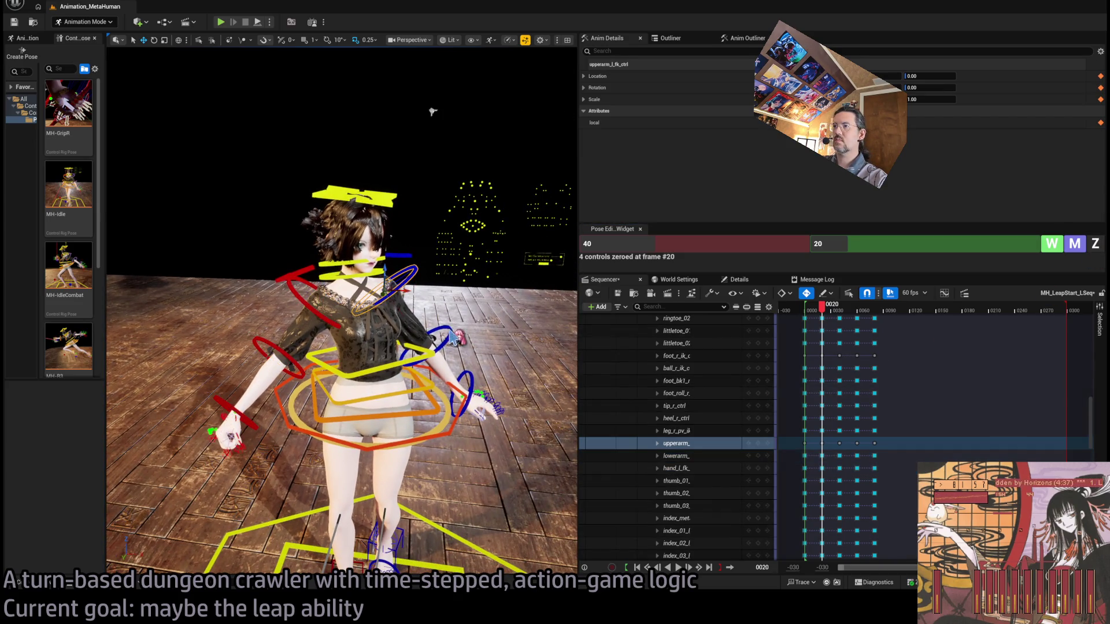
Step: Select spine_01–03, neck_01/02, head_ctrl and both clavicle controls
{"action": "left_click", "coordinate": [419, 412]}
{"action": "left_click", "coordinate": [410, 364], "text": "shift"}
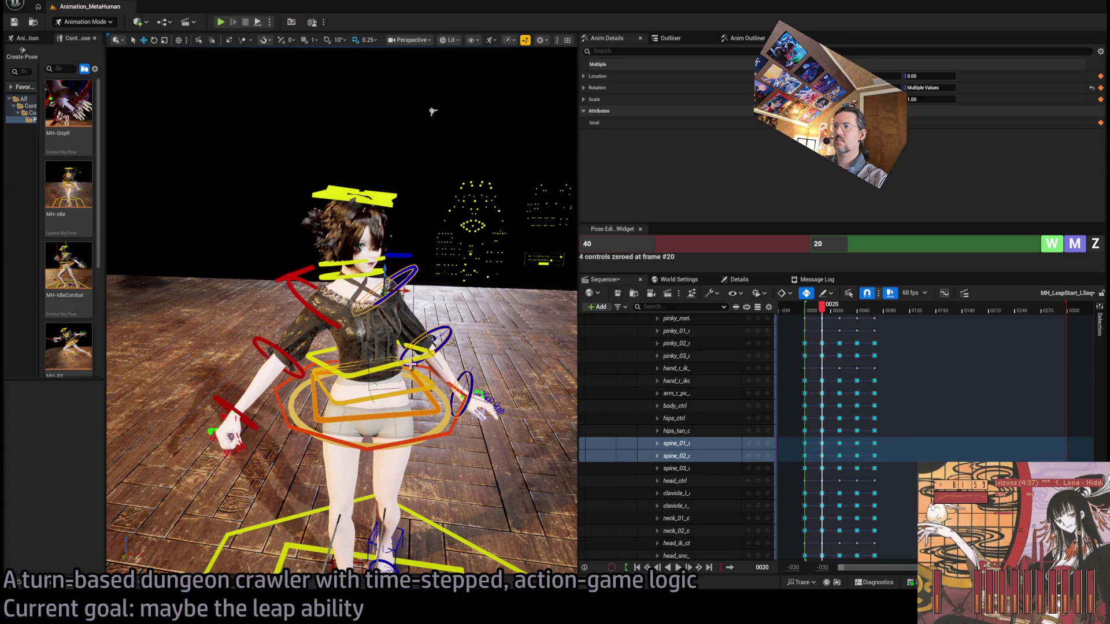
{"action": "left_click", "coordinate": [395, 343], "text": "shift"}
{"action": "left_click", "coordinate": [344, 280], "text": "shift"}
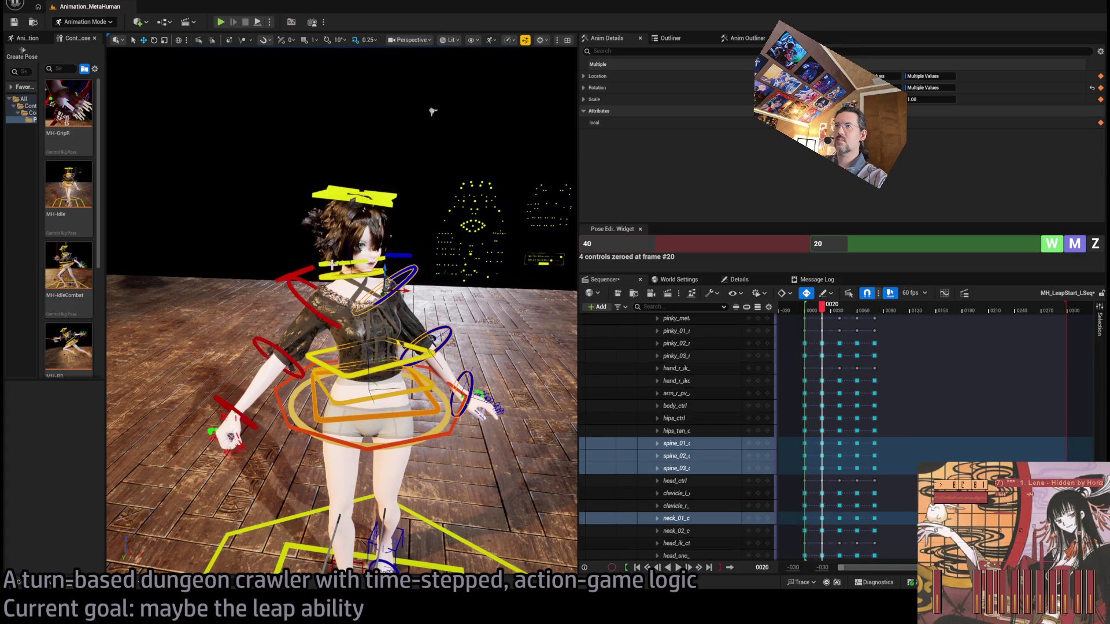
{"action": "left_click", "coordinate": [333, 265], "text": "shift"}
{"action": "left_click", "coordinate": [387, 204], "text": "shift"}
{"action": "left_click", "coordinate": [300, 273], "text": "shift"}
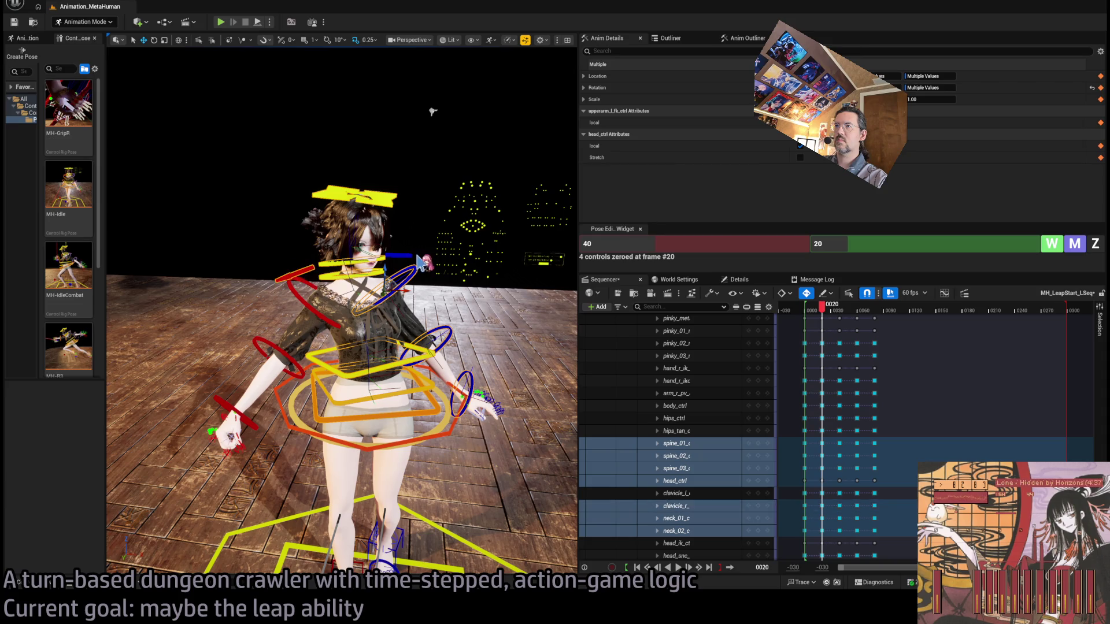
{"action": "left_click", "coordinate": [421, 261], "text": "shift"}
{"action": "mouse_move", "coordinate": [347, 347]}
{"action": "left_mouse_down"}
{"action": "mouse_move", "coordinate": [509, 295]}
{"action": "mouse_move", "coordinate": [505, 340]}
{"action": "left_mouse_up"}
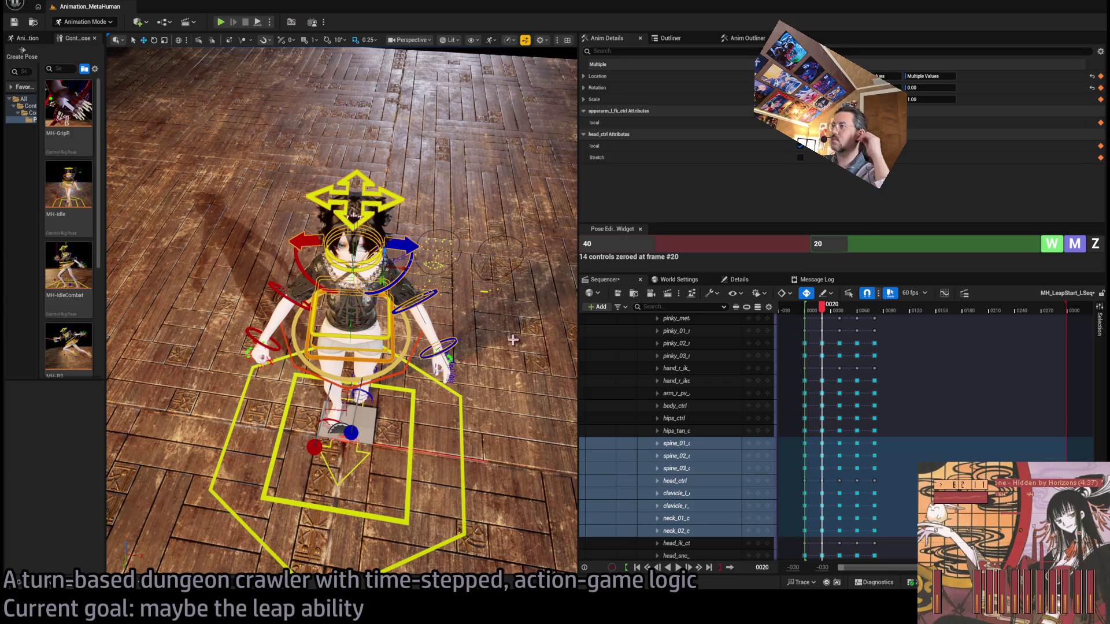
{"action": "mouse_move", "coordinate": [399, 256]}
{"action": "left_mouse_down"}
{"action": "mouse_move", "coordinate": [439, 248]}
{"action": "mouse_move", "coordinate": [398, 255]}
{"action": "left_mouse_up"}
Step: Rotate both upper arms and forearms forward so the hands come toward the chest
{"action": "left_click", "coordinate": [343, 266]}
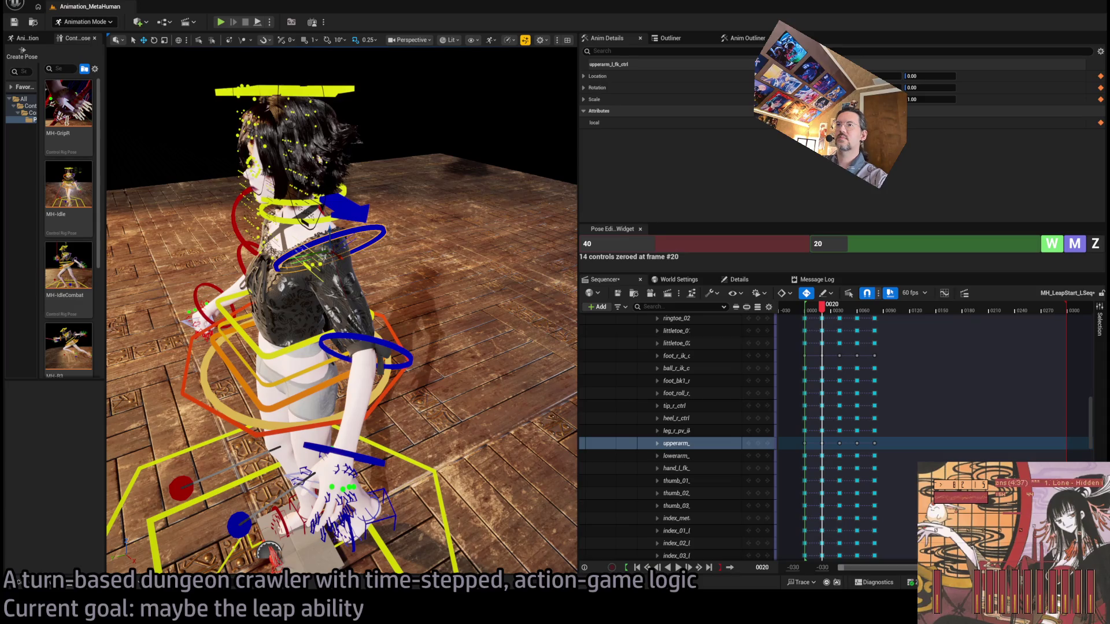
{"action": "left_click_drag", "start_coordinate": [331, 272], "coordinate": [333, 300]}
{"action": "left_click", "coordinate": [341, 374]}
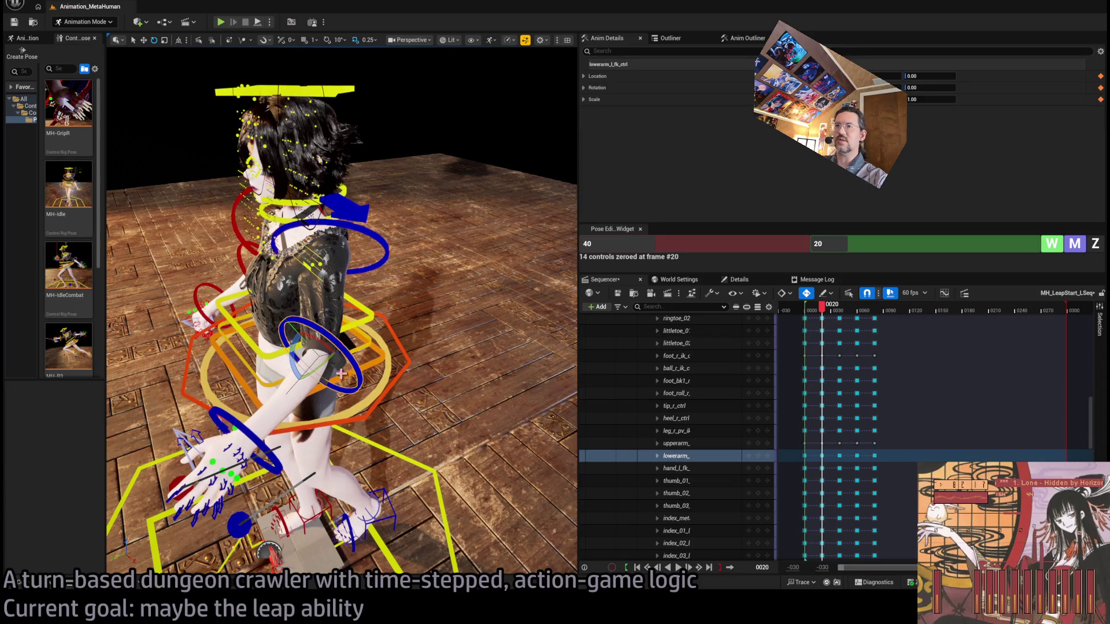
{"action": "mouse_move", "coordinate": [298, 363]}
{"action": "left_mouse_down"}
{"action": "mouse_move", "coordinate": [266, 376]}
{"action": "mouse_move", "coordinate": [312, 347]}
{"action": "left_mouse_up"}
{"action": "scroll", "coordinate": [384, 269], "scroll_direction": "down", "scroll_amount": 3}
{"action": "left_click", "coordinate": [441, 249]}
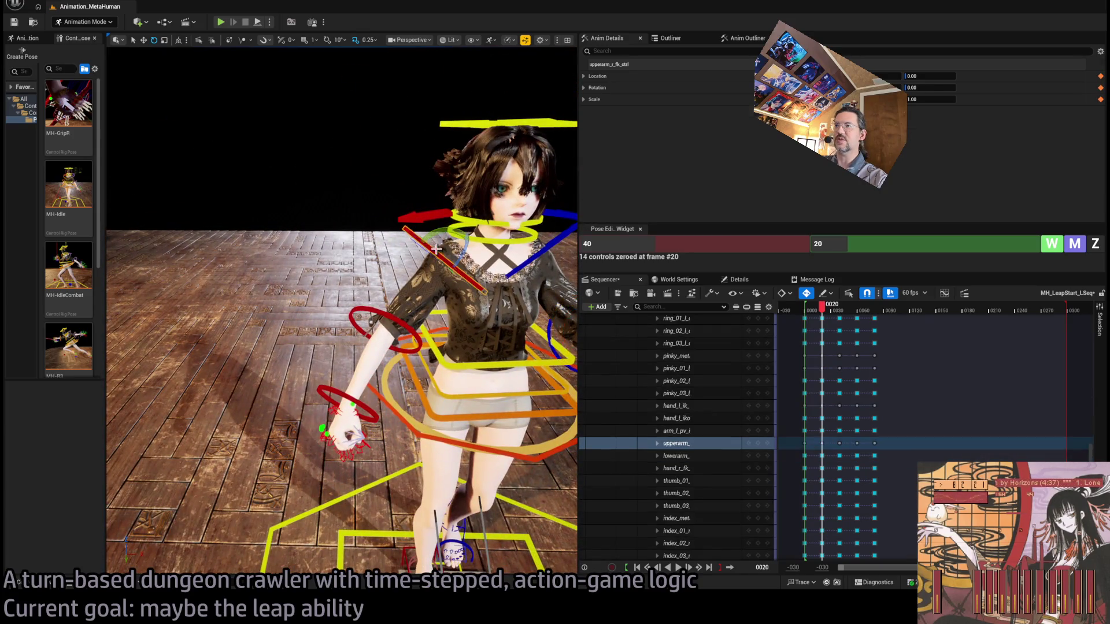
{"action": "left_click_drag", "start_coordinate": [463, 265], "coordinate": [459, 268]}
{"action": "left_click", "coordinate": [438, 340]}
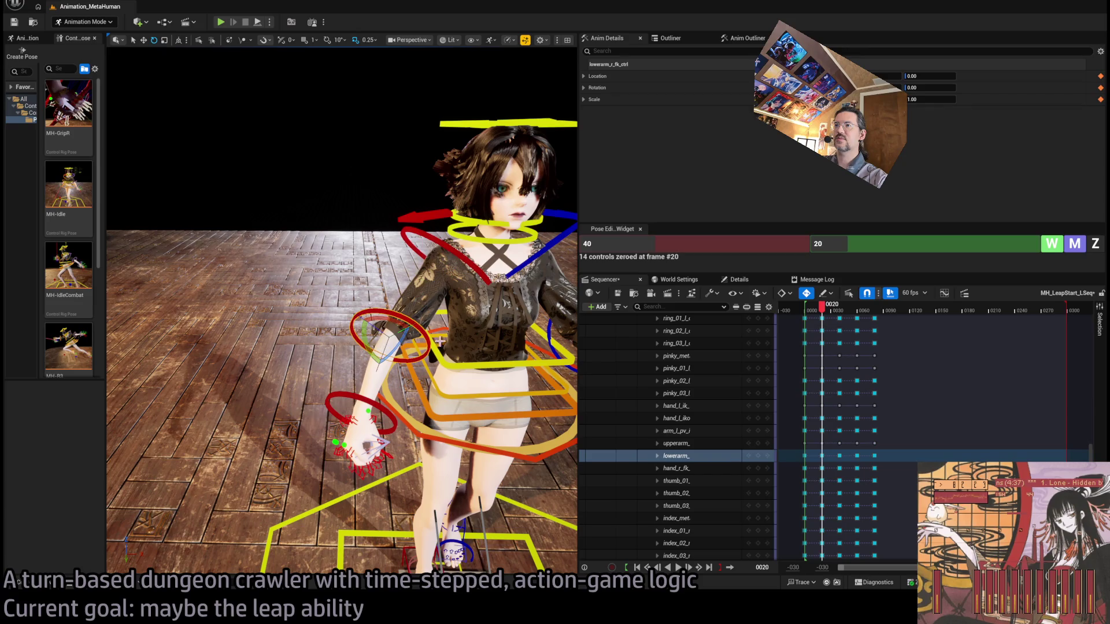
{"action": "left_click_drag", "start_coordinate": [397, 347], "coordinate": [376, 277]}
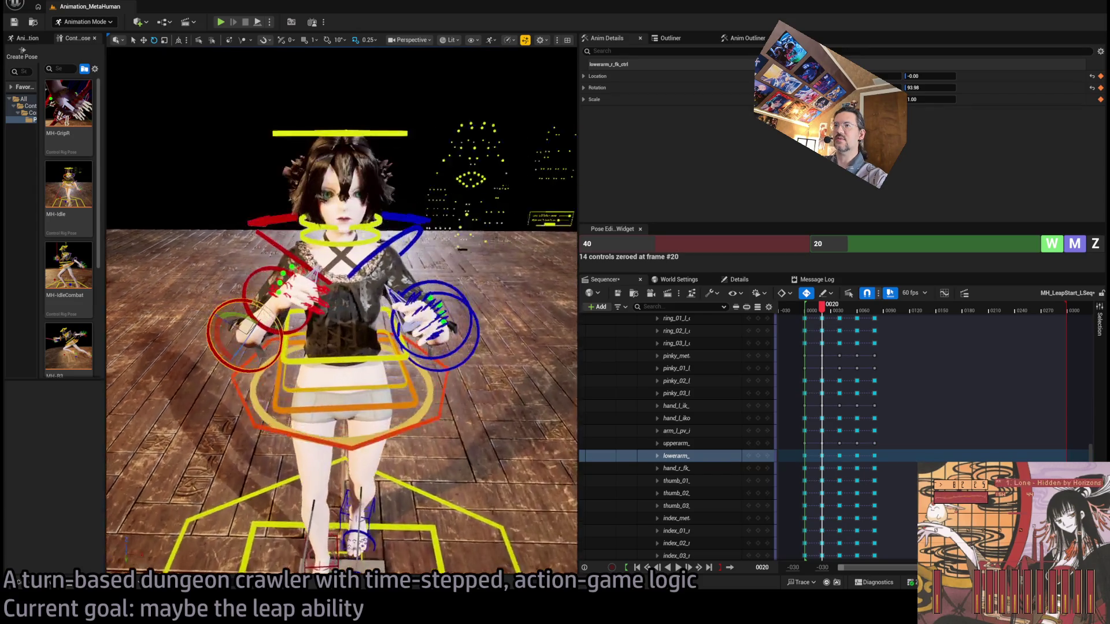
{"action": "scroll", "coordinate": [329, 376], "scroll_direction": "up", "scroll_amount": 6}
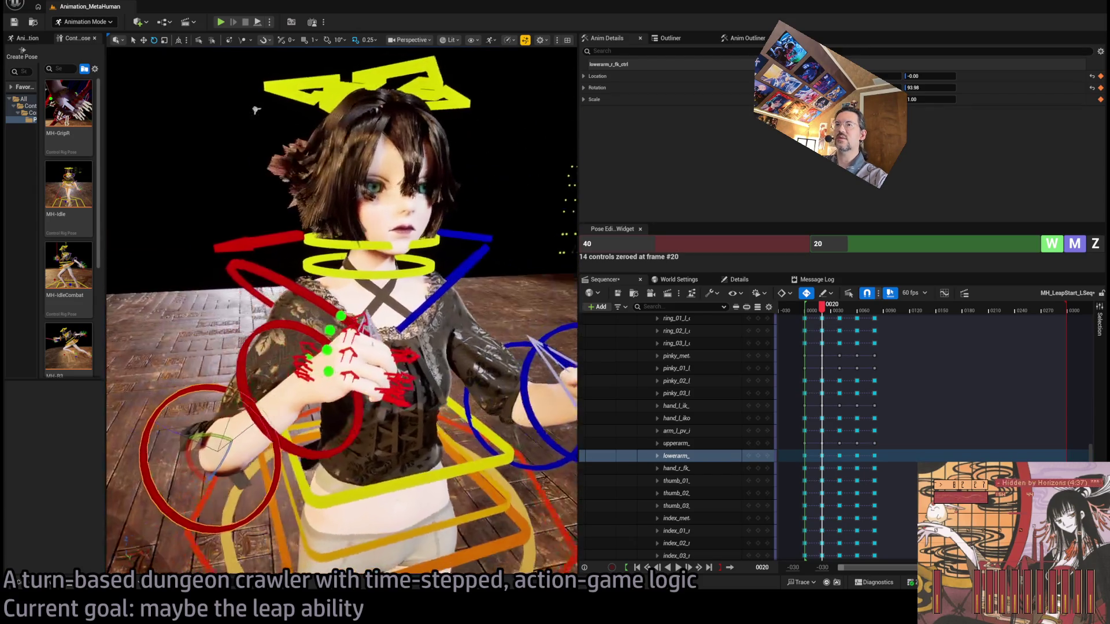
Step: Select the hand and finger tracks down to hand_r_ikorient_ctrl and zero them at frame 20
{"action": "left_click", "coordinate": [338, 377]}
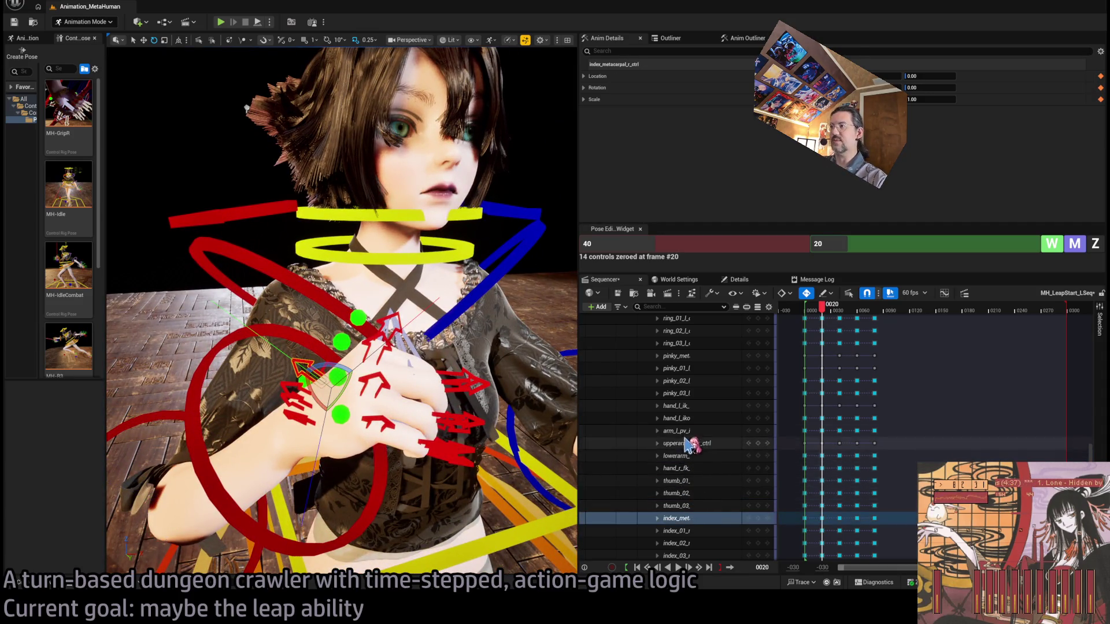
{"action": "left_click", "coordinate": [686, 407]}
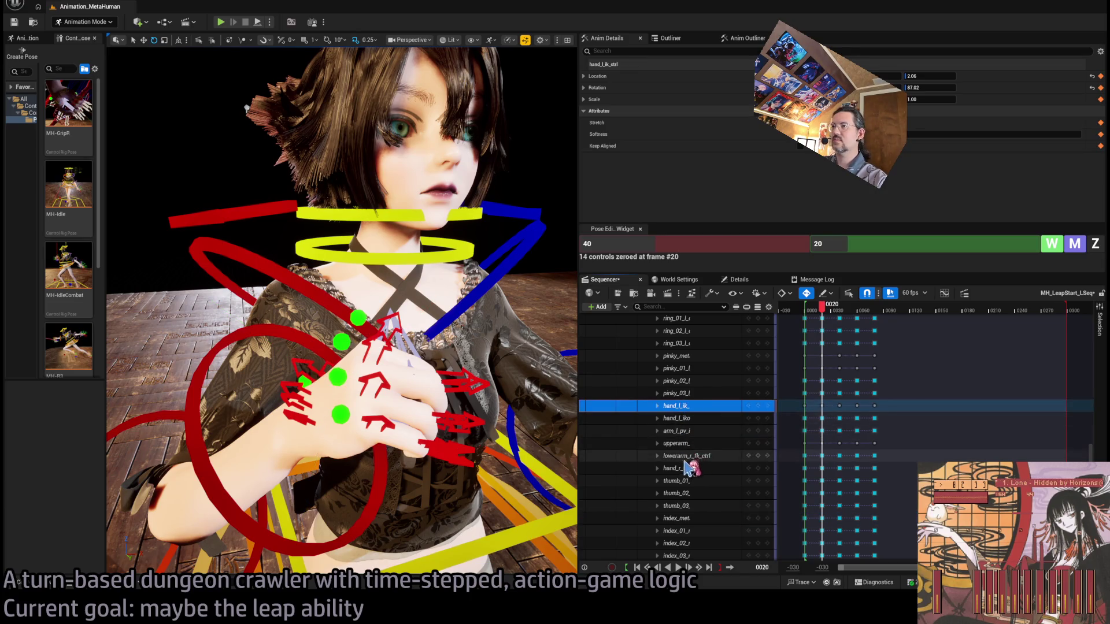
{"action": "left_click", "coordinate": [688, 468]}
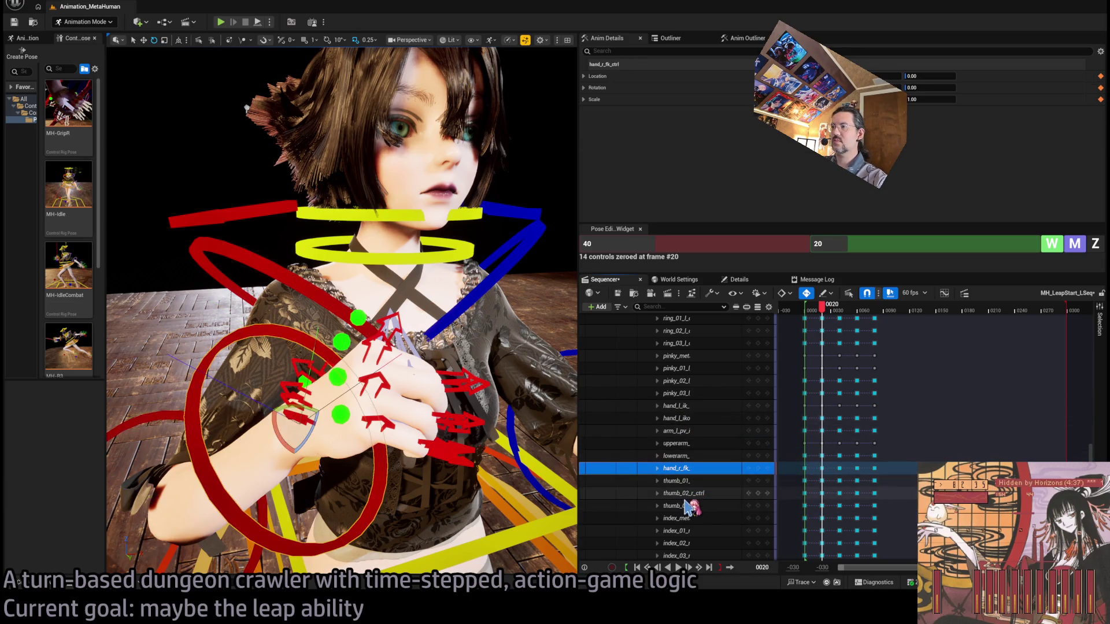
{"action": "scroll", "coordinate": [688, 507], "scroll_direction": "down", "scroll_amount": 1}
{"action": "left_click", "coordinate": [688, 468]}
{"action": "scroll", "coordinate": [682, 457], "scroll_direction": "down", "scroll_amount": 6}
{"action": "scroll", "coordinate": [680, 445], "scroll_direction": "down", "scroll_amount": 5}
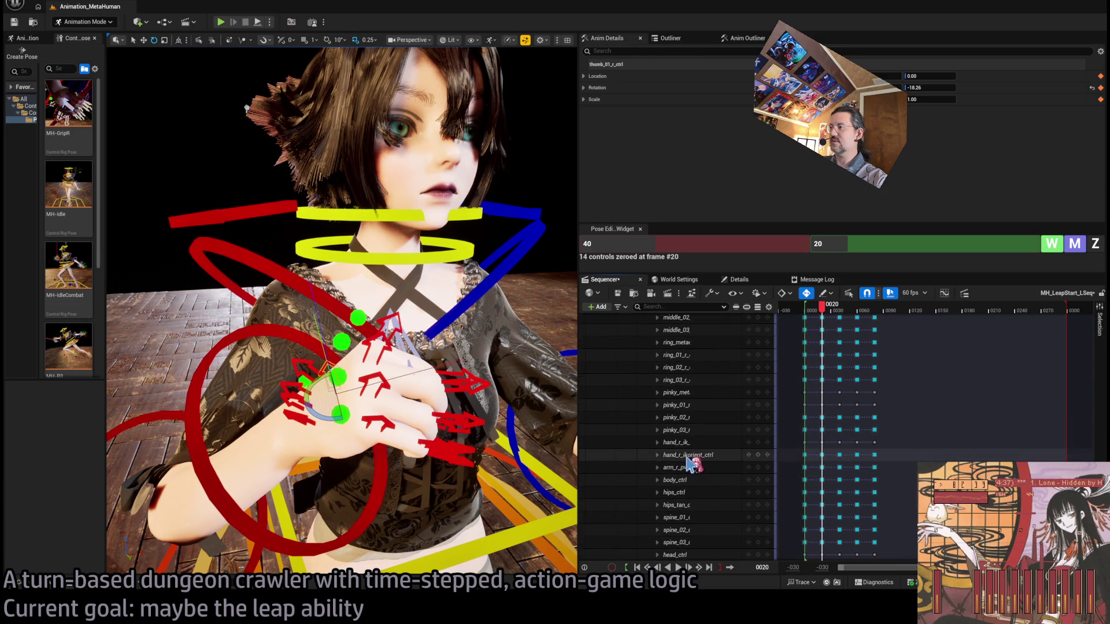
{"action": "left_click", "coordinate": [689, 457], "text": "shift"}
{"action": "key", "text": "f"}
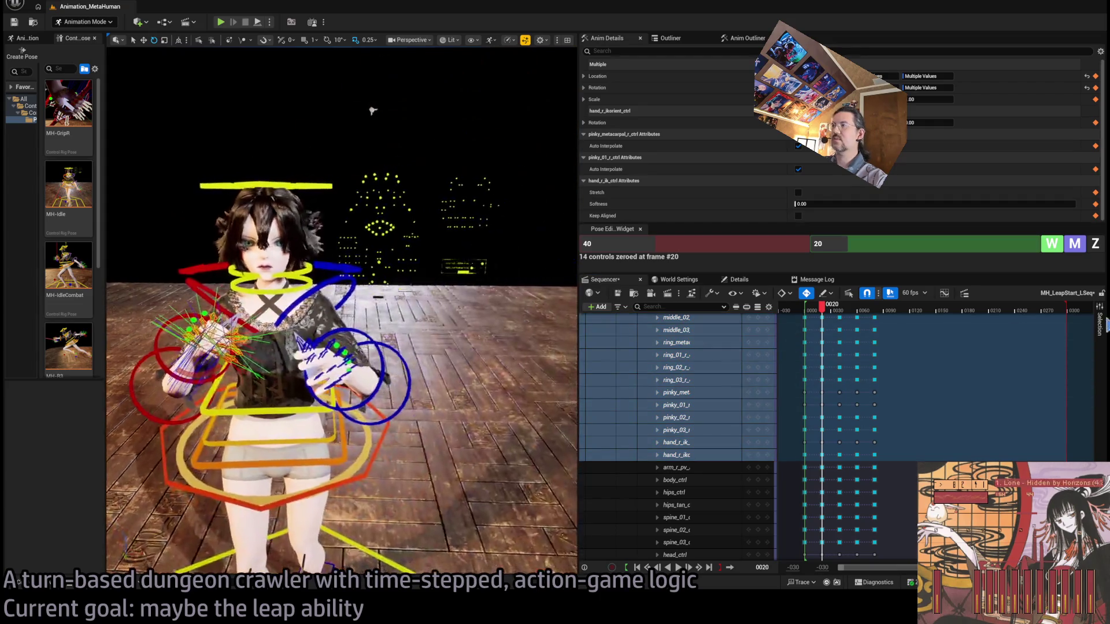
{"action": "left_click", "coordinate": [1095, 243]}
Step: Clear the selection, view the character side-on and preview up to frame 50
{"action": "scroll", "coordinate": [403, 371], "scroll_direction": "up", "scroll_amount": 3}
{"action": "left_click_drag", "start_coordinate": [403, 371], "coordinate": [243, 382]}
{"action": "mouse_move", "coordinate": [823, 317]}
{"action": "left_mouse_down"}
{"action": "mouse_move", "coordinate": [853, 325]}
{"action": "mouse_move", "coordinate": [825, 319]}
{"action": "left_mouse_up"}
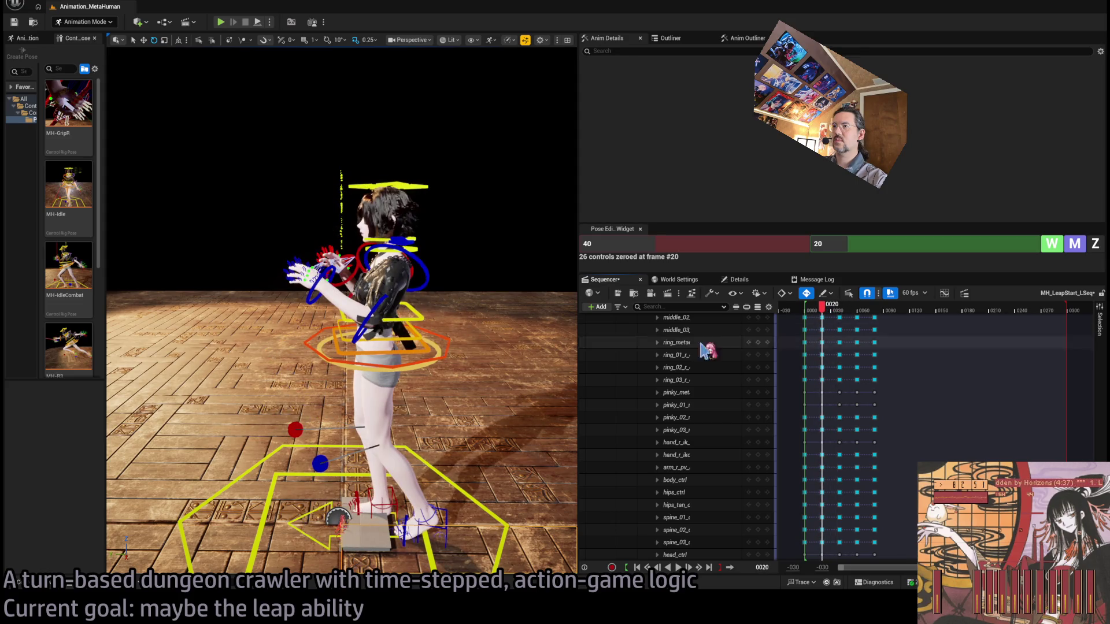
Step: Shift body_ctrl left to Location -4.23 and preview the pose around frame 21
{"action": "left_click", "coordinate": [389, 360]}
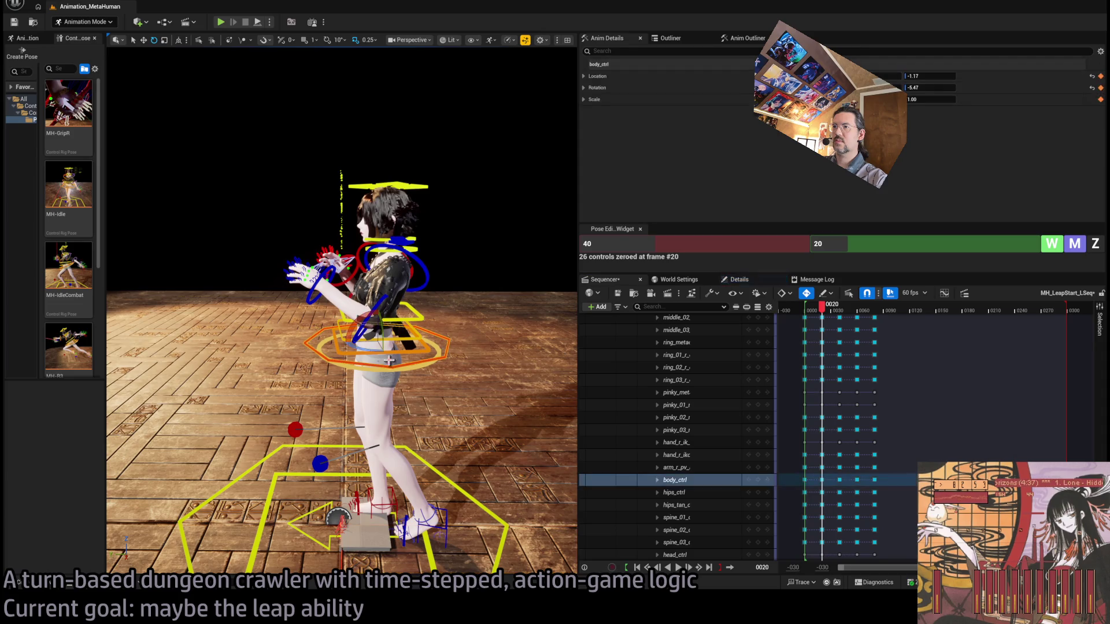
{"action": "left_click_drag", "start_coordinate": [371, 336], "coordinate": [360, 346]}
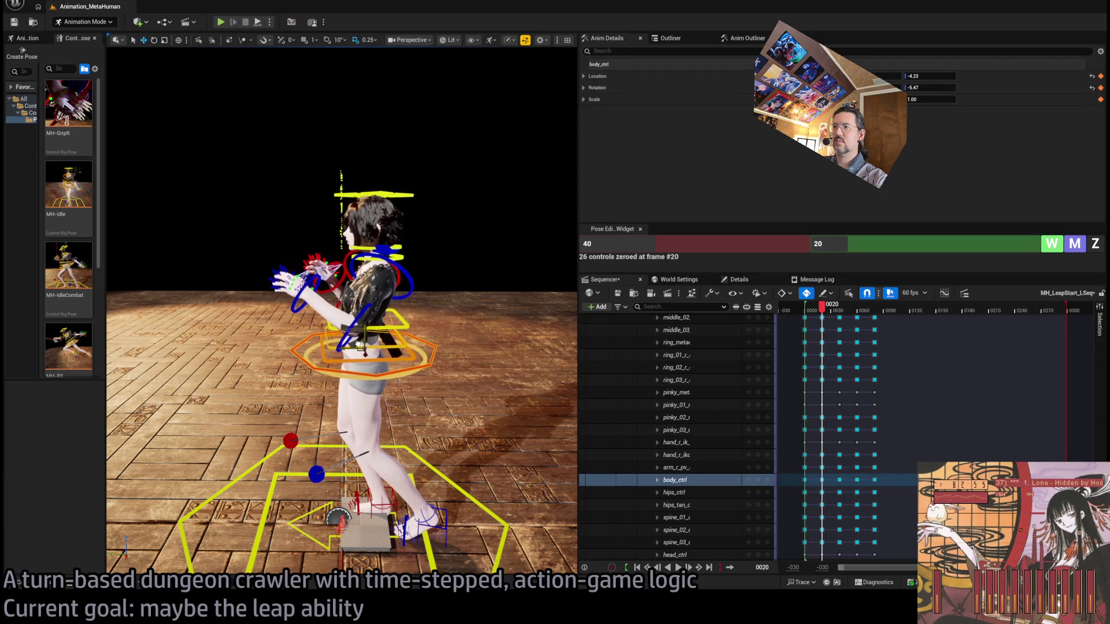
{"action": "mouse_move", "coordinate": [826, 312]}
{"action": "left_mouse_down"}
{"action": "mouse_move", "coordinate": [887, 316]}
{"action": "mouse_move", "coordinate": [827, 314]}
{"action": "left_mouse_up"}
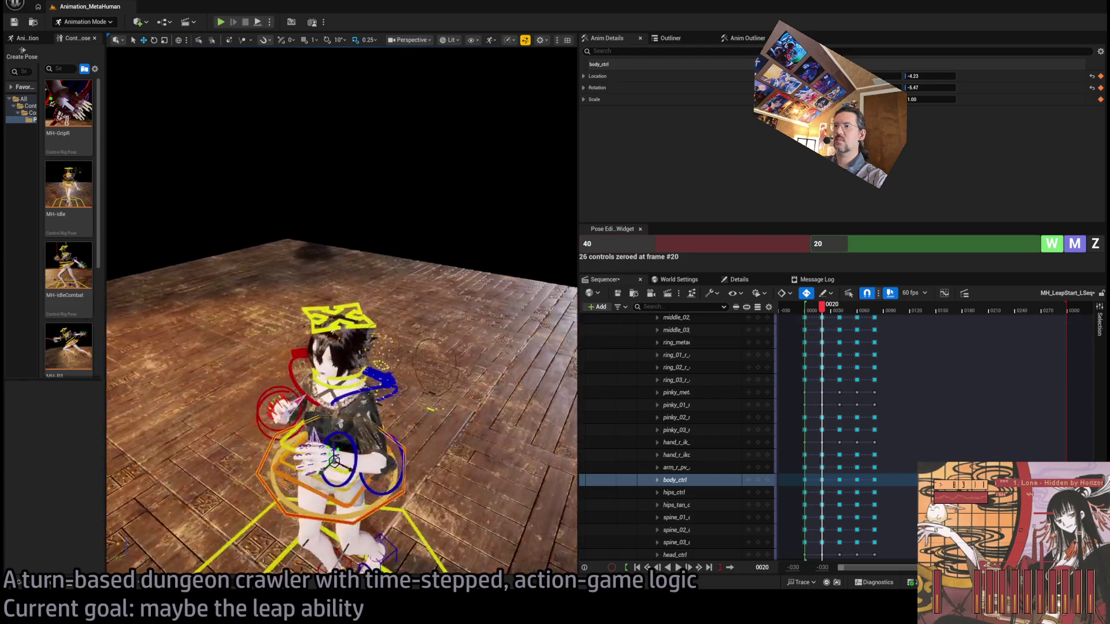
Step: Raise the left upper arm toward face level and rotate the left forearm downward
{"action": "left_click", "coordinate": [470, 423]}
{"action": "left_click_drag", "start_coordinate": [469, 424], "coordinate": [403, 334]}
{"action": "left_click_drag", "start_coordinate": [421, 280], "coordinate": [420, 293]}
{"action": "left_click", "coordinate": [427, 341]}
{"action": "left_click_drag", "start_coordinate": [428, 341], "coordinate": [431, 356]}
{"action": "left_click_drag", "start_coordinate": [417, 110], "coordinate": [400, 97]}
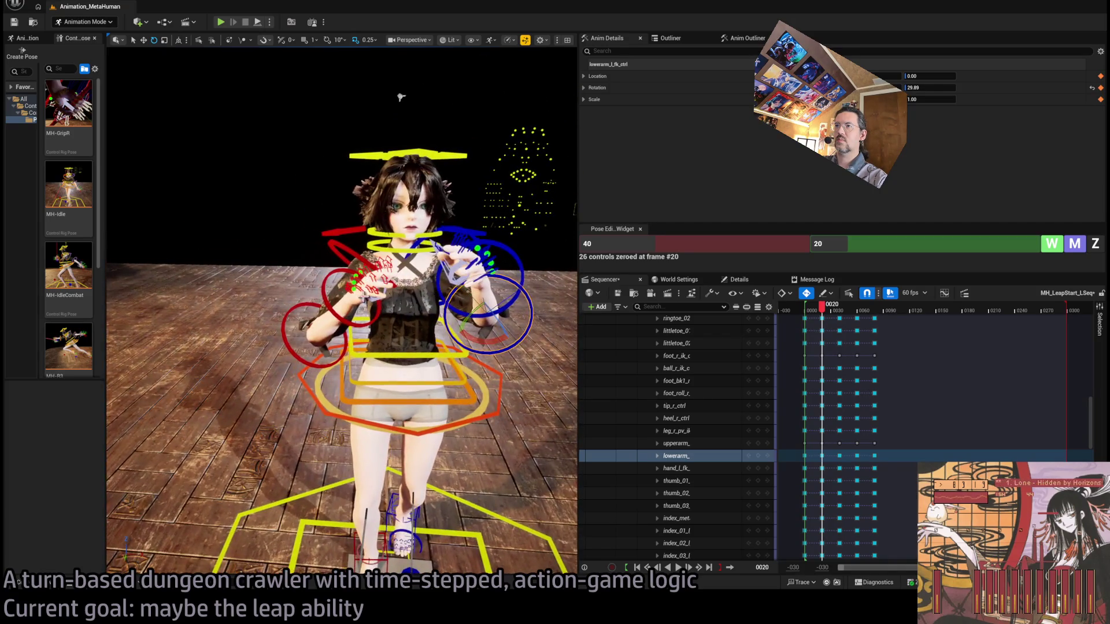
Step: Nudge the right forearm rotation to 46.84 and preview frames 20 to 34
{"action": "left_click", "coordinate": [354, 284]}
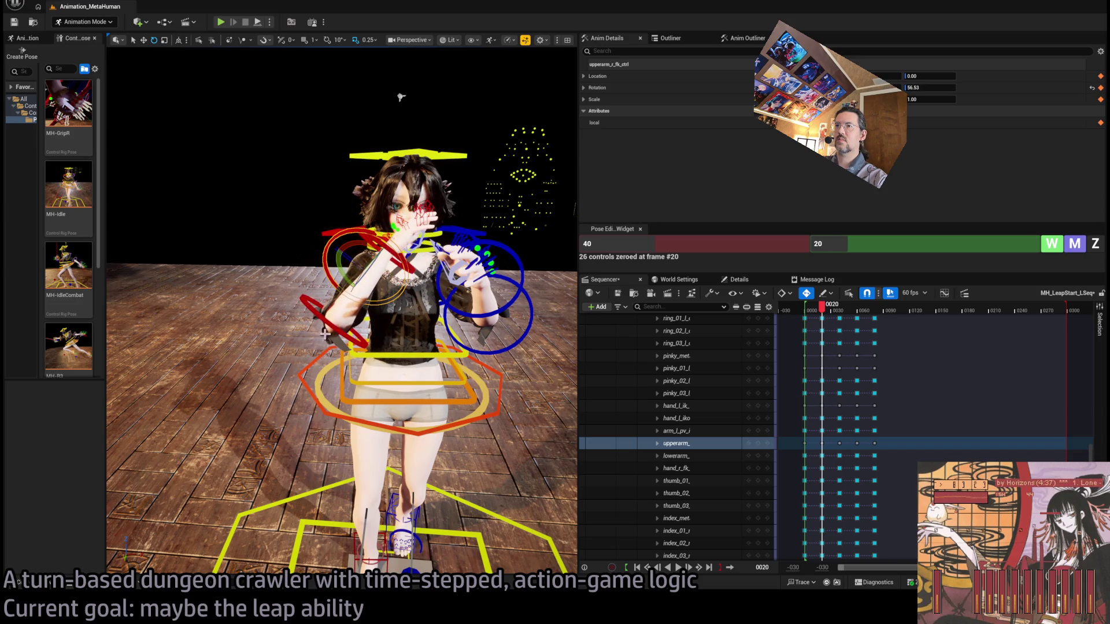
{"action": "left_click", "coordinate": [342, 356]}
{"action": "left_click_drag", "start_coordinate": [401, 97], "coordinate": [323, 100]}
{"action": "mouse_move", "coordinate": [830, 315]}
{"action": "left_mouse_down"}
{"action": "mouse_move", "coordinate": [821, 313]}
{"action": "mouse_move", "coordinate": [856, 313]}
{"action": "mouse_move", "coordinate": [846, 320]}
{"action": "left_mouse_up"}
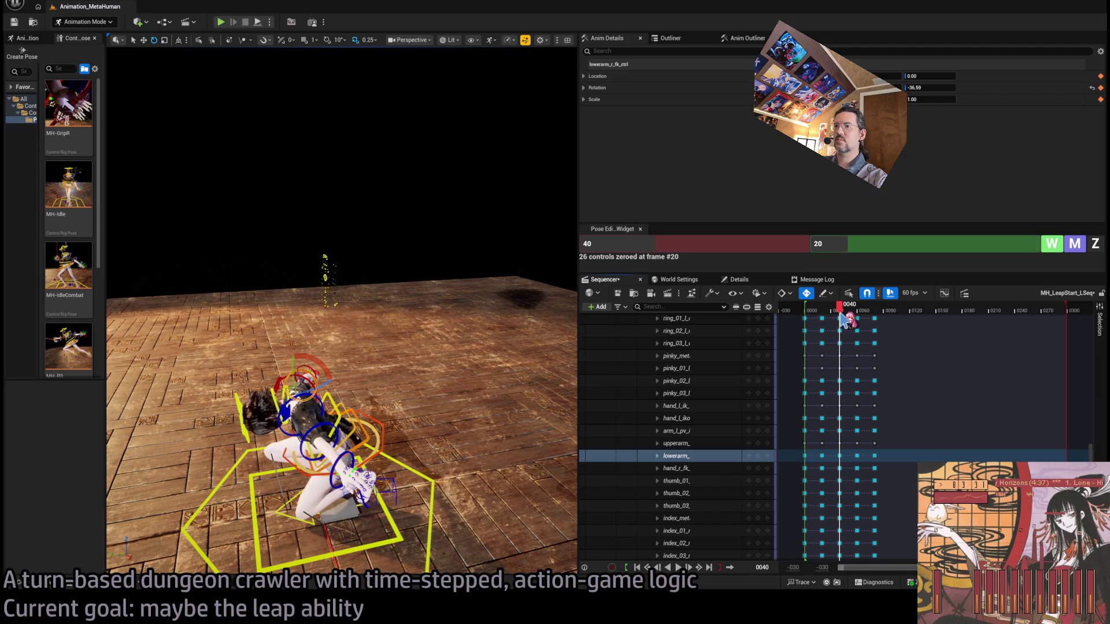
Step: Scrub through the crouch, stop at frame 60 and enter 60 in the Pose Edit Widget's frame field
{"action": "mouse_move", "coordinate": [342, 289]}
{"action": "left_mouse_down"}
{"action": "mouse_move", "coordinate": [306, 294]}
{"action": "mouse_move", "coordinate": [409, 473]}
{"action": "left_mouse_up"}
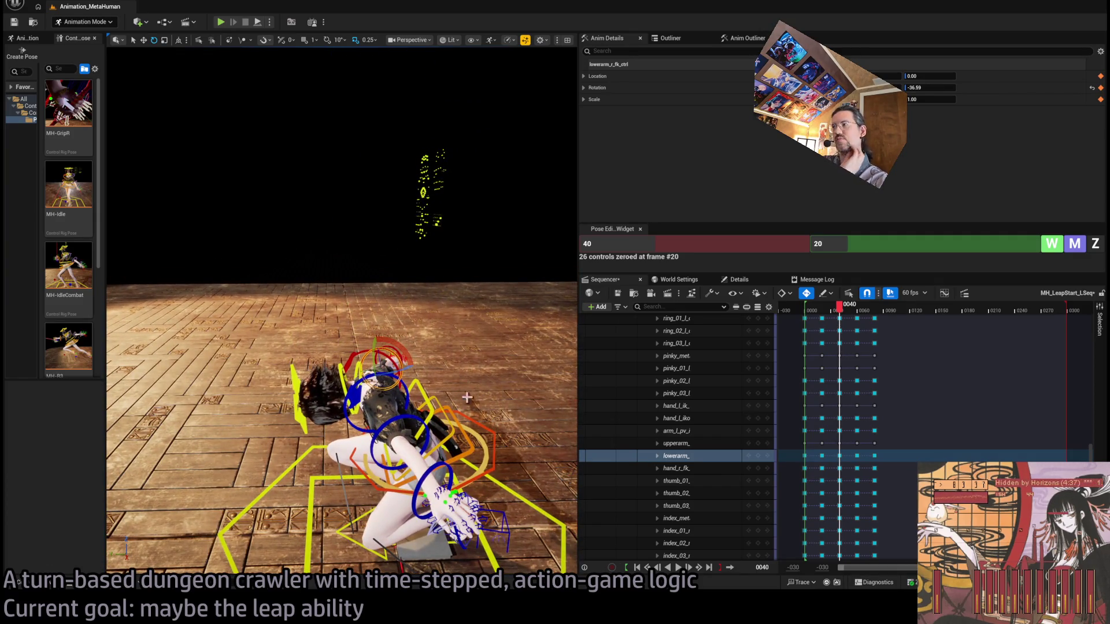
{"action": "mouse_move", "coordinate": [836, 303]}
{"action": "left_mouse_down"}
{"action": "mouse_move", "coordinate": [825, 315]}
{"action": "mouse_move", "coordinate": [876, 330]}
{"action": "mouse_move", "coordinate": [857, 330]}
{"action": "left_mouse_up"}
{"action": "left_click_drag", "start_coordinate": [347, 376], "coordinate": [445, 362]}
{"action": "mouse_move", "coordinate": [862, 315]}
{"action": "left_mouse_down"}
{"action": "mouse_move", "coordinate": [882, 323]}
{"action": "mouse_move", "coordinate": [843, 327]}
{"action": "mouse_move", "coordinate": [863, 326]}
{"action": "left_mouse_up"}
{"action": "left_click", "coordinate": [902, 245]}
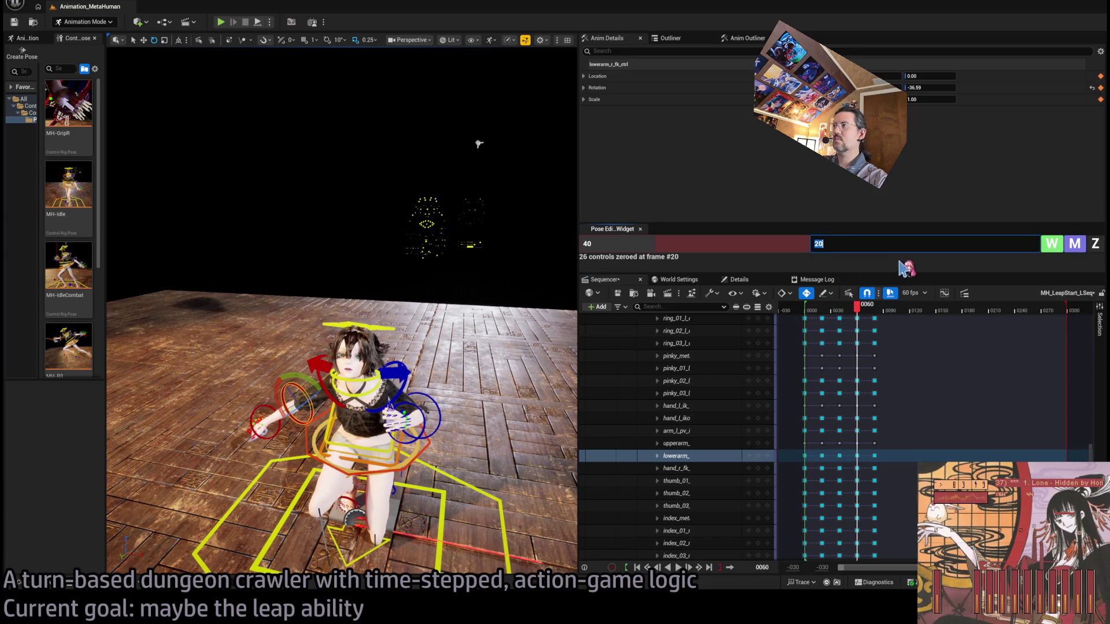
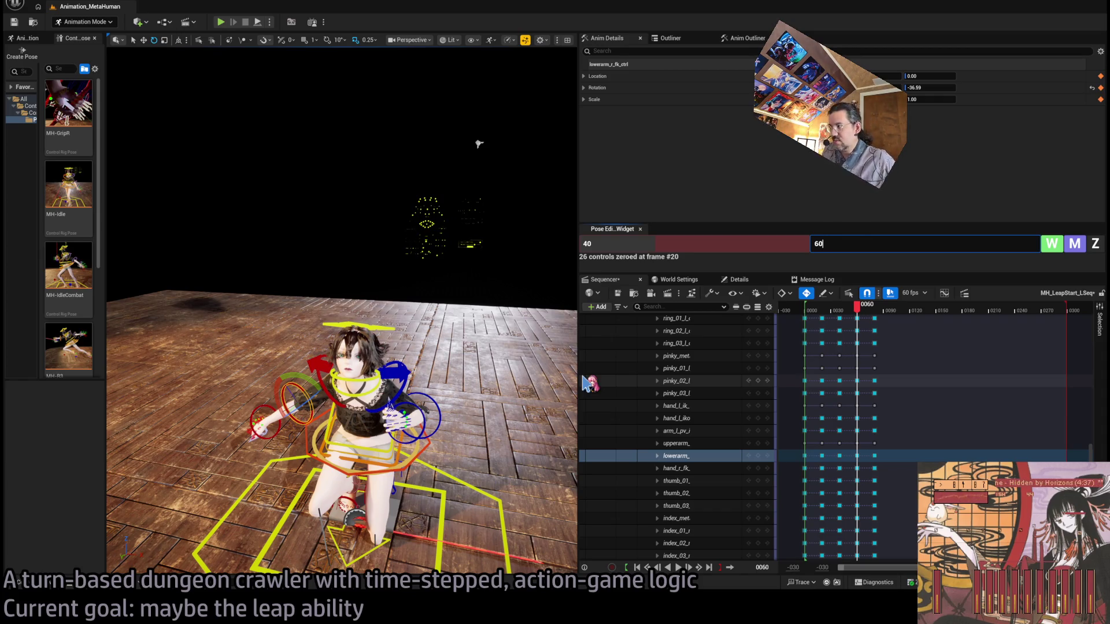
Step: Zero the left arm FK controls at frame 60 and rotate the left upper arm down
{"action": "left_click", "coordinate": [416, 381]}
{"action": "left_click", "coordinate": [431, 399], "text": "ctrl"}
{"action": "left_click", "coordinate": [1095, 244]}
{"action": "left_click_drag", "start_coordinate": [381, 376], "coordinate": [354, 378]}
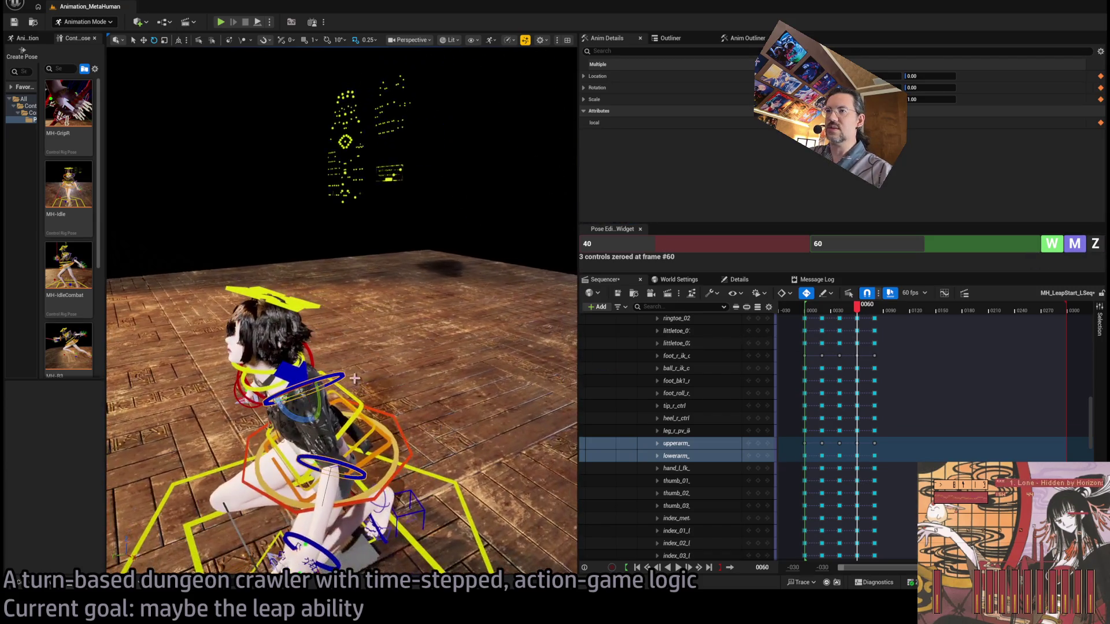
{"action": "left_click", "coordinate": [354, 378]}
{"action": "left_click_drag", "start_coordinate": [330, 422], "coordinate": [298, 452]}
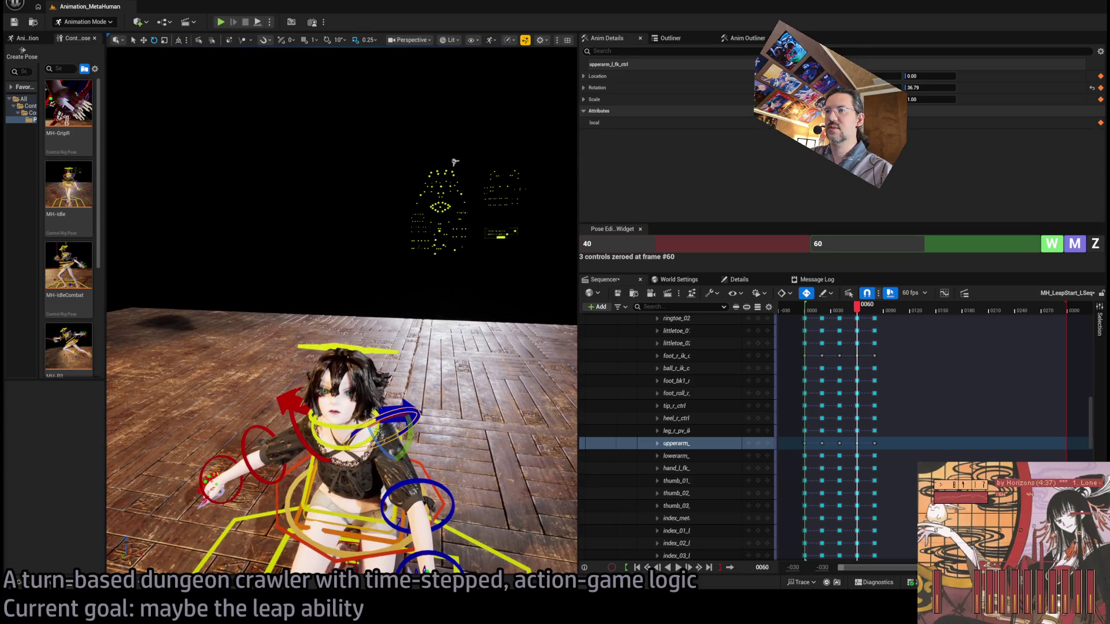
Step: Zero the right upper arm, lower arm and hand controls at frame 60
{"action": "left_click", "coordinate": [253, 444]}
{"action": "left_click", "coordinate": [244, 442], "text": "ctrl"}
{"action": "left_click", "coordinate": [233, 460], "text": "ctrl"}
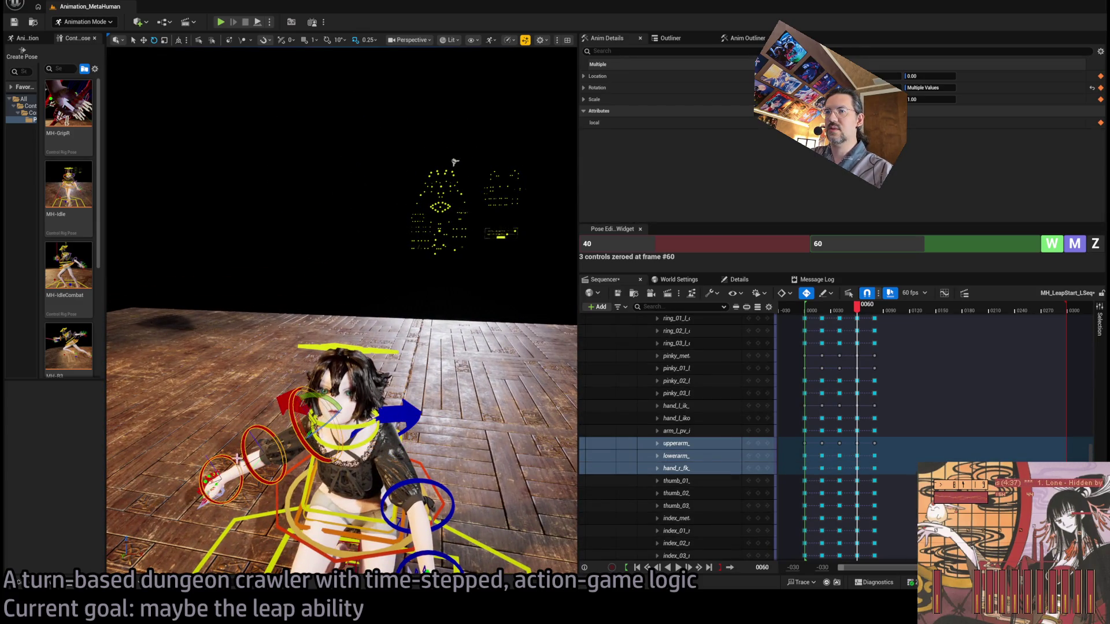
{"action": "left_click", "coordinate": [1075, 244]}
{"action": "left_click_drag", "start_coordinate": [220, 110], "coordinate": [185, 111]}
Step: Zero both clavicles, rotate the left shoulder to 18.92, then step back to frame 51
{"action": "left_click", "coordinate": [675, 444]}
{"action": "left_click", "coordinate": [675, 456], "text": "ctrl"}
{"action": "left_click", "coordinate": [1076, 245]}
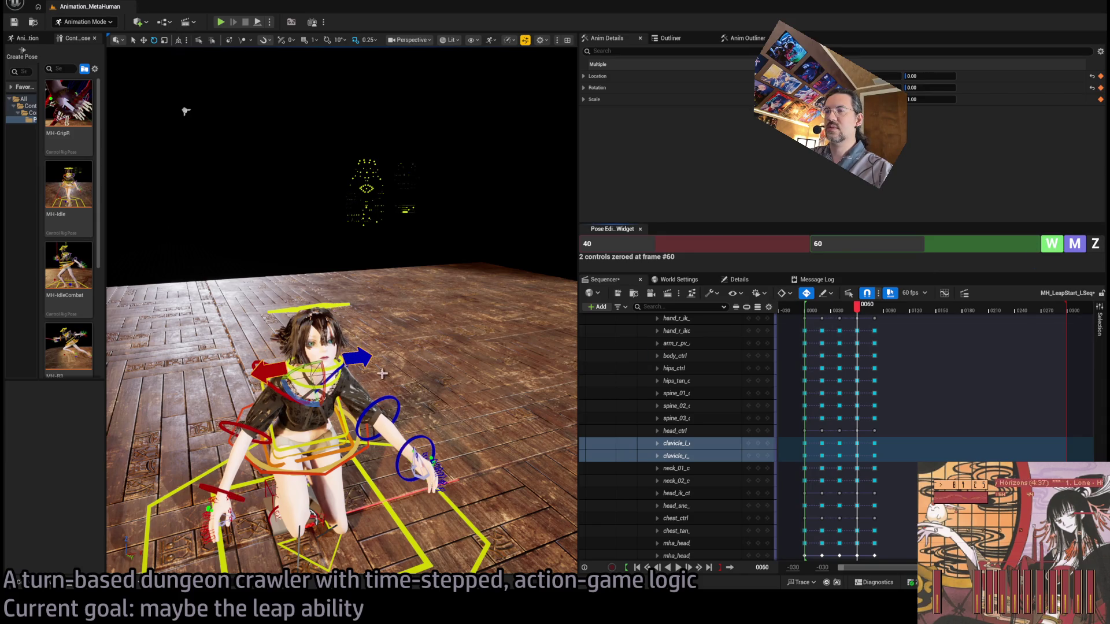
{"action": "left_click", "coordinate": [373, 423]}
{"action": "left_click_drag", "start_coordinate": [305, 398], "coordinate": [341, 376]}
{"action": "left_click", "coordinate": [267, 370]}
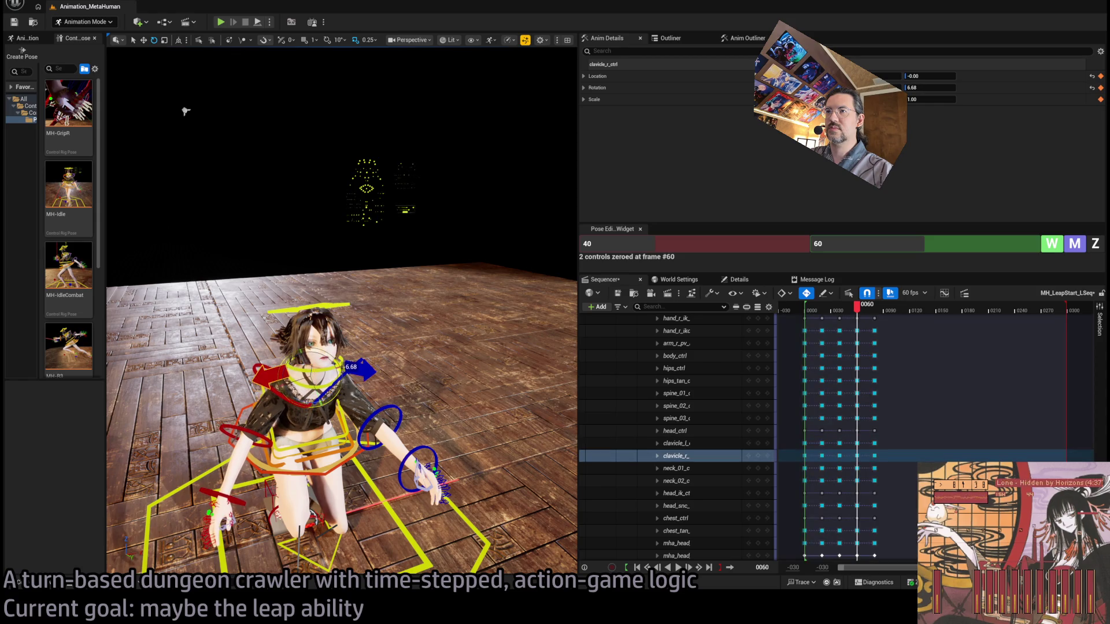
{"action": "left_click", "coordinate": [267, 438]}
{"action": "left_click_drag", "start_coordinate": [267, 439], "coordinate": [449, 446]}
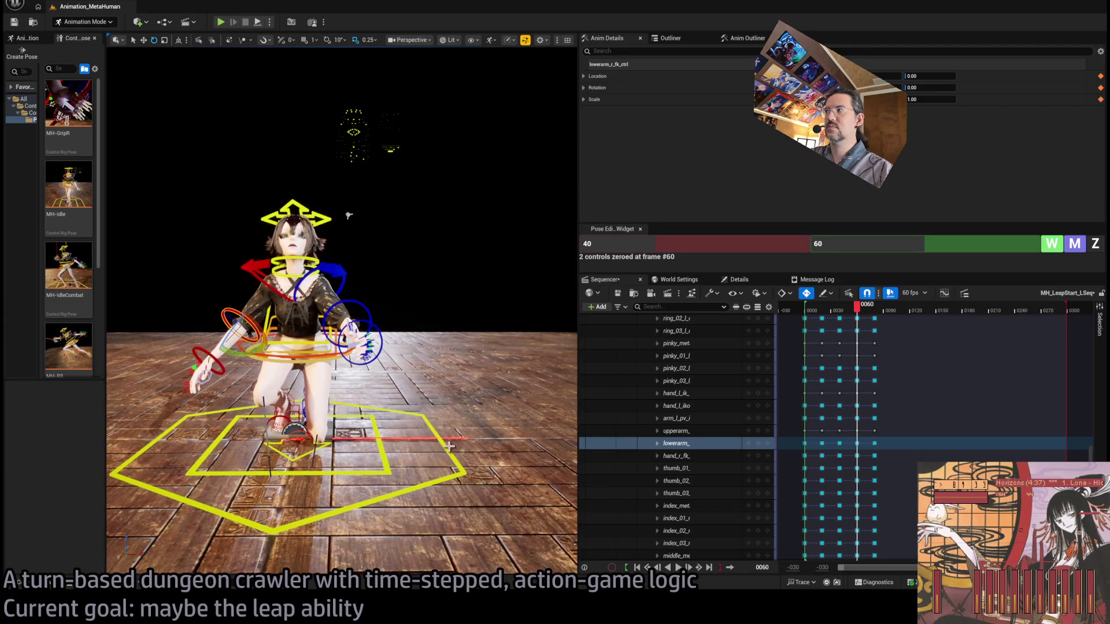
{"action": "mouse_move", "coordinate": [857, 312]}
{"action": "left_mouse_down"}
{"action": "mouse_move", "coordinate": [835, 317]}
{"action": "mouse_move", "coordinate": [882, 325]}
{"action": "left_mouse_up"}
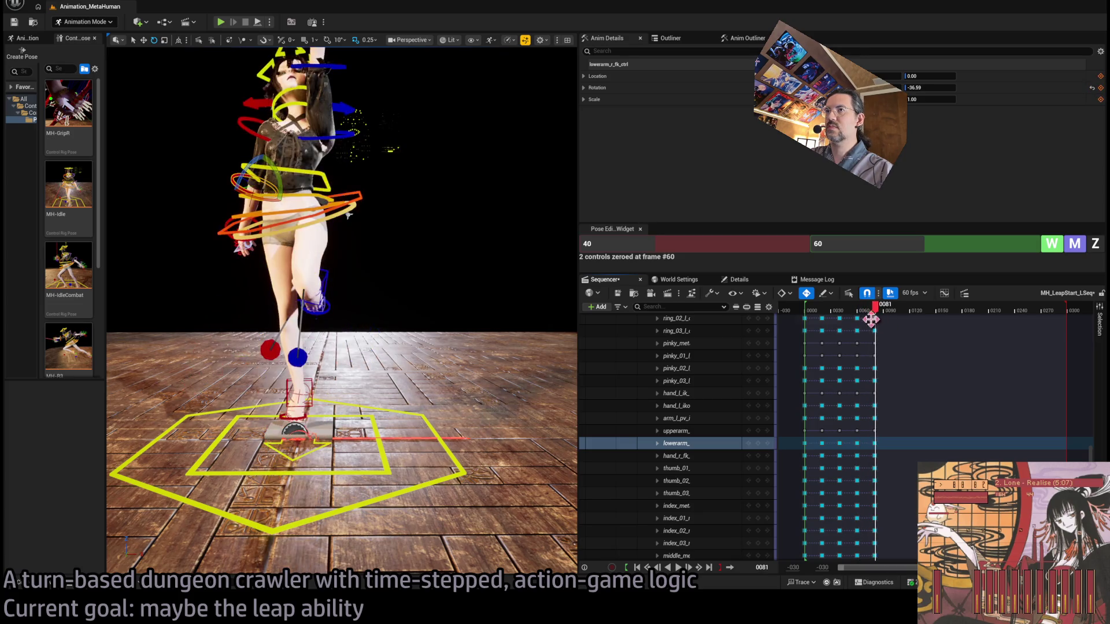
Step: Review the arm-raised pose, step the playhead to frame 80, and edit the pose tool's frame value
{"action": "scroll", "coordinate": [425, 316], "scroll_direction": "up", "scroll_amount": 5}
{"action": "scroll", "coordinate": [425, 315], "scroll_direction": "up", "scroll_amount": 1}
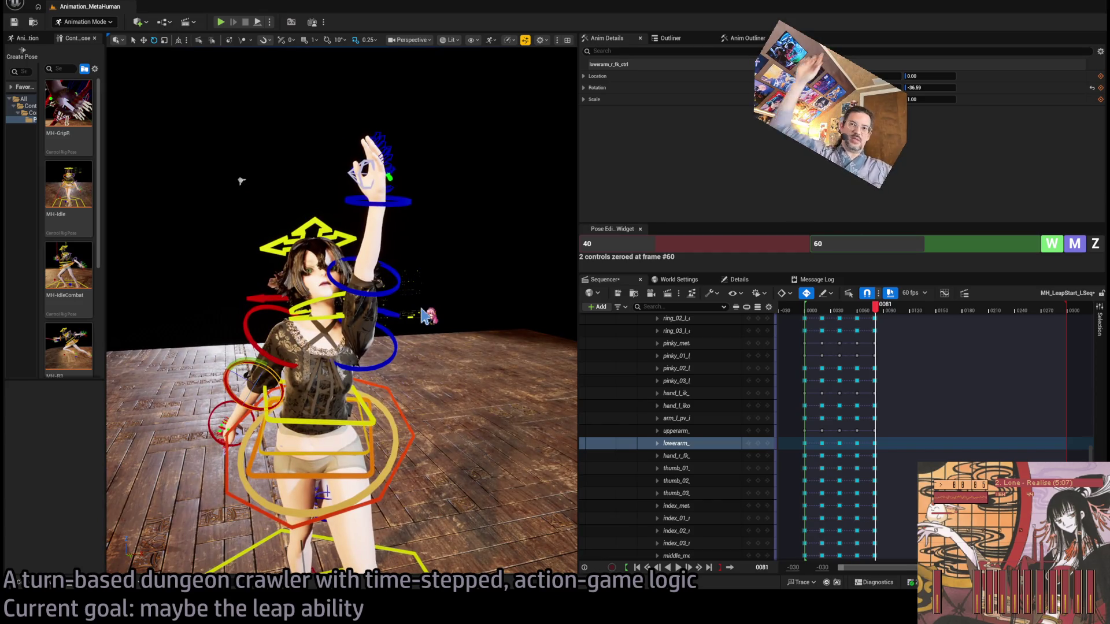
{"action": "mouse_move", "coordinate": [427, 315]}
{"action": "left_mouse_down"}
{"action": "mouse_move", "coordinate": [281, 415]}
{"action": "mouse_move", "coordinate": [333, 423]}
{"action": "left_mouse_up"}
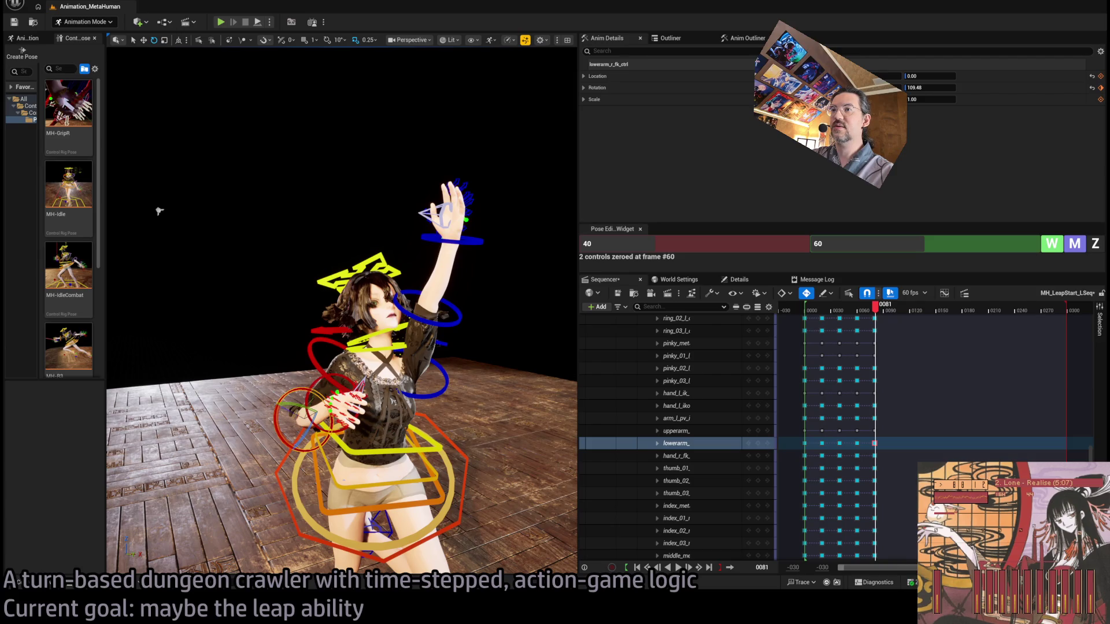
{"action": "left_click", "coordinate": [327, 420]}
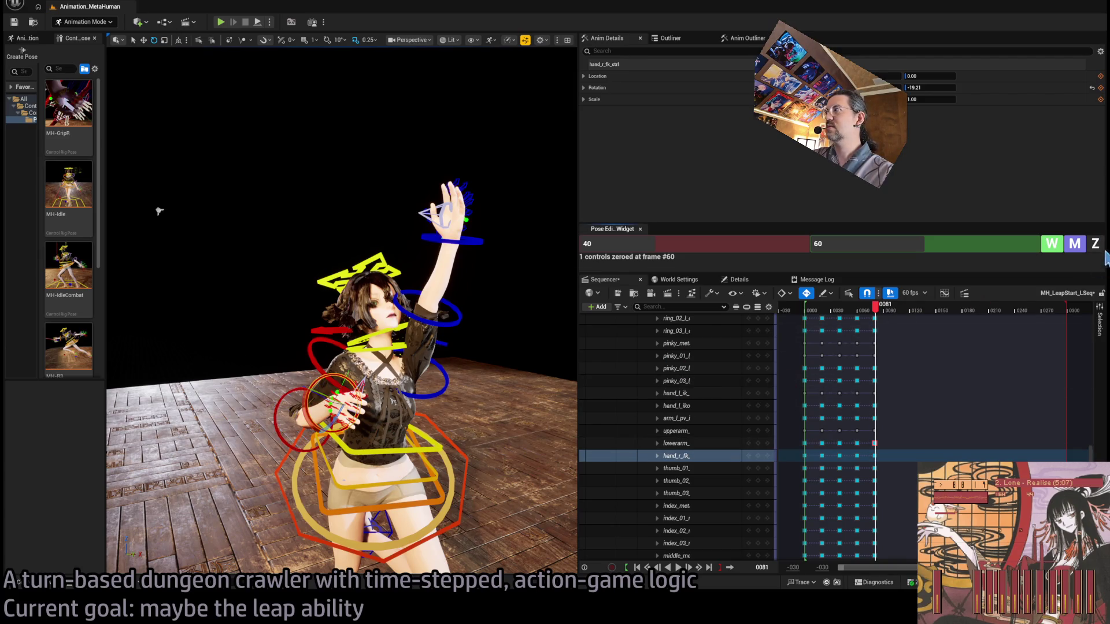
{"action": "left_click_drag", "start_coordinate": [404, 405], "coordinate": [450, 419]}
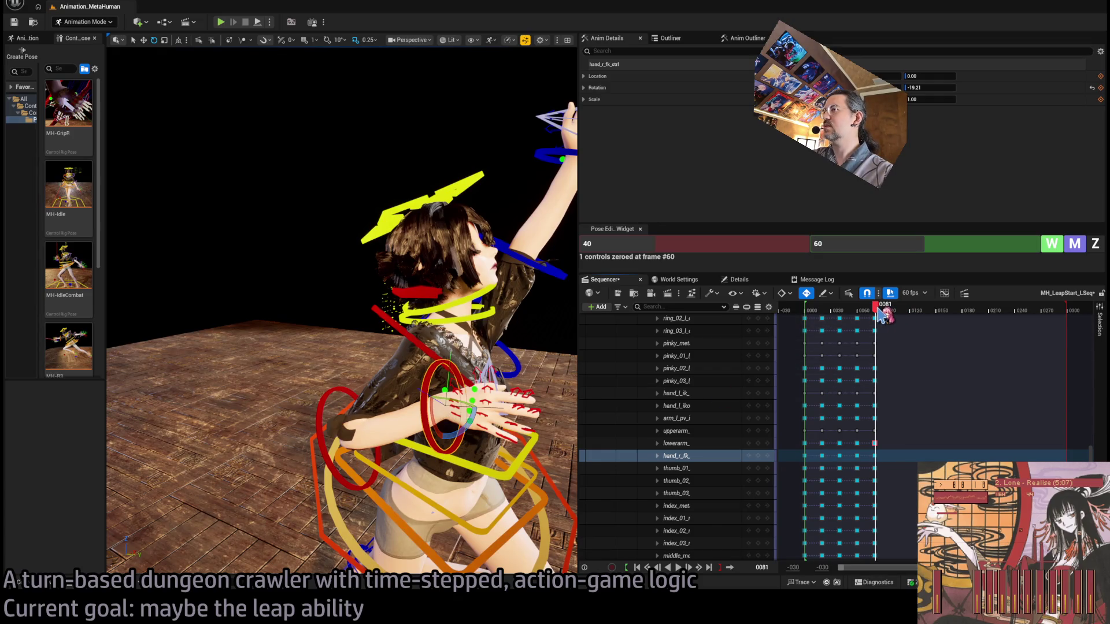
{"action": "key", "text": "Up"}
{"action": "key", "text": "Right"}
{"action": "key", "text": "Left"}
{"action": "key", "text": "Left"}
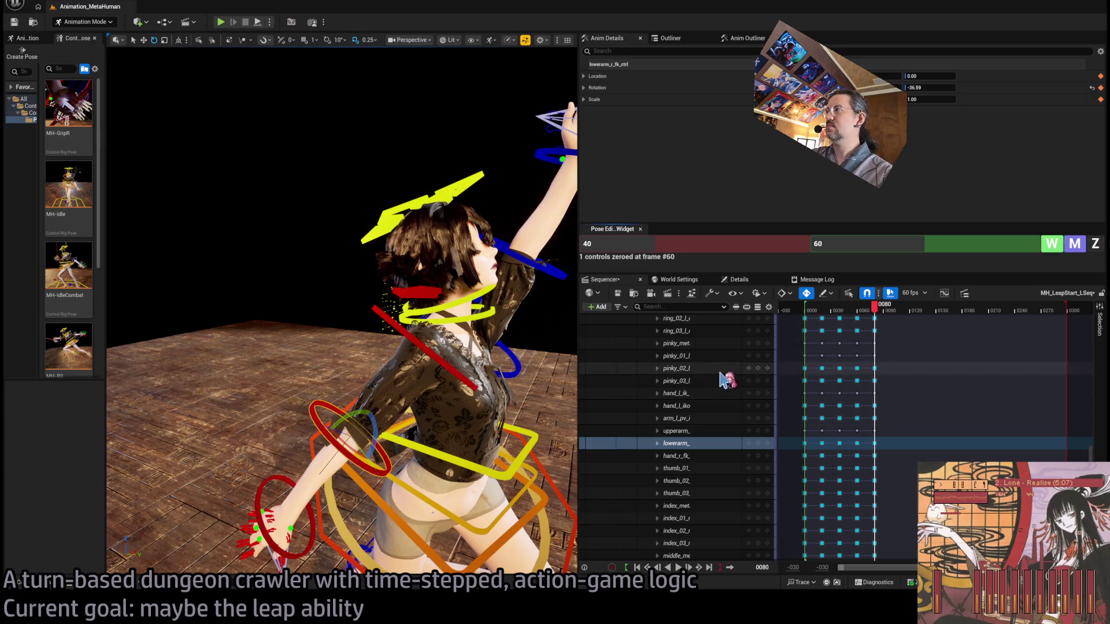
{"action": "left_click", "coordinate": [856, 250]}
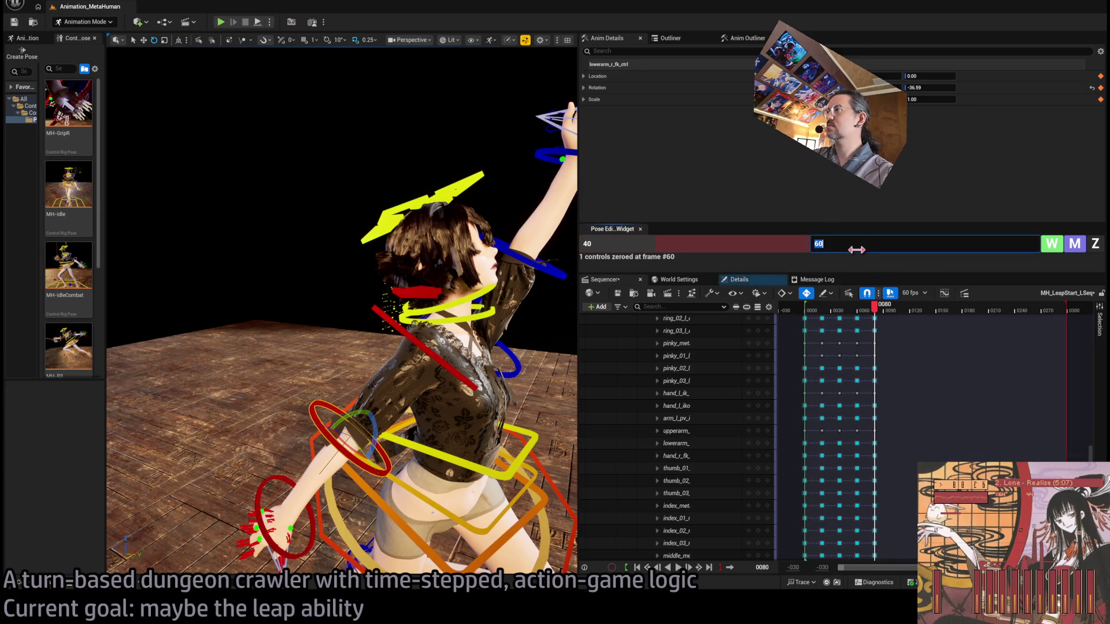
Step: Zero the right forearm and swing it up across the body, then zero the right upper arm
{"action": "left_click", "coordinate": [1102, 244]}
{"action": "left_click_drag", "start_coordinate": [372, 453], "coordinate": [431, 402]}
{"action": "left_click", "coordinate": [457, 376]}
{"action": "left_click", "coordinate": [1096, 245]}
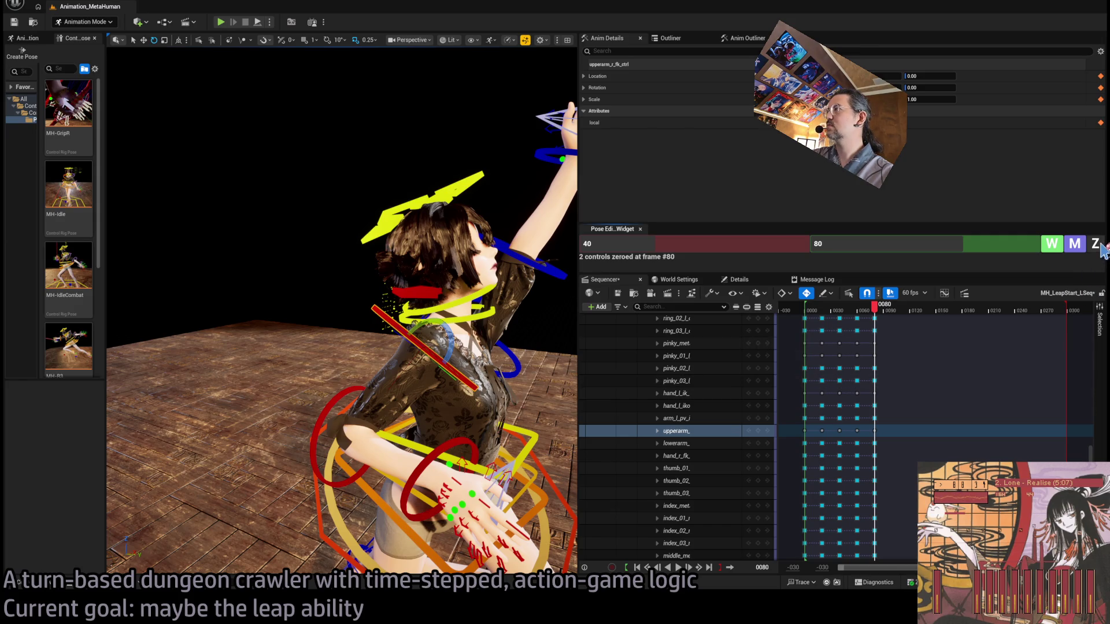
{"action": "left_click_drag", "start_coordinate": [492, 411], "coordinate": [337, 208]}
Step: Zero the right clavicle and raise the right upper arm further at frame 80
{"action": "left_click", "coordinate": [381, 330]}
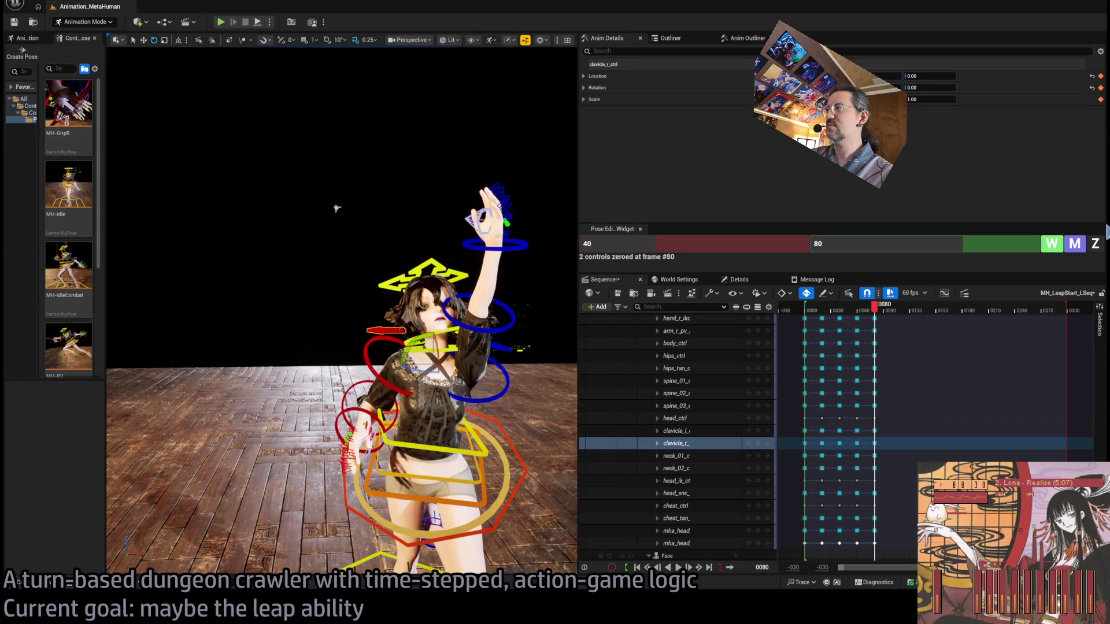
{"action": "left_click", "coordinate": [1095, 245]}
{"action": "left_click_drag", "start_coordinate": [324, 324], "coordinate": [296, 353]}
{"action": "left_click", "coordinate": [296, 353]}
{"action": "scroll", "coordinate": [296, 353], "scroll_direction": "down", "scroll_amount": 5}
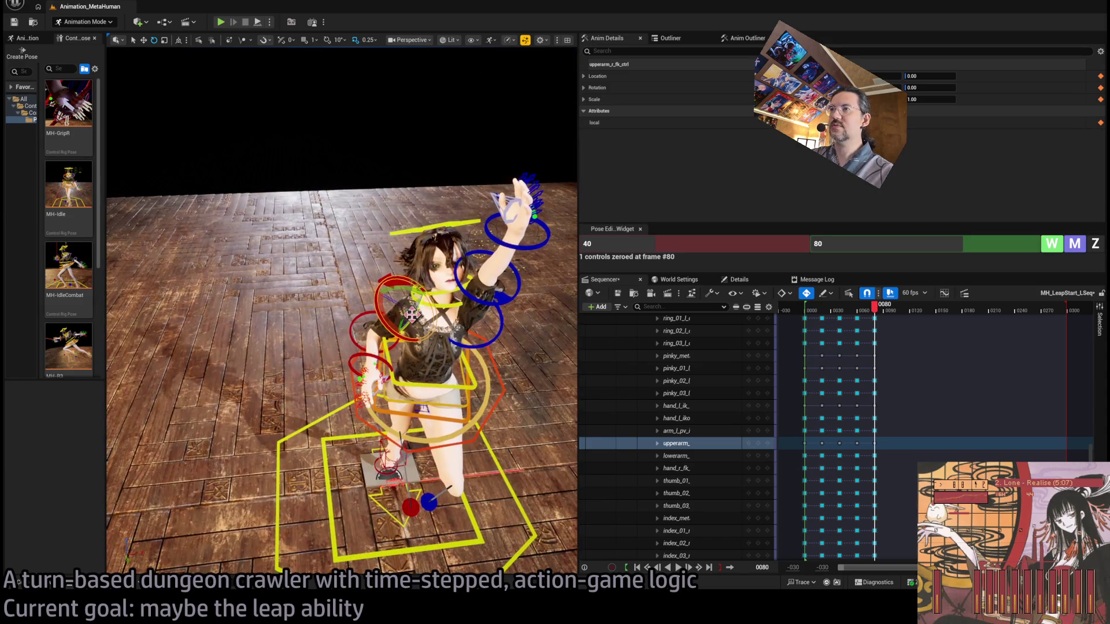
{"action": "left_click_drag", "start_coordinate": [399, 281], "coordinate": [382, 283]}
{"action": "left_click_drag", "start_coordinate": [391, 386], "coordinate": [441, 233]}
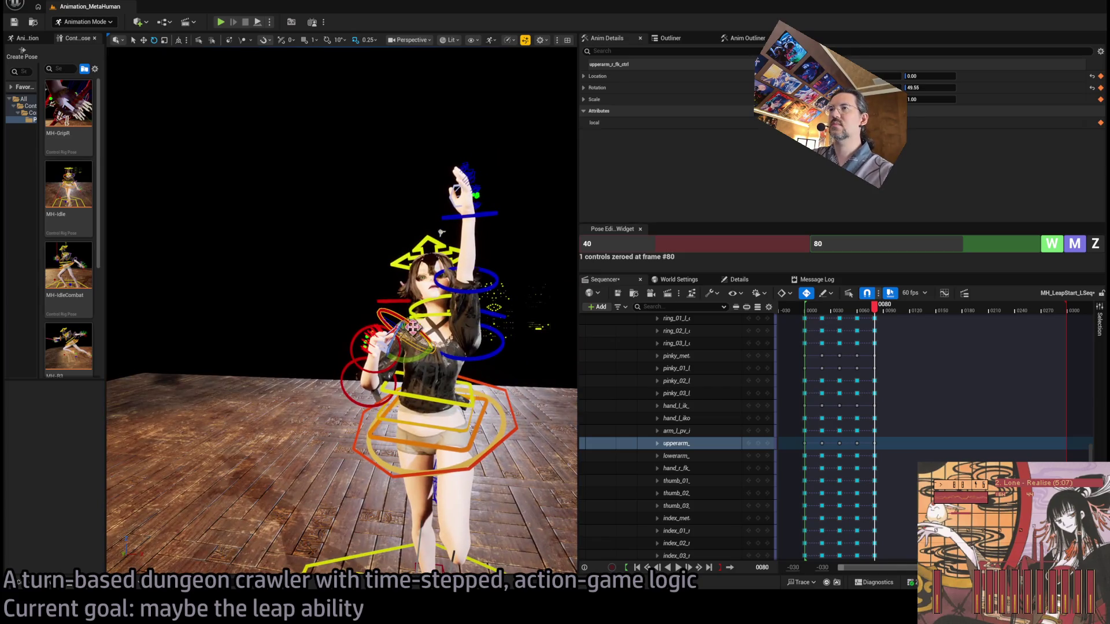
Step: Tilt the right shoulder up slightly and zero the right hand's rotation
{"action": "left_click", "coordinate": [461, 305]}
{"action": "left_click_drag", "start_coordinate": [441, 232], "coordinate": [441, 233]}
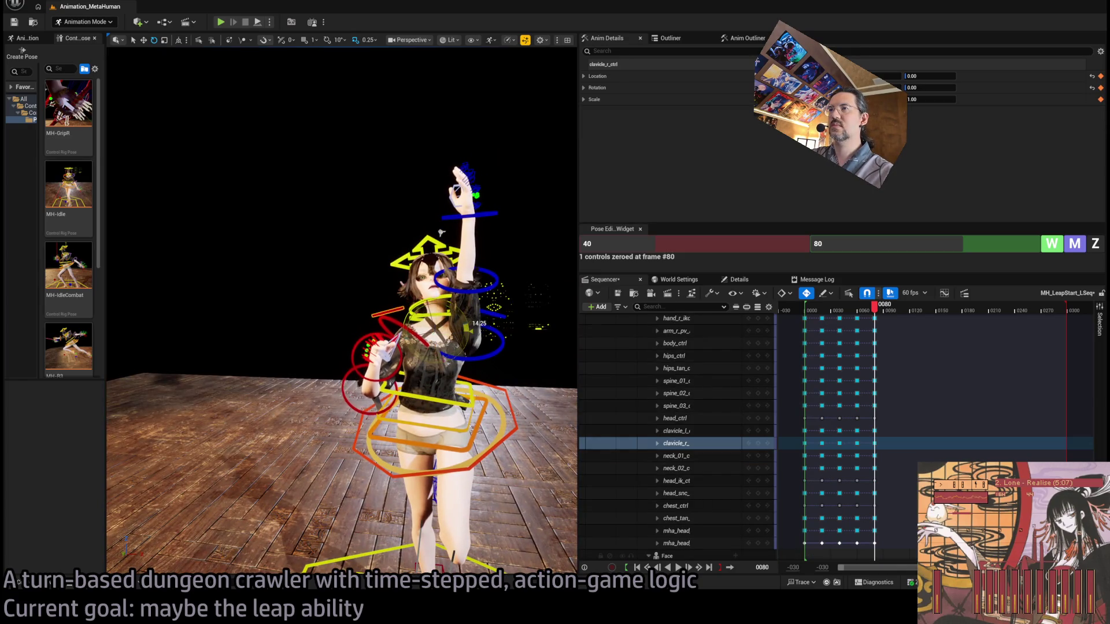
{"action": "left_click", "coordinate": [460, 328]}
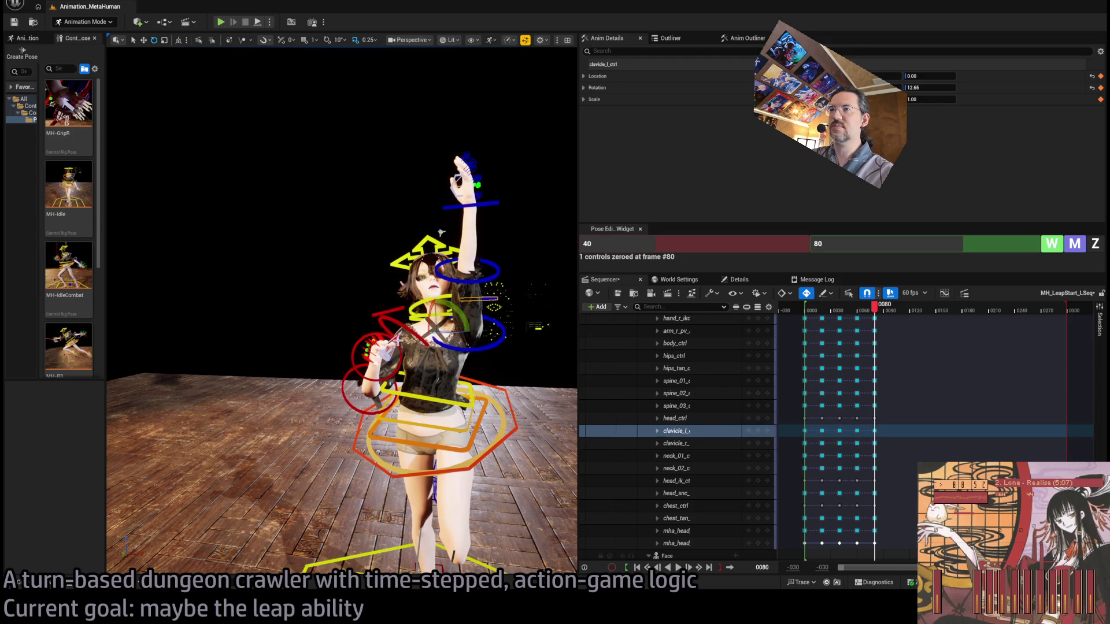
{"action": "left_click", "coordinate": [412, 330]}
{"action": "mouse_move", "coordinate": [412, 330]}
{"action": "left_mouse_down"}
{"action": "mouse_move", "coordinate": [221, 102]}
{"action": "mouse_move", "coordinate": [144, 112]}
{"action": "mouse_move", "coordinate": [313, 112]}
{"action": "left_mouse_up"}
{"action": "left_click", "coordinate": [402, 314]}
{"action": "left_click", "coordinate": [1095, 244]}
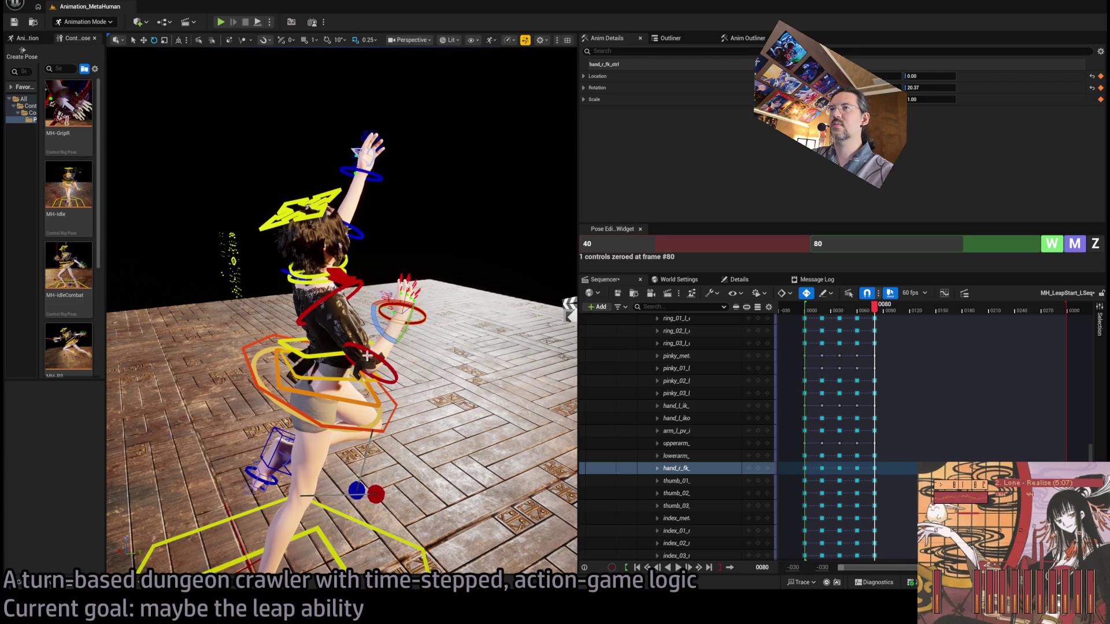
Step: Swing the right upper arm down and rotate the right forearm upward
{"action": "left_click", "coordinate": [353, 292]}
{"action": "left_click_drag", "start_coordinate": [347, 300], "coordinate": [333, 330]}
{"action": "left_click", "coordinate": [347, 393]}
{"action": "mouse_move", "coordinate": [347, 396]}
{"action": "left_mouse_down"}
{"action": "mouse_move", "coordinate": [312, 408]}
{"action": "mouse_move", "coordinate": [317, 399]}
{"action": "mouse_move", "coordinate": [182, 399]}
{"action": "left_mouse_up"}
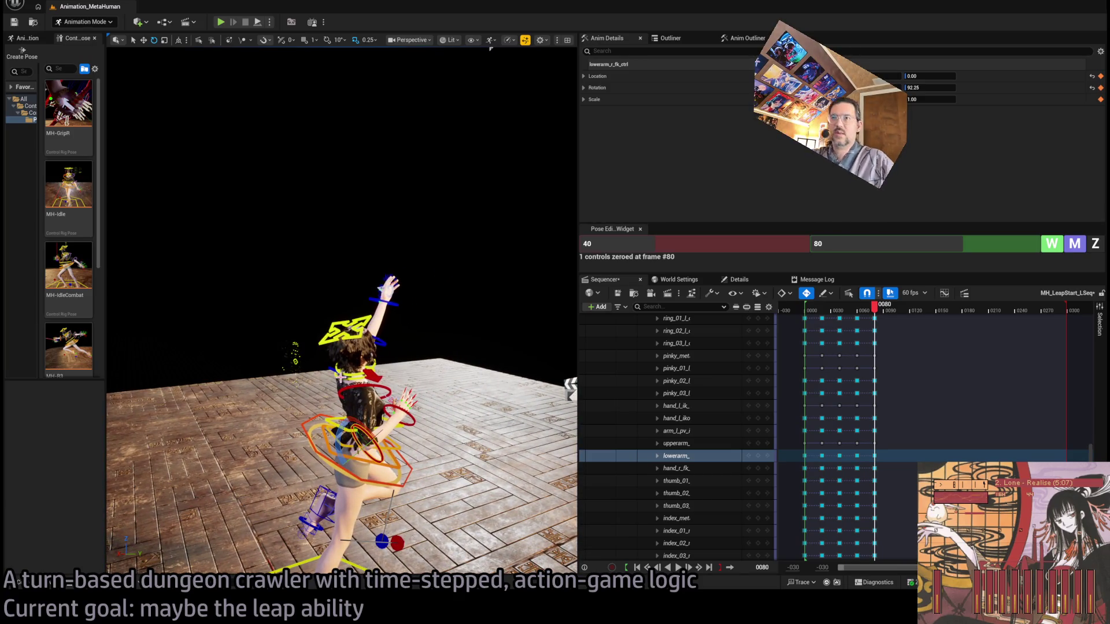
Step: Select the spine_01, spine_02 and spine_03 controls from a close front view
{"action": "left_click_drag", "start_coordinate": [386, 289], "coordinate": [396, 383]}
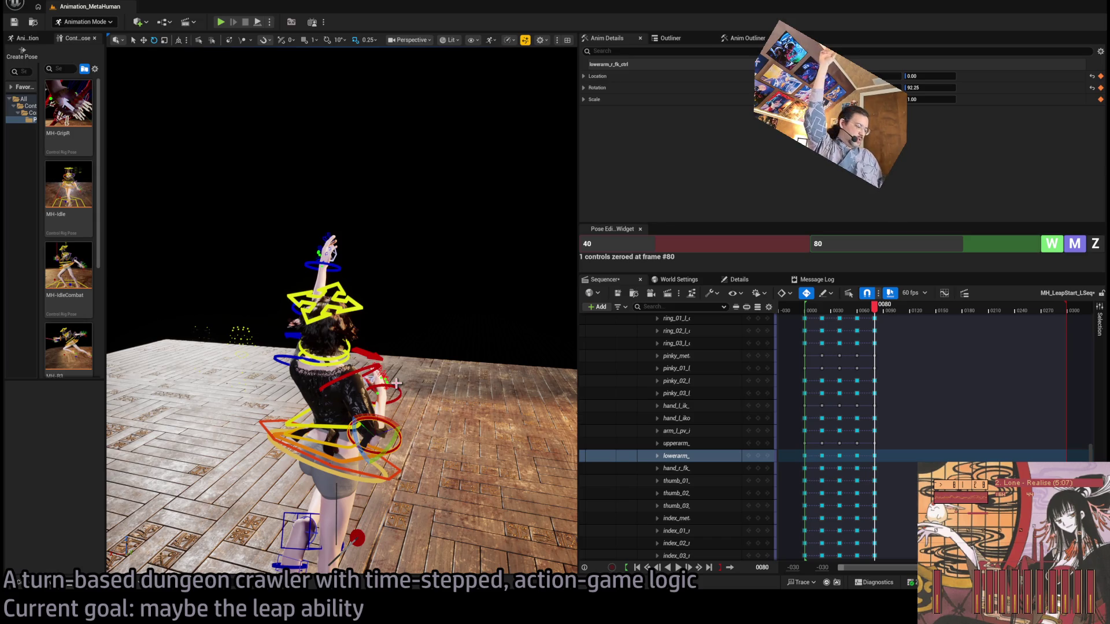
{"action": "mouse_move", "coordinate": [396, 382]}
{"action": "left_mouse_down"}
{"action": "mouse_move", "coordinate": [436, 425]}
{"action": "mouse_move", "coordinate": [428, 399]}
{"action": "left_mouse_up"}
{"action": "left_click", "coordinate": [435, 424]}
{"action": "left_click", "coordinate": [436, 425], "text": "shift"}
{"action": "left_click", "coordinate": [408, 418], "text": "shift"}
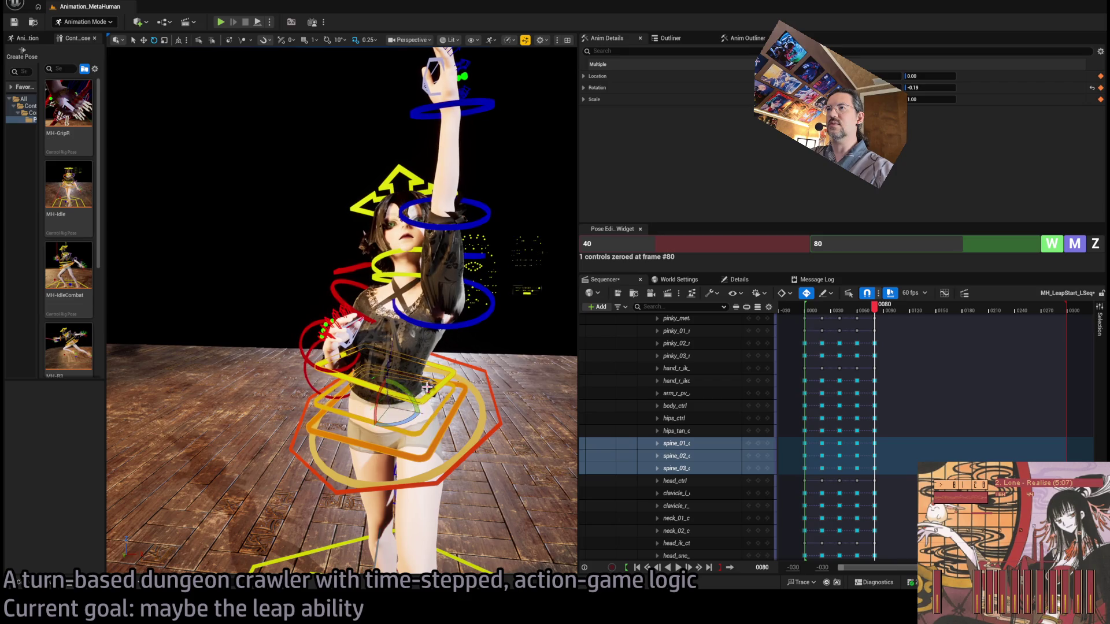
Step: Rotate the right clavicle, then reset its rotation to zero
{"action": "mouse_move", "coordinate": [307, 111]}
{"action": "left_mouse_down"}
{"action": "mouse_move", "coordinate": [312, 133]}
{"action": "mouse_move", "coordinate": [295, 121]}
{"action": "left_mouse_up"}
{"action": "left_click", "coordinate": [312, 259]}
{"action": "mouse_move", "coordinate": [399, 258]}
{"action": "left_mouse_down"}
{"action": "mouse_move", "coordinate": [408, 253]}
{"action": "mouse_move", "coordinate": [389, 255]}
{"action": "mouse_move", "coordinate": [408, 258]}
{"action": "left_mouse_up"}
{"action": "left_click", "coordinate": [1098, 248]}
{"action": "left_click", "coordinate": [334, 291]}
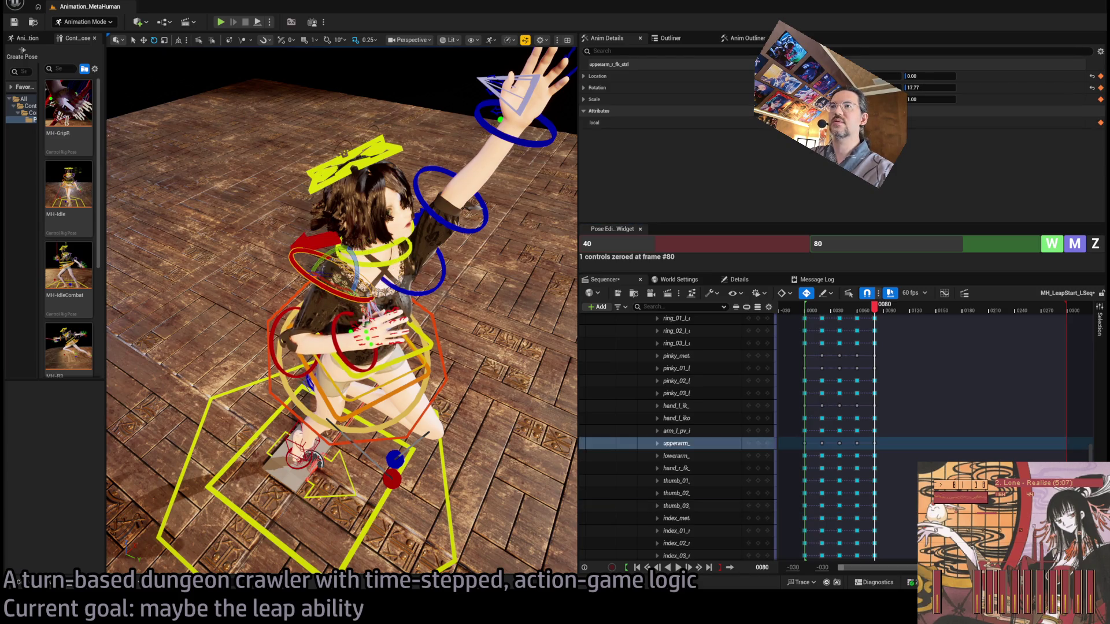
Step: Zero the head control's rotation and tilt the head slightly further
{"action": "mouse_move", "coordinate": [355, 283]}
{"action": "left_mouse_down"}
{"action": "mouse_move", "coordinate": [341, 248]}
{"action": "mouse_move", "coordinate": [447, 70]}
{"action": "mouse_move", "coordinate": [404, 98]}
{"action": "left_mouse_up"}
{"action": "left_click", "coordinate": [351, 276]}
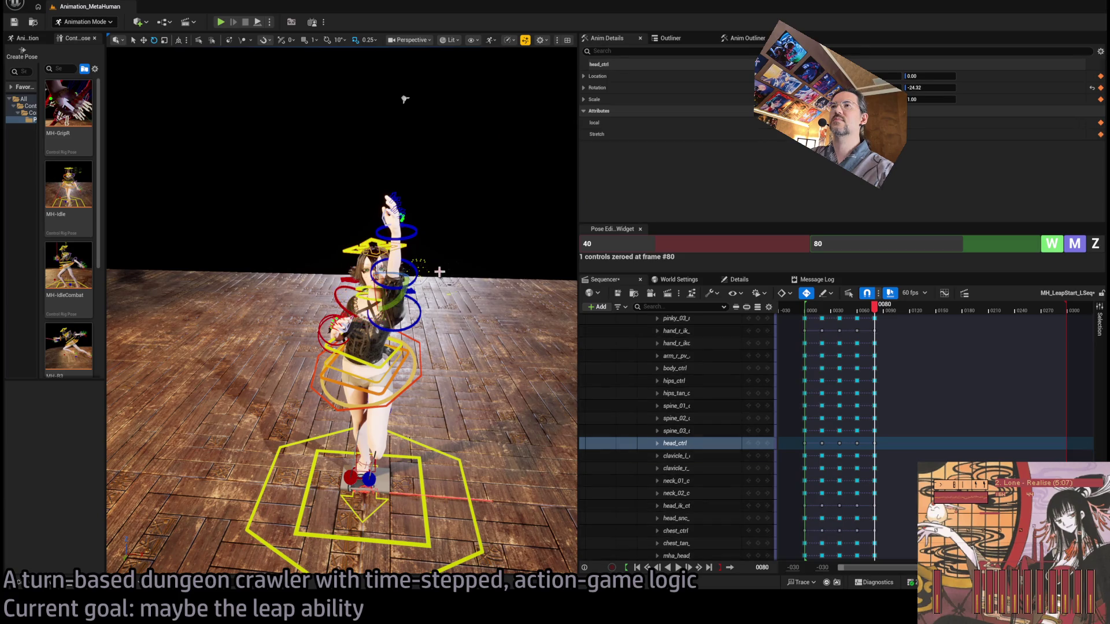
{"action": "key", "text": "z"}
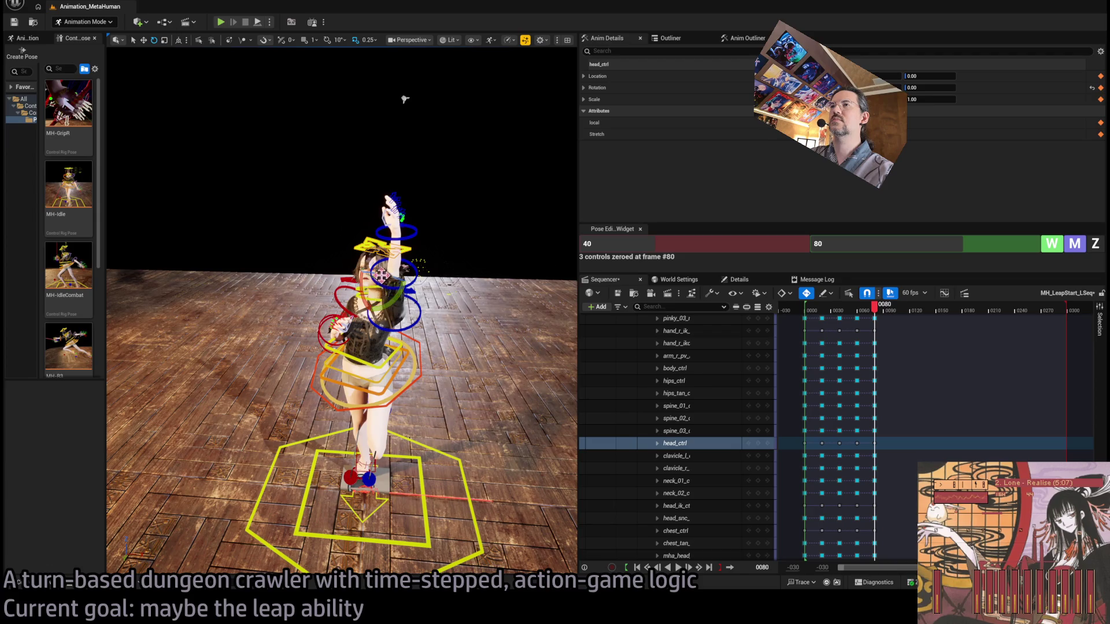
{"action": "left_click_drag", "start_coordinate": [396, 296], "coordinate": [391, 291]}
Step: Bend the torso further by rotating spine_01, spine_02 and spine_03 together
{"action": "left_click_drag", "start_coordinate": [404, 100], "coordinate": [538, 106]}
{"action": "left_click_drag", "start_coordinate": [392, 317], "coordinate": [422, 316]}
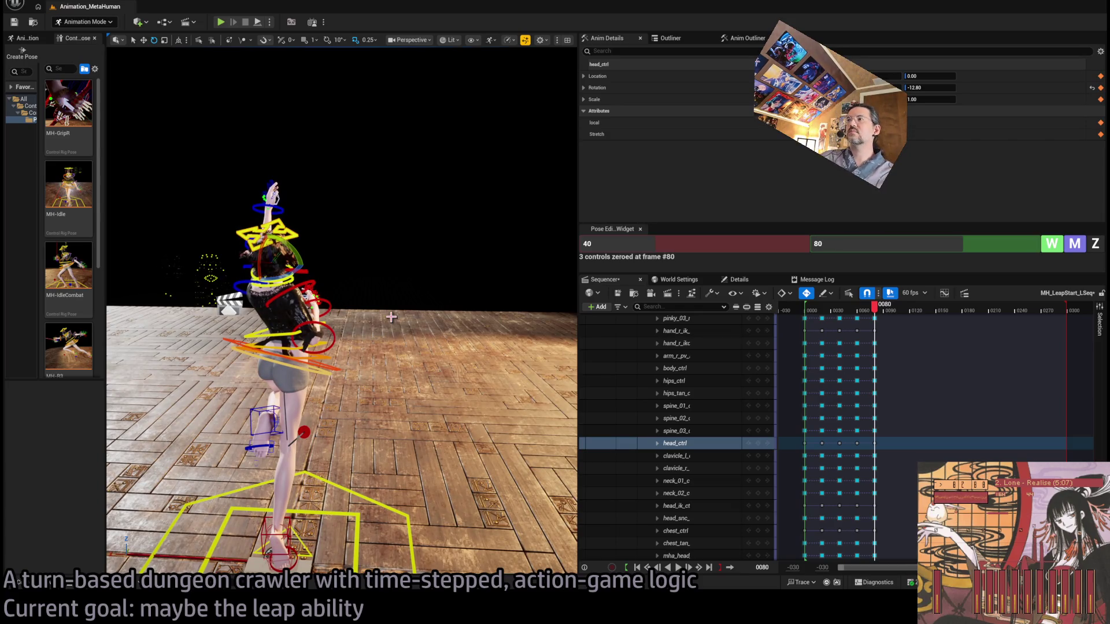
{"action": "mouse_move", "coordinate": [392, 317]}
{"action": "left_mouse_down"}
{"action": "mouse_move", "coordinate": [422, 317]}
{"action": "mouse_move", "coordinate": [381, 317]}
{"action": "mouse_move", "coordinate": [519, 308]}
{"action": "mouse_move", "coordinate": [497, 332]}
{"action": "mouse_move", "coordinate": [473, 327]}
{"action": "left_mouse_up"}
{"action": "left_click", "coordinate": [473, 326]}
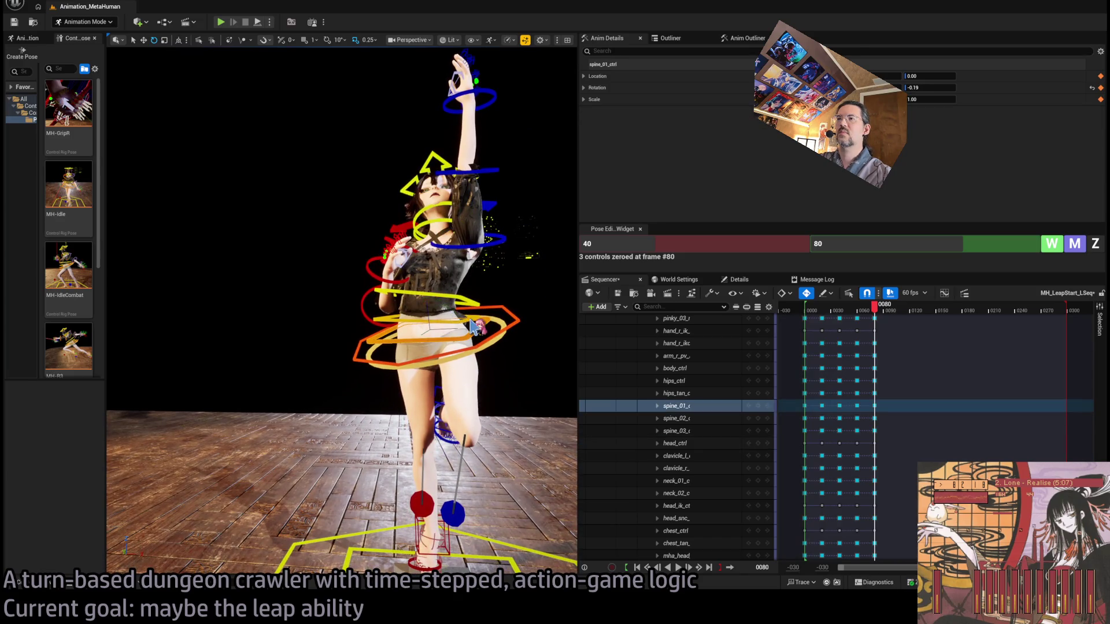
{"action": "left_click", "coordinate": [474, 323], "text": "ctrl"}
{"action": "left_click", "coordinate": [483, 306], "text": "ctrl"}
{"action": "scroll", "coordinate": [456, 306], "scroll_direction": "down", "scroll_amount": 4}
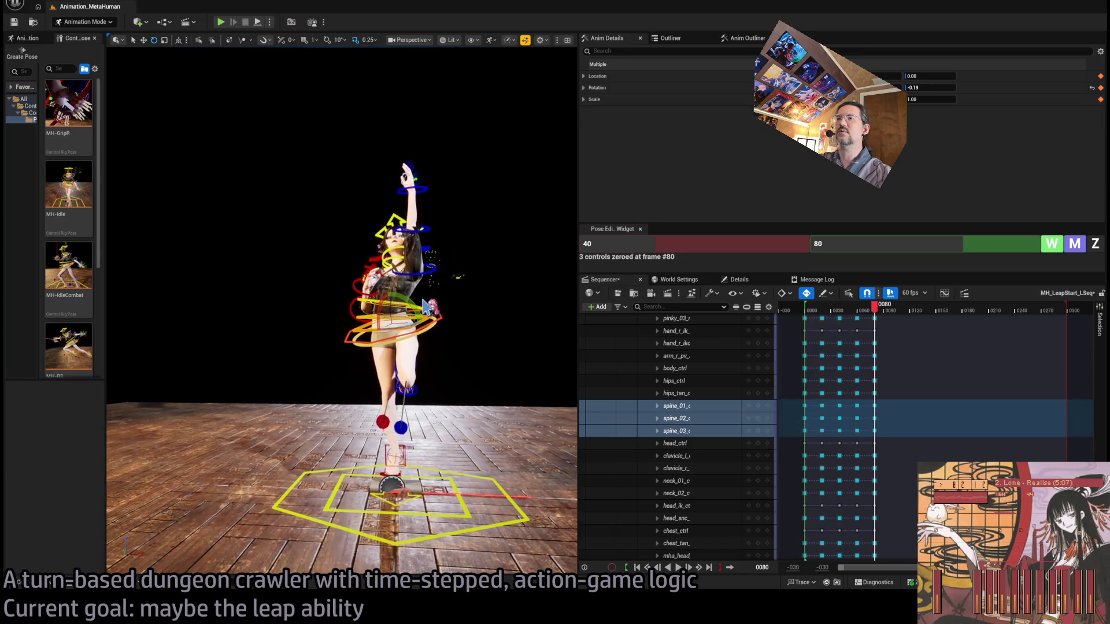
{"action": "left_click_drag", "start_coordinate": [426, 306], "coordinate": [434, 325]}
{"action": "left_click", "coordinate": [431, 269]}
{"action": "left_click_drag", "start_coordinate": [431, 269], "coordinate": [435, 363]}
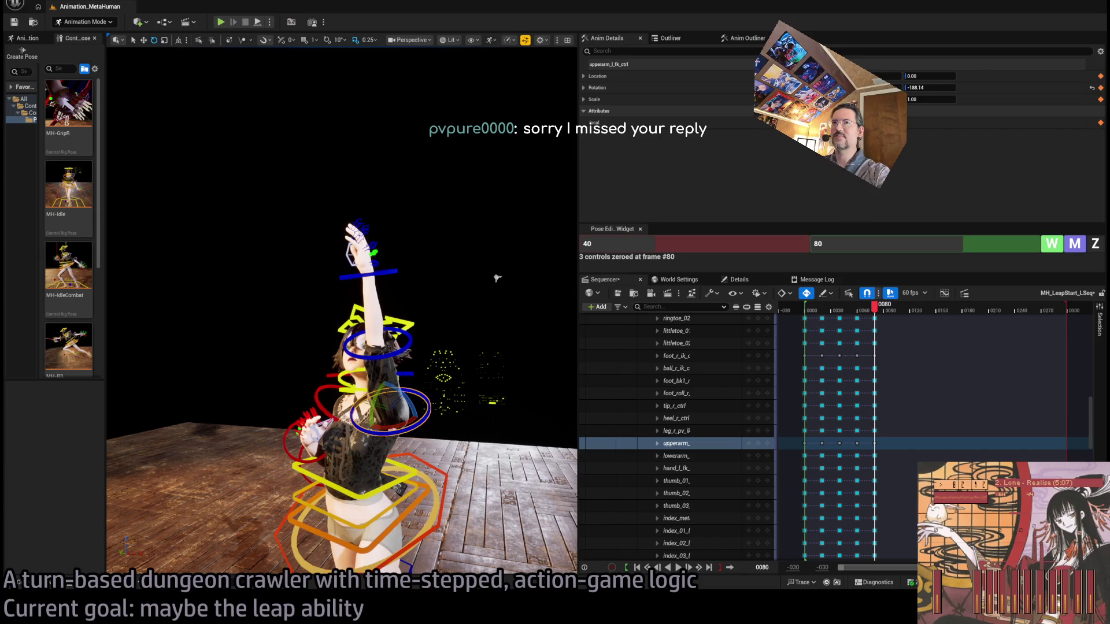
{"action": "left_click_drag", "start_coordinate": [430, 347], "coordinate": [358, 344]}
{"action": "mouse_move", "coordinate": [350, 206]}
{"action": "left_mouse_down"}
{"action": "mouse_move", "coordinate": [435, 249]}
{"action": "mouse_move", "coordinate": [448, 351]}
{"action": "mouse_move", "coordinate": [347, 286]}
{"action": "left_mouse_up"}
{"action": "mouse_move", "coordinate": [443, 344]}
{"action": "left_mouse_down"}
{"action": "mouse_move", "coordinate": [437, 338]}
{"action": "mouse_move", "coordinate": [443, 344]}
{"action": "left_mouse_up"}
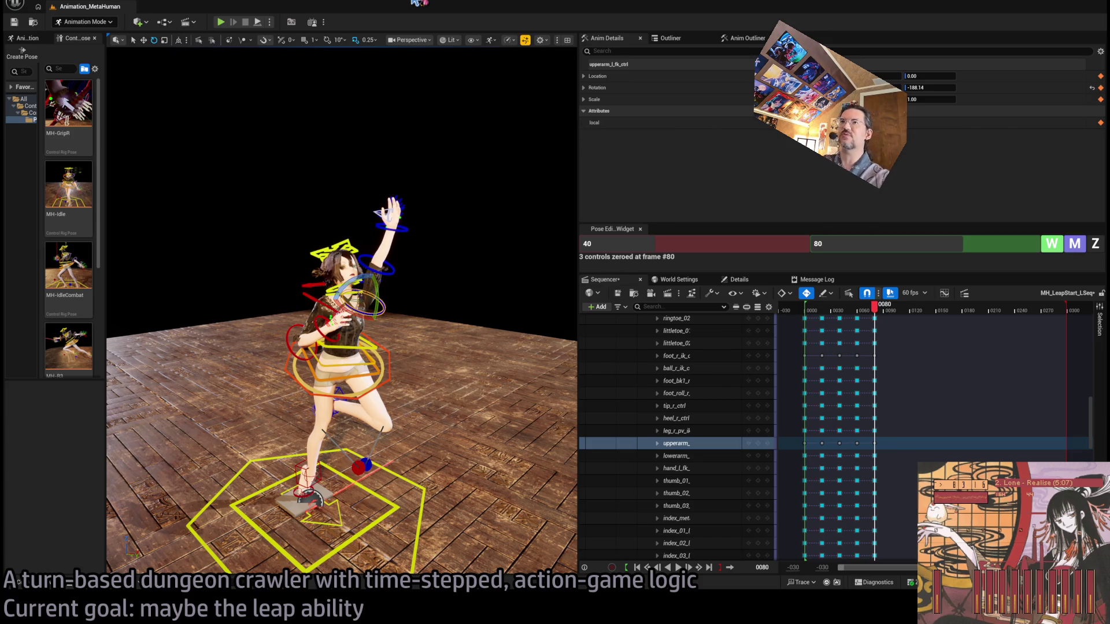
{"action": "left_click_drag", "start_coordinate": [442, 324], "coordinate": [480, 191]}
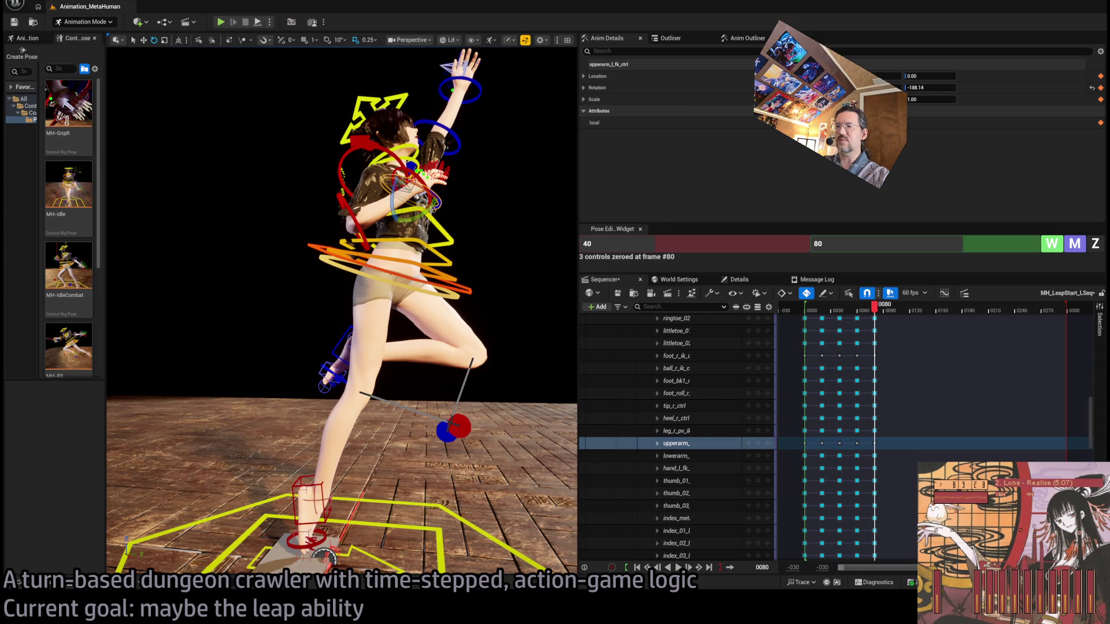
Step: Zero the left forearm and rotate it so the left arm reaches overhead
{"action": "left_click", "coordinate": [312, 498]}
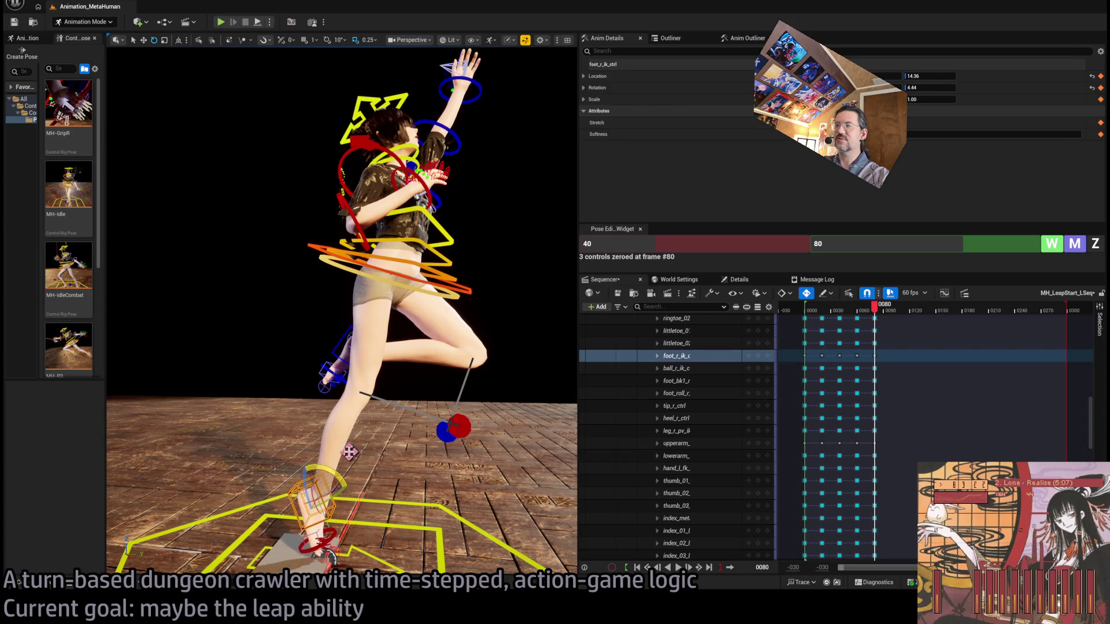
{"action": "left_click_drag", "start_coordinate": [404, 405], "coordinate": [394, 347]}
{"action": "mouse_move", "coordinate": [457, 370]}
{"action": "left_mouse_down"}
{"action": "mouse_move", "coordinate": [464, 341]}
{"action": "mouse_move", "coordinate": [440, 357]}
{"action": "left_mouse_up"}
{"action": "left_click", "coordinate": [419, 352]}
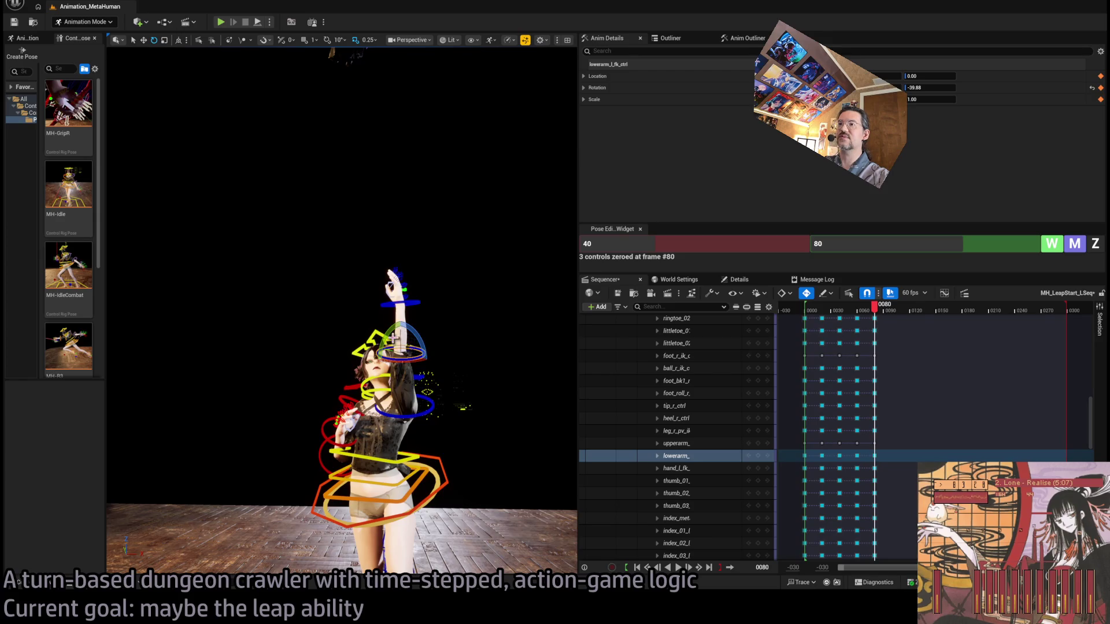
{"action": "left_click", "coordinate": [1095, 244]}
{"action": "left_click_drag", "start_coordinate": [411, 326], "coordinate": [402, 313]}
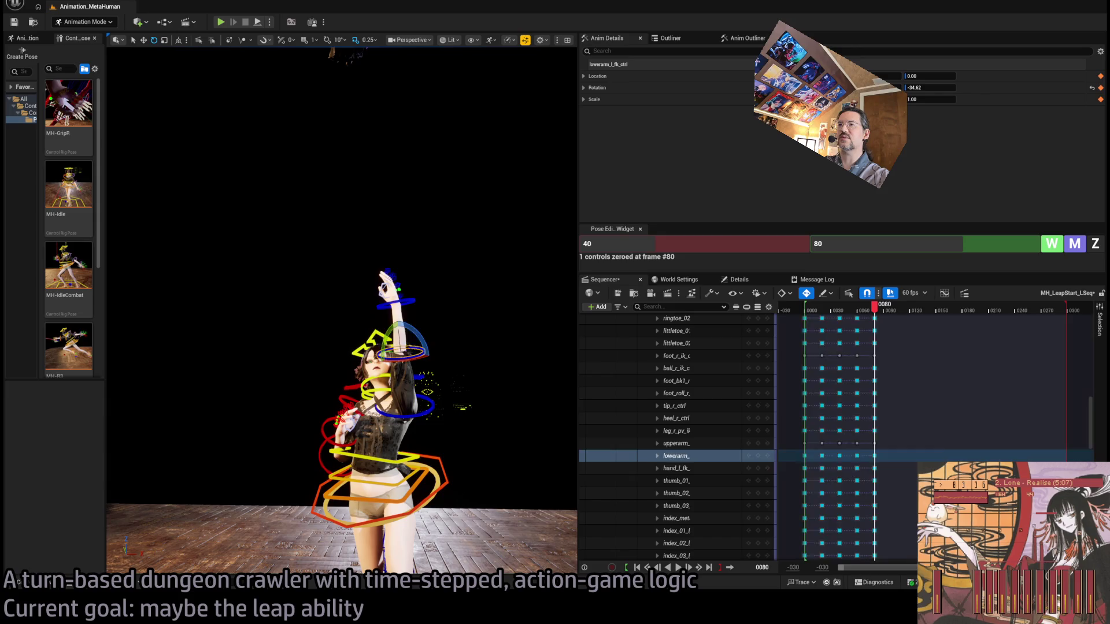
Step: Curl the left pinky's first joint down on the raised hand
{"action": "left_click", "coordinate": [396, 302]}
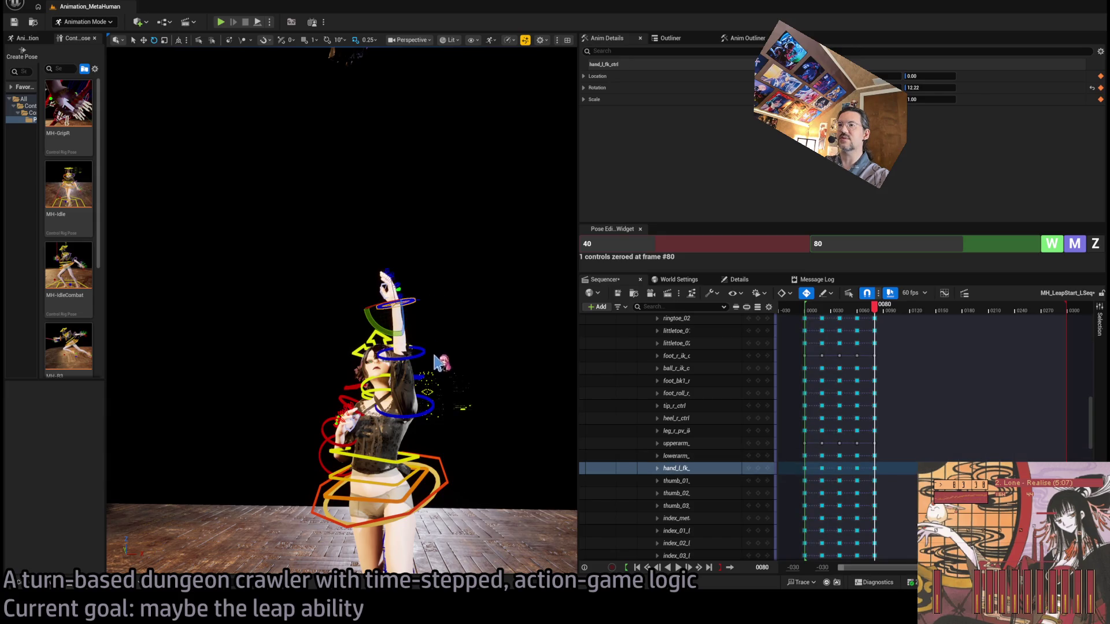
{"action": "scroll", "coordinate": [149, 372], "scroll_direction": "up", "scroll_amount": 5}
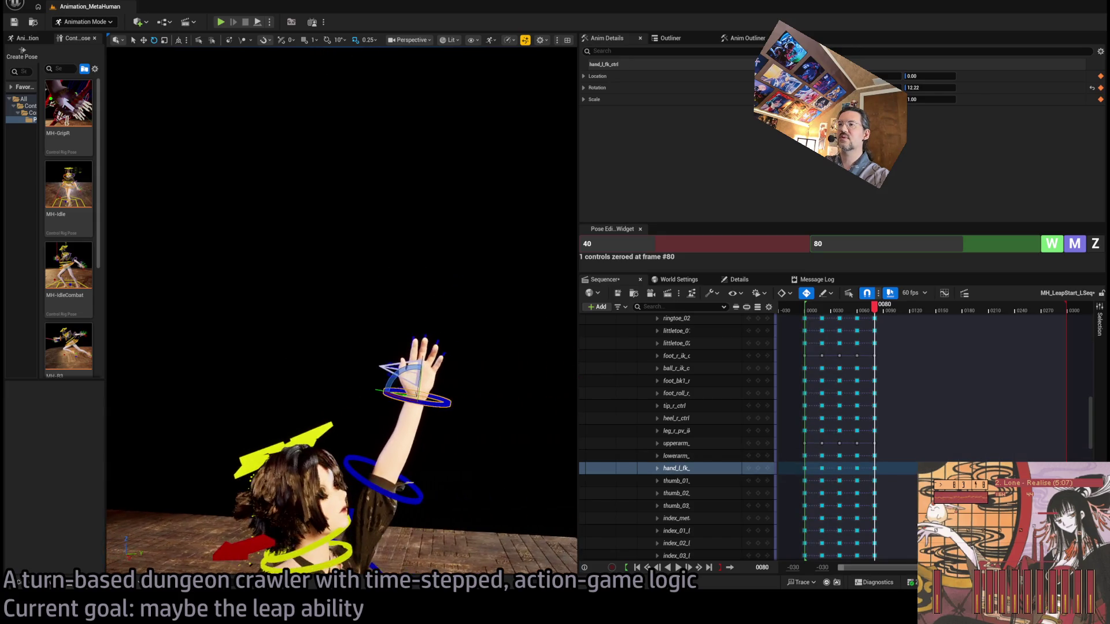
{"action": "mouse_move", "coordinate": [427, 351]}
{"action": "left_mouse_down"}
{"action": "mouse_move", "coordinate": [359, 266]}
{"action": "mouse_move", "coordinate": [169, 104]}
{"action": "left_mouse_up"}
{"action": "left_click_drag", "start_coordinate": [401, 399], "coordinate": [347, 381]}
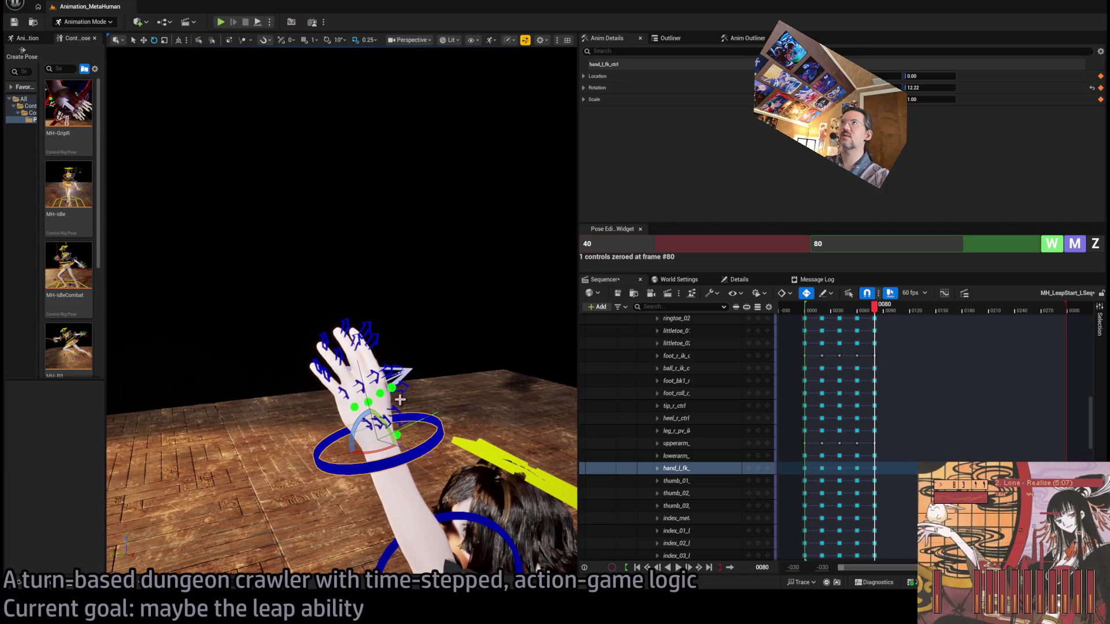
{"action": "left_click", "coordinate": [358, 407]}
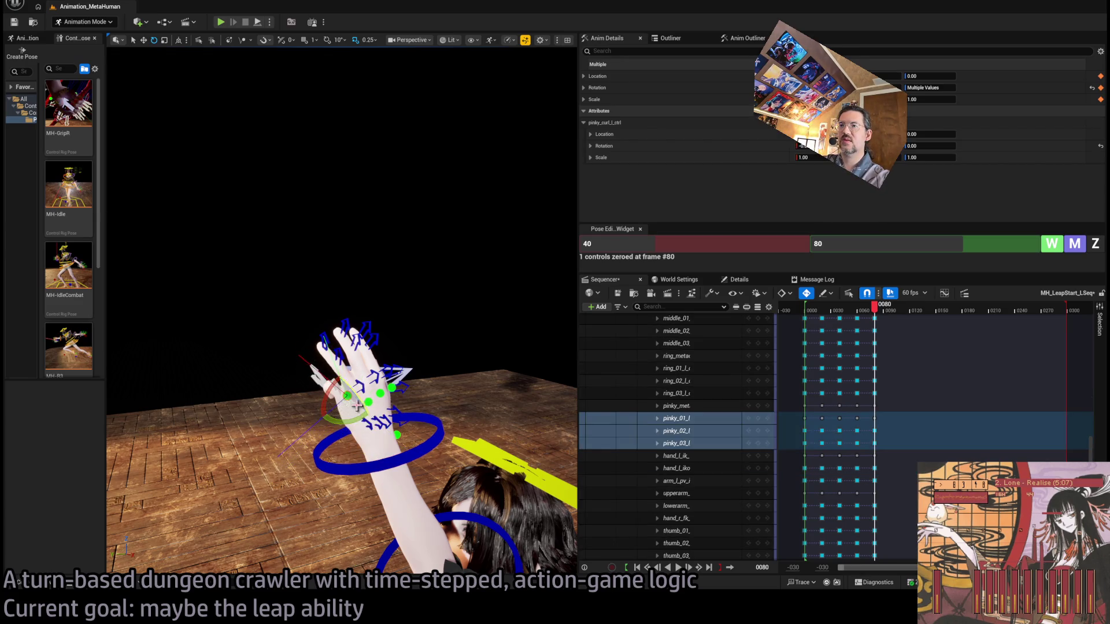
{"action": "left_click", "coordinate": [360, 407]}
{"action": "left_click_drag", "start_coordinate": [351, 404], "coordinate": [358, 393]}
Step: Inspect the raised hand's index, pinky and ring finger joints up close
{"action": "left_click_drag", "start_coordinate": [232, 289], "coordinate": [191, 295]}
{"action": "key", "text": "f"}
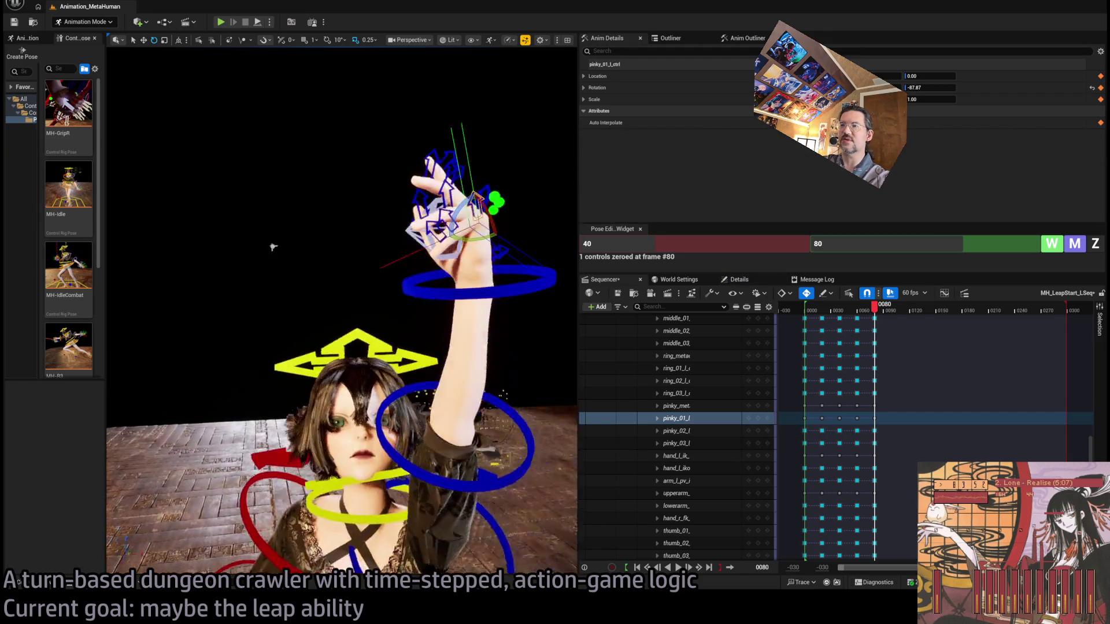
{"action": "mouse_move", "coordinate": [341, 316]}
{"action": "left_mouse_down"}
{"action": "mouse_move", "coordinate": [376, 255]}
{"action": "mouse_move", "coordinate": [380, 280]}
{"action": "mouse_move", "coordinate": [364, 296]}
{"action": "mouse_move", "coordinate": [331, 274]}
{"action": "left_mouse_up"}
{"action": "left_click", "coordinate": [381, 281]}
{"action": "left_click", "coordinate": [335, 273]}
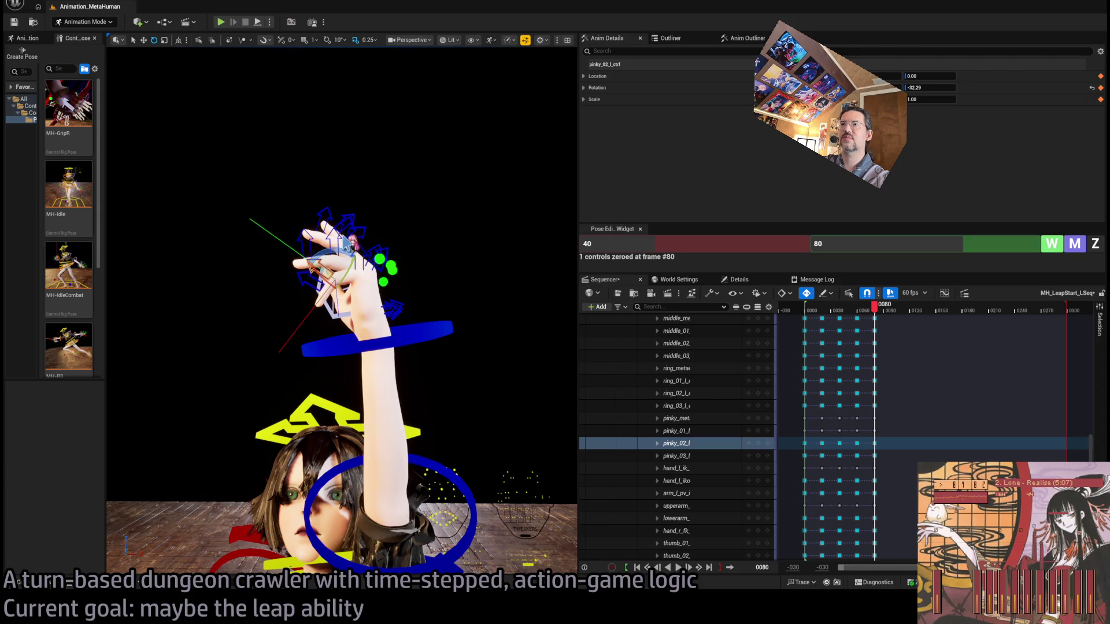
{"action": "left_click", "coordinate": [345, 245]}
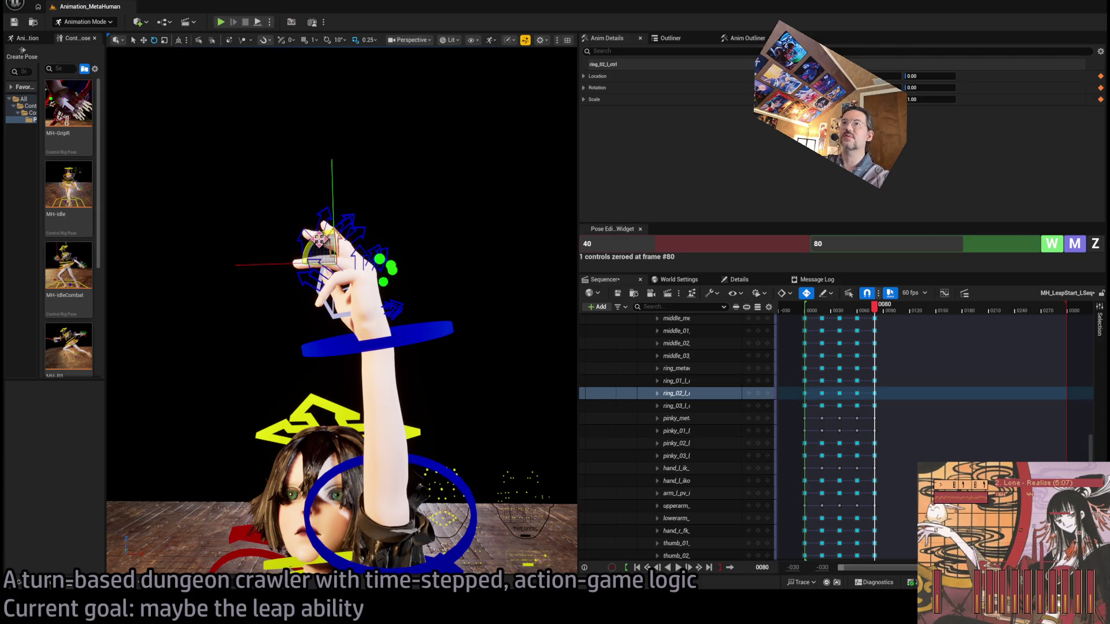
{"action": "key", "text": "f"}
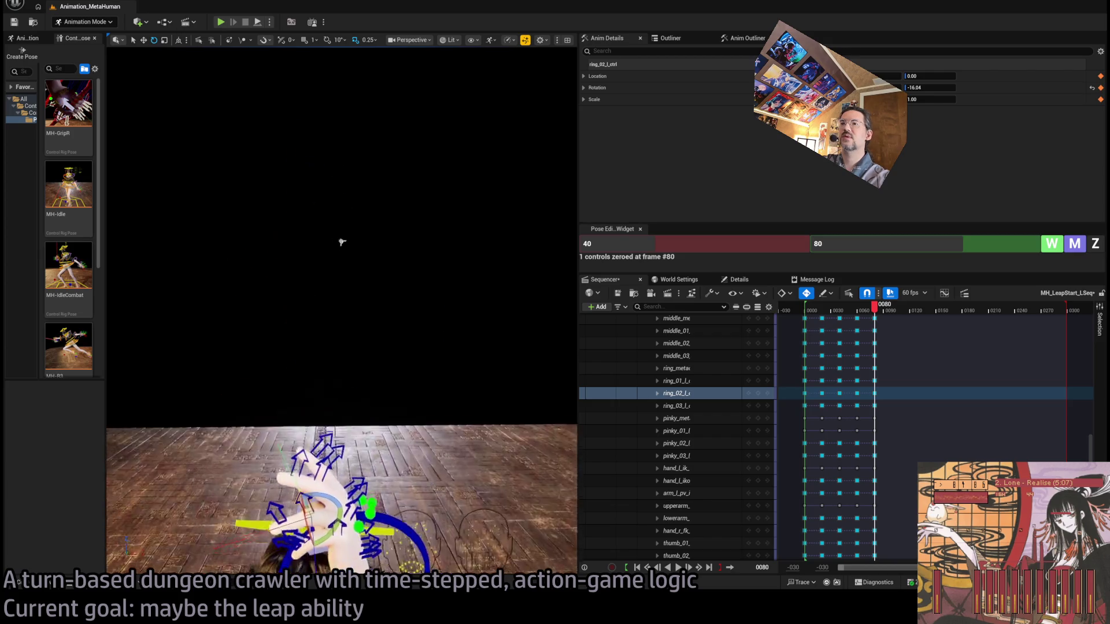
{"action": "key", "text": "f"}
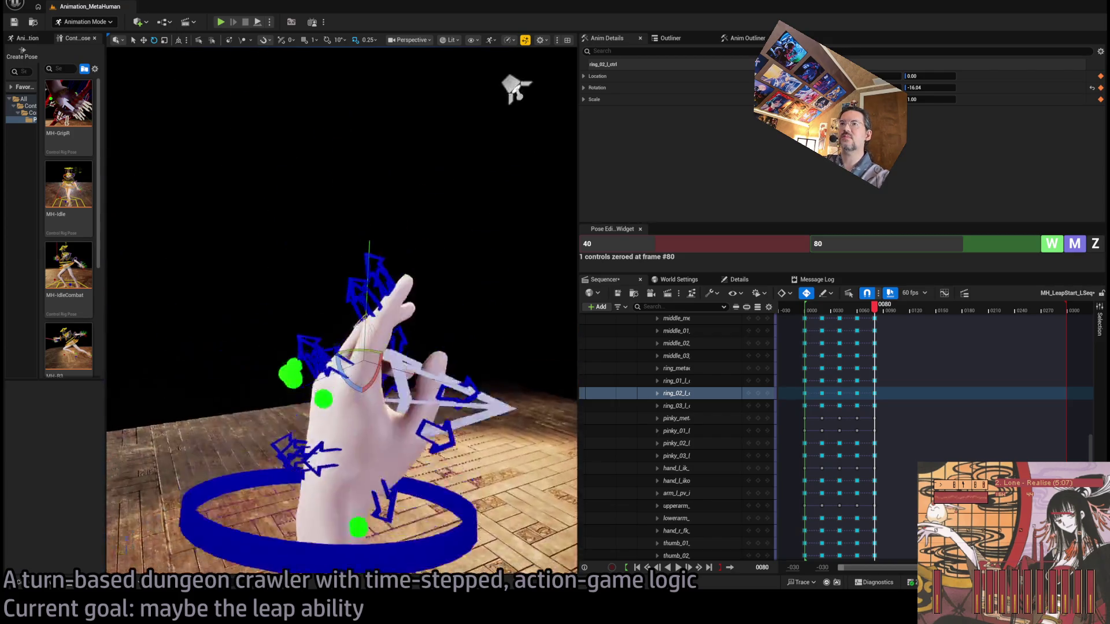
Step: Select the first index joint, then the left leg pole vector control
{"action": "left_click", "coordinate": [344, 408]}
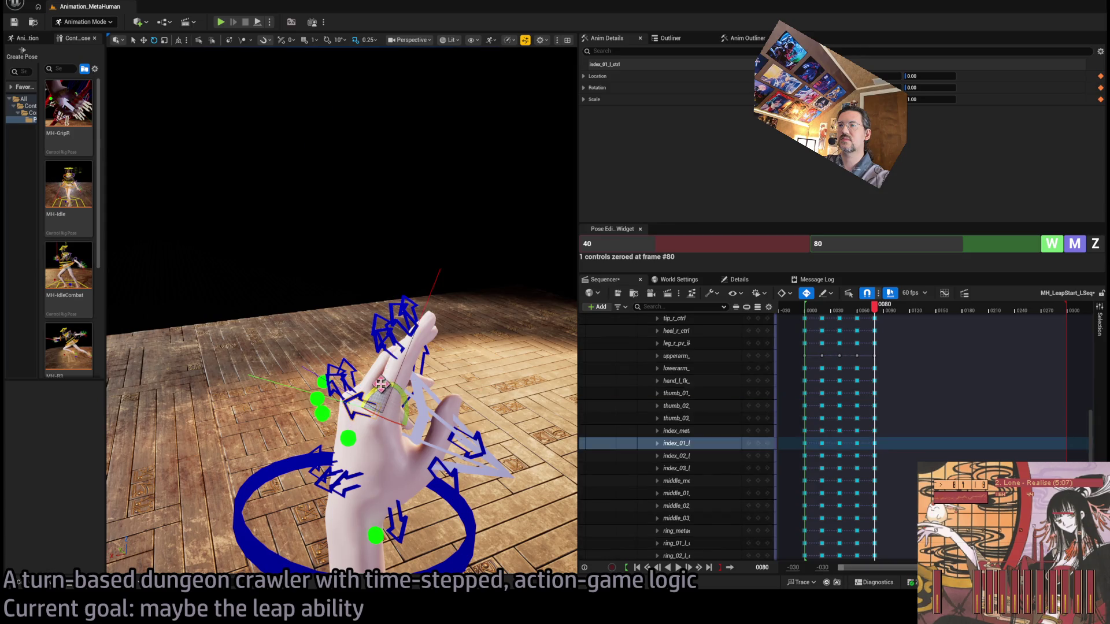
{"action": "scroll", "coordinate": [341, 405], "scroll_direction": "down", "scroll_amount": 5}
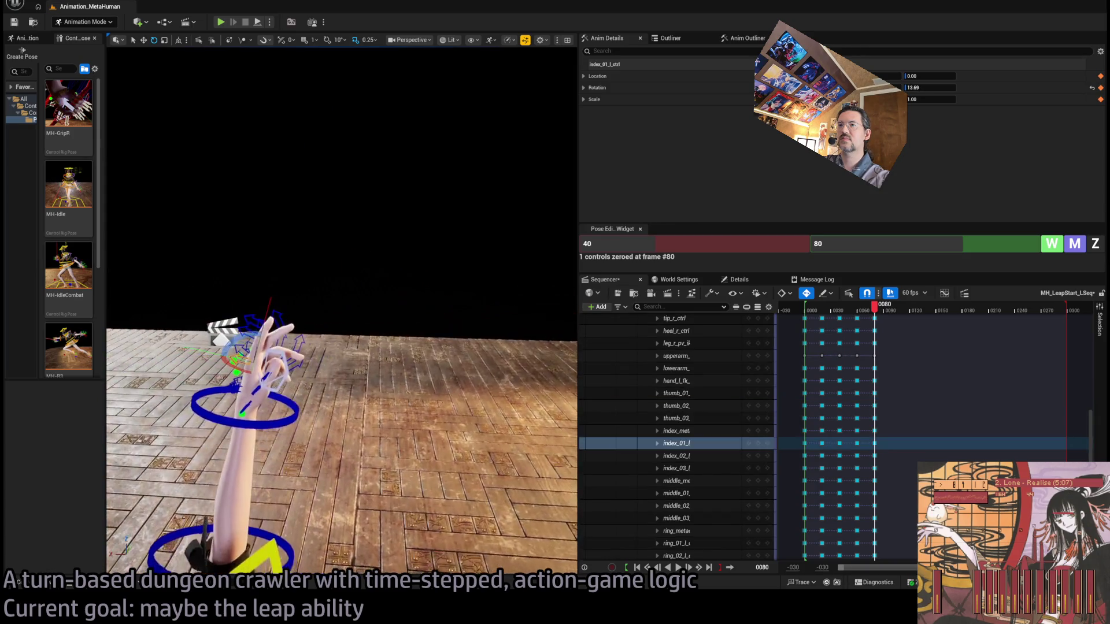
{"action": "mouse_move", "coordinate": [341, 405]}
{"action": "left_mouse_down"}
{"action": "mouse_move", "coordinate": [428, 405]}
{"action": "mouse_move", "coordinate": [411, 301]}
{"action": "mouse_move", "coordinate": [411, 129]}
{"action": "mouse_move", "coordinate": [410, 220]}
{"action": "left_mouse_up"}
{"action": "left_click", "coordinate": [378, 316]}
{"action": "mouse_move", "coordinate": [378, 315]}
{"action": "left_mouse_down"}
{"action": "mouse_move", "coordinate": [324, 316]}
{"action": "mouse_move", "coordinate": [334, 390]}
{"action": "left_mouse_up"}
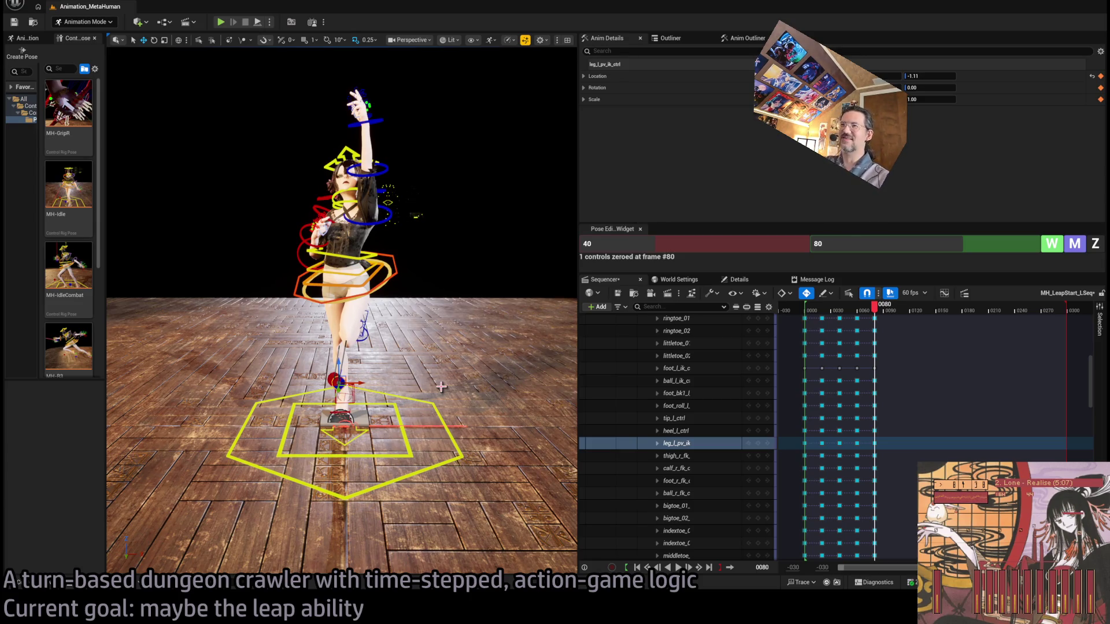
Step: Rotate the right foot IK control, zero its transform, then undo the zeroing
{"action": "key", "text": "f"}
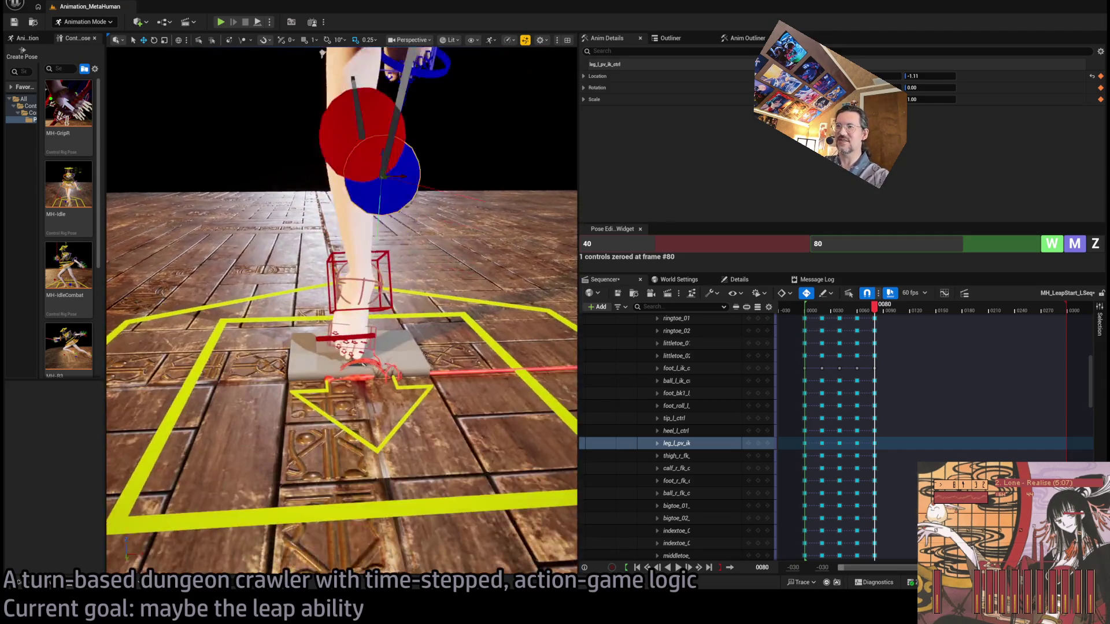
{"action": "left_click", "coordinate": [407, 286]}
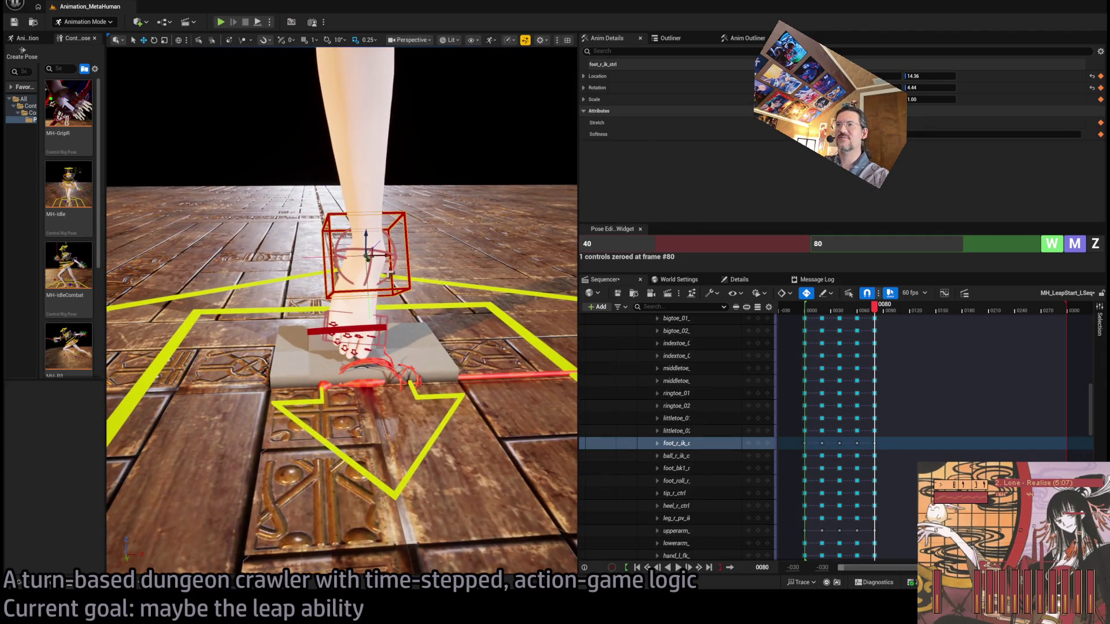
{"action": "key", "text": "e"}
{"action": "mouse_move", "coordinate": [397, 281]}
{"action": "left_mouse_down"}
{"action": "mouse_move", "coordinate": [375, 275]}
{"action": "mouse_move", "coordinate": [341, 234]}
{"action": "left_mouse_up"}
{"action": "left_click", "coordinate": [1099, 244]}
{"action": "key", "text": "ctrl+z"}
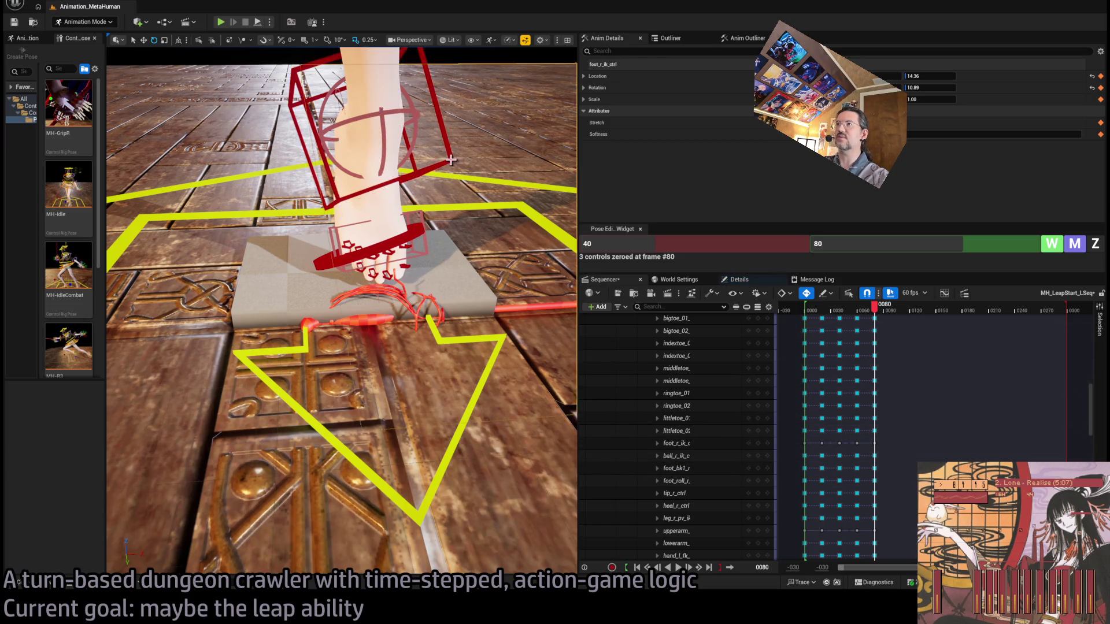
Step: Set the right foot control's Rotation channels to 0 in its Sequencer track
{"action": "left_click", "coordinate": [673, 443]}
{"action": "left_click", "coordinate": [657, 444]}
{"action": "left_click", "coordinate": [708, 493]}
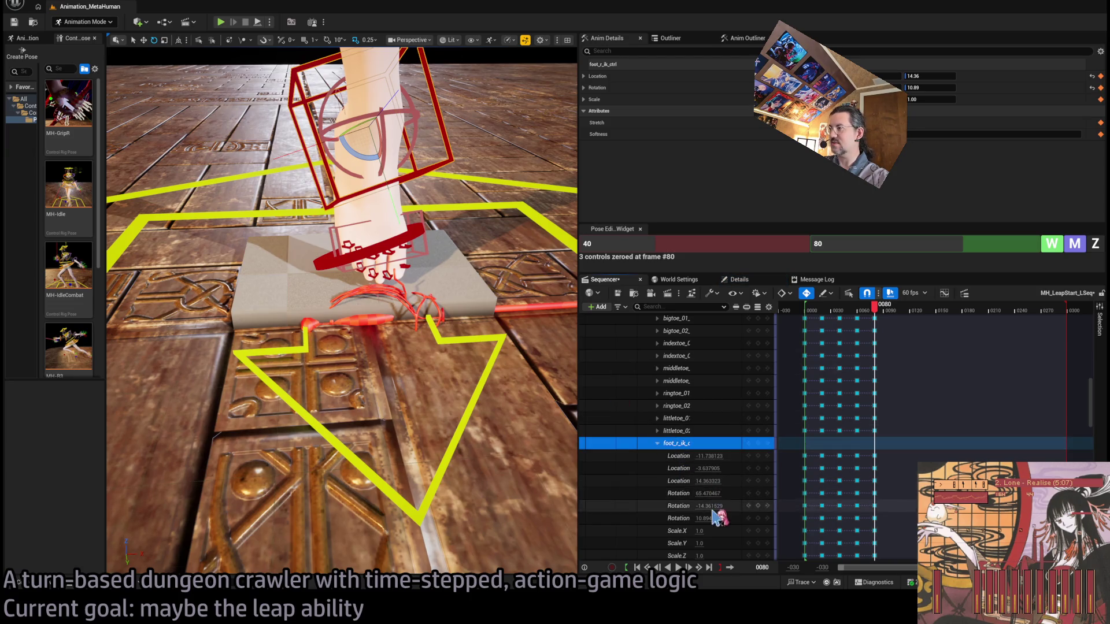
{"action": "type", "text": "0"}
{"action": "key", "text": "Tab"}
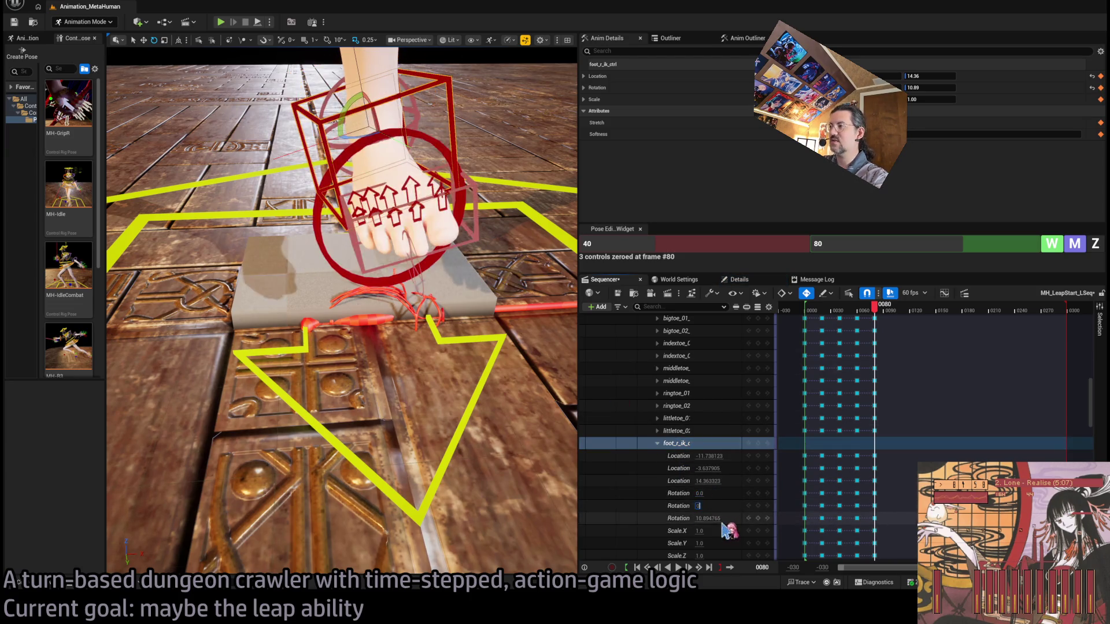
{"action": "type", "text": "0"}
{"action": "key", "text": "Tab"}
{"action": "type", "text": "0"}
{"action": "key", "text": "Return"}
Step: Rotate the right foot into a new pose, check it from frame 56, and save the sequence
{"action": "mouse_move", "coordinate": [448, 312]}
{"action": "left_mouse_down"}
{"action": "mouse_move", "coordinate": [436, 370]}
{"action": "mouse_move", "coordinate": [425, 330]}
{"action": "left_mouse_up"}
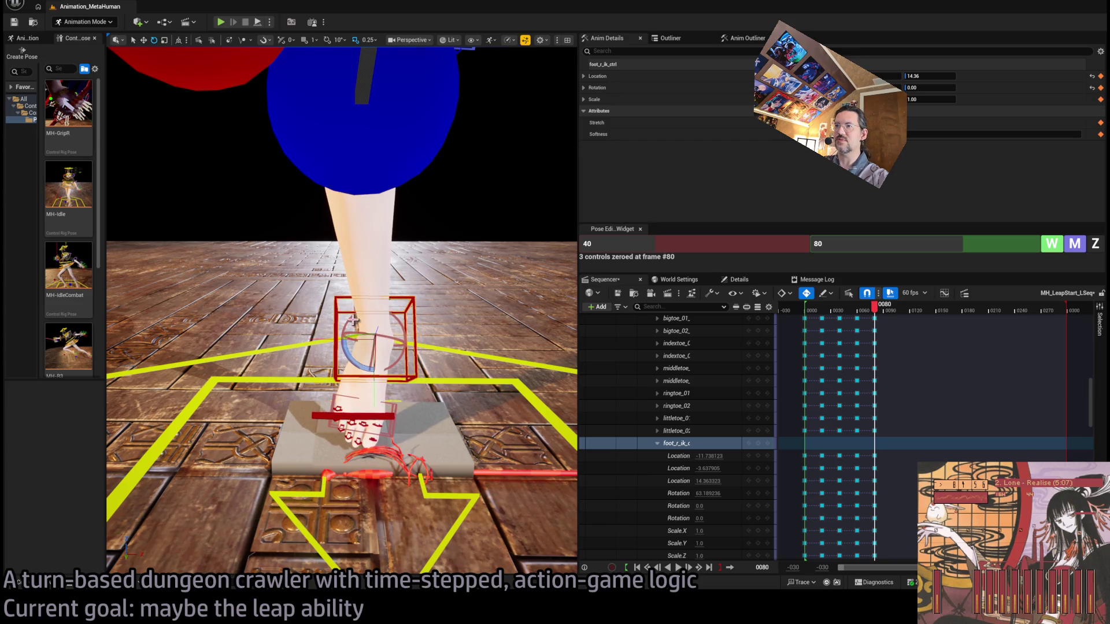
{"action": "mouse_move", "coordinate": [348, 352]}
{"action": "left_mouse_down"}
{"action": "mouse_move", "coordinate": [359, 365]}
{"action": "mouse_move", "coordinate": [358, 324]}
{"action": "mouse_move", "coordinate": [384, 346]}
{"action": "mouse_move", "coordinate": [381, 327]}
{"action": "mouse_move", "coordinate": [347, 336]}
{"action": "mouse_move", "coordinate": [365, 171]}
{"action": "mouse_move", "coordinate": [365, 237]}
{"action": "mouse_move", "coordinate": [365, 222]}
{"action": "left_mouse_up"}
{"action": "mouse_move", "coordinate": [881, 320]}
{"action": "left_mouse_down"}
{"action": "mouse_move", "coordinate": [800, 321]}
{"action": "mouse_move", "coordinate": [896, 340]}
{"action": "mouse_move", "coordinate": [880, 343]}
{"action": "left_mouse_up"}
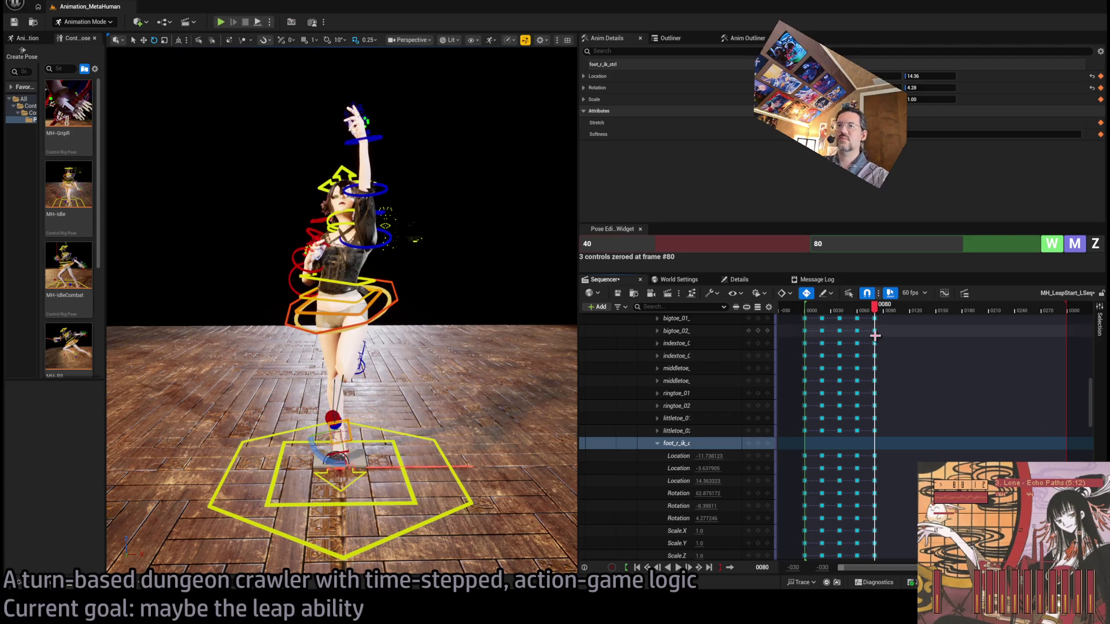
{"action": "key", "text": "ctrl+s"}
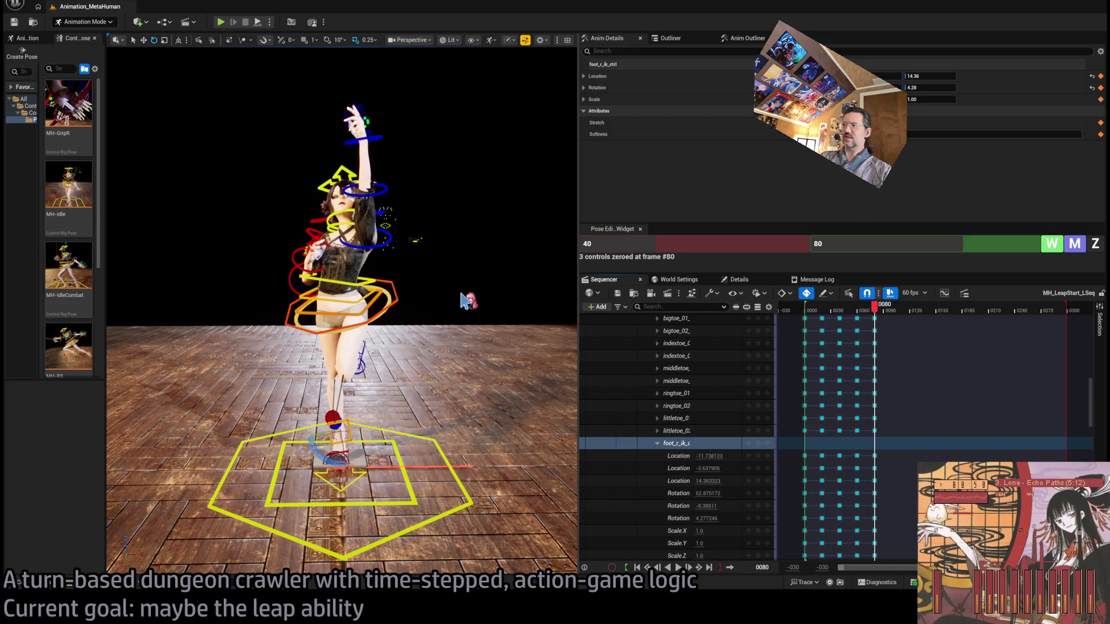
Step: Move to frame 100 and key every MetaHuman control rig control there
{"action": "left_click_drag", "start_coordinate": [876, 311], "coordinate": [893, 314]}
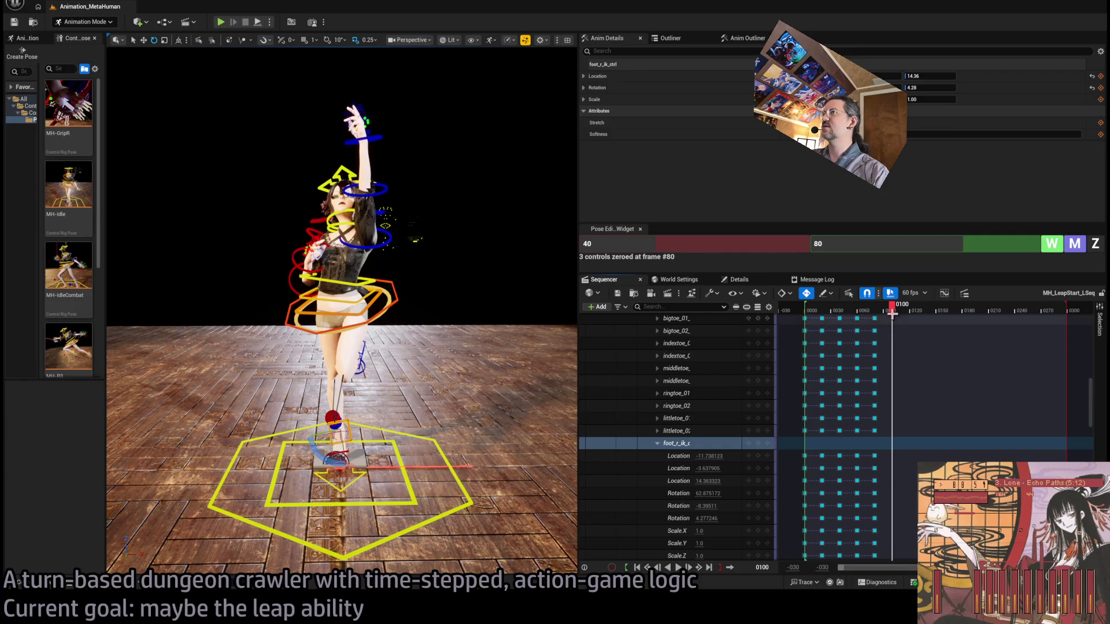
{"action": "scroll", "coordinate": [434, 254], "scroll_direction": "up", "scroll_amount": 3}
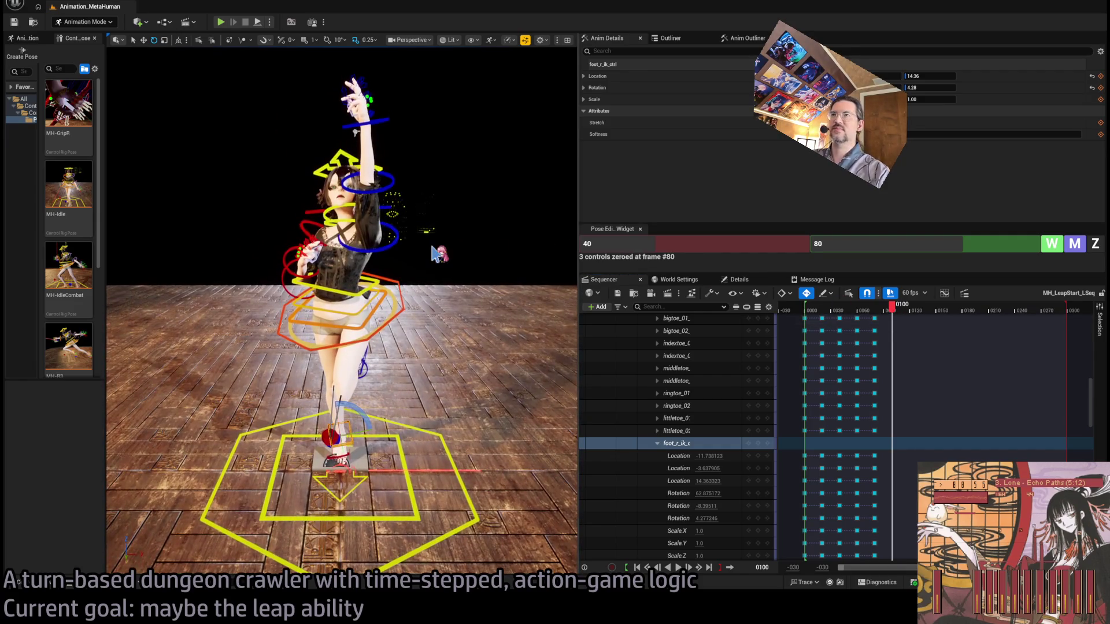
{"action": "scroll", "coordinate": [401, 237], "scroll_direction": "up", "scroll_amount": 3}
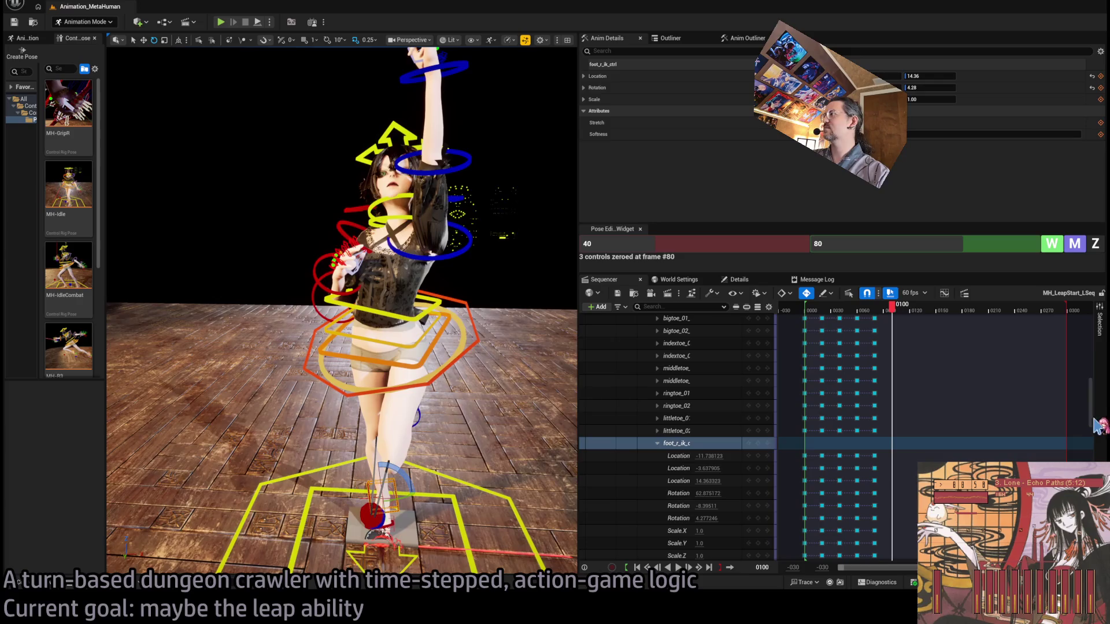
{"action": "left_click_drag", "start_coordinate": [1091, 398], "coordinate": [1100, 326]}
{"action": "left_click", "coordinate": [688, 419]}
{"action": "key", "text": "Return"}
Step: Rotate the body control to ease the upper body's backward lean at frame 100
{"action": "left_click_drag", "start_coordinate": [472, 312], "coordinate": [472, 312]}
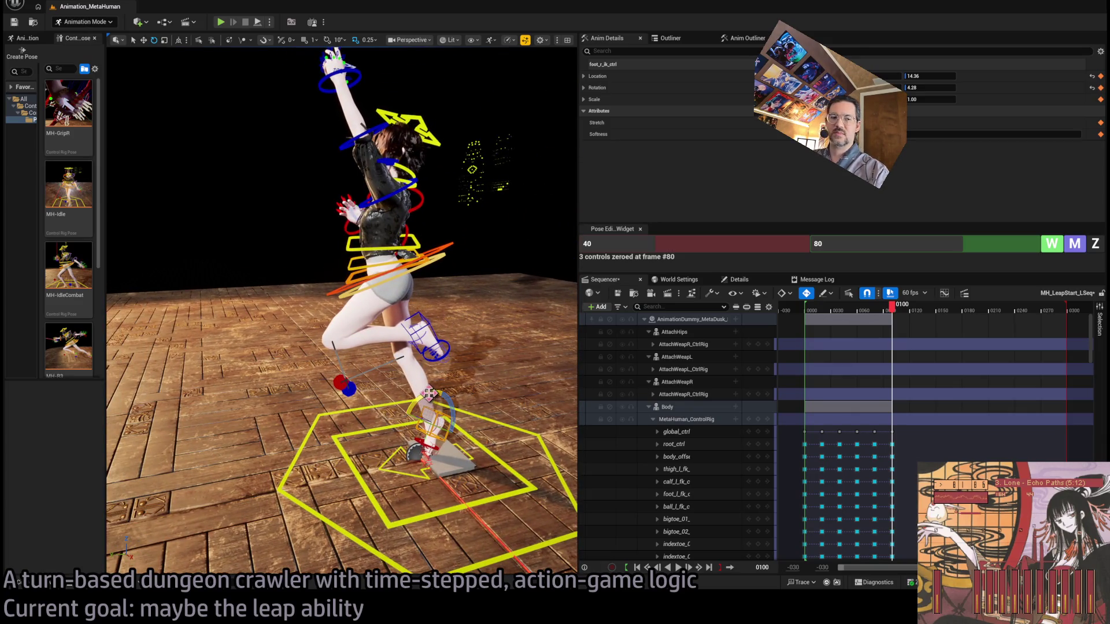
{"action": "mouse_move", "coordinate": [473, 425]}
{"action": "left_mouse_down"}
{"action": "mouse_move", "coordinate": [455, 447]}
{"action": "mouse_move", "coordinate": [439, 399]}
{"action": "left_mouse_up"}
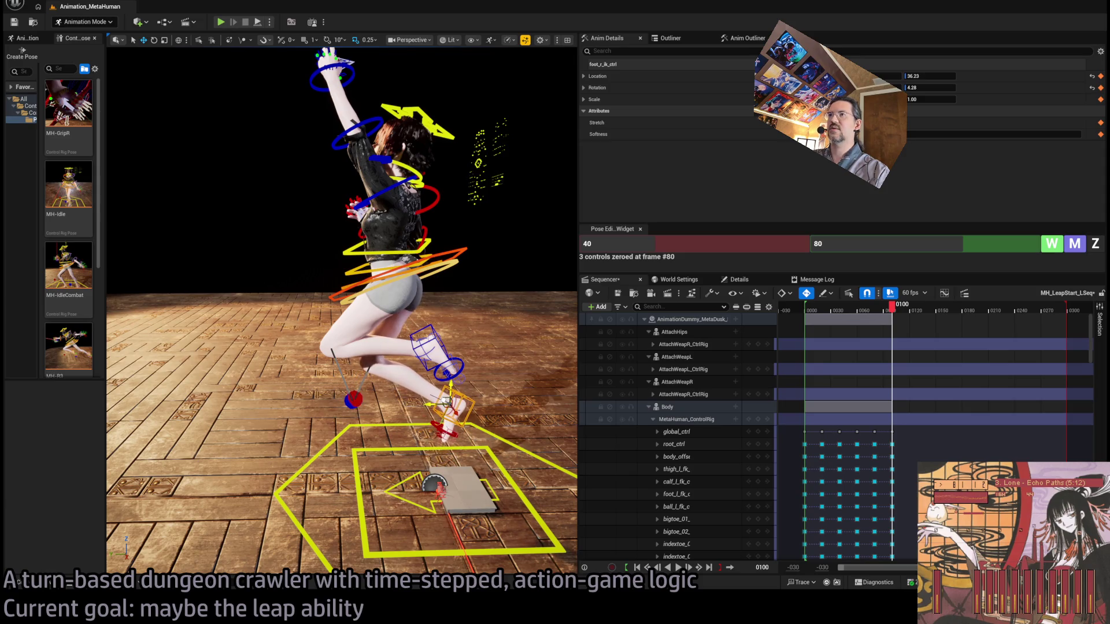
{"action": "left_click", "coordinate": [457, 249]}
{"action": "left_click_drag", "start_coordinate": [412, 276], "coordinate": [336, 246]}
{"action": "left_click_drag", "start_coordinate": [494, 333], "coordinate": [442, 315]}
{"action": "mouse_move", "coordinate": [422, 150]}
{"action": "left_mouse_down"}
{"action": "mouse_move", "coordinate": [416, 136]}
{"action": "mouse_move", "coordinate": [471, 129]}
{"action": "mouse_move", "coordinate": [323, 393]}
{"action": "mouse_move", "coordinate": [203, 406]}
{"action": "mouse_move", "coordinate": [357, 400]}
{"action": "left_mouse_up"}
{"action": "left_click", "coordinate": [314, 403]}
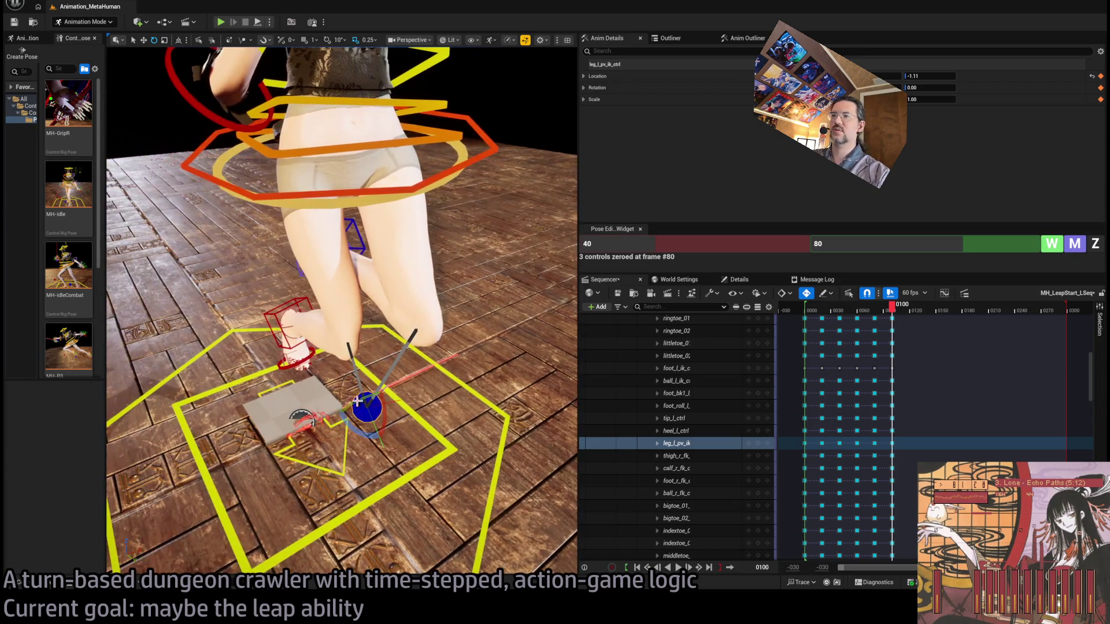
{"action": "left_click", "coordinate": [905, 244]}
{"action": "type", "text": "100"}
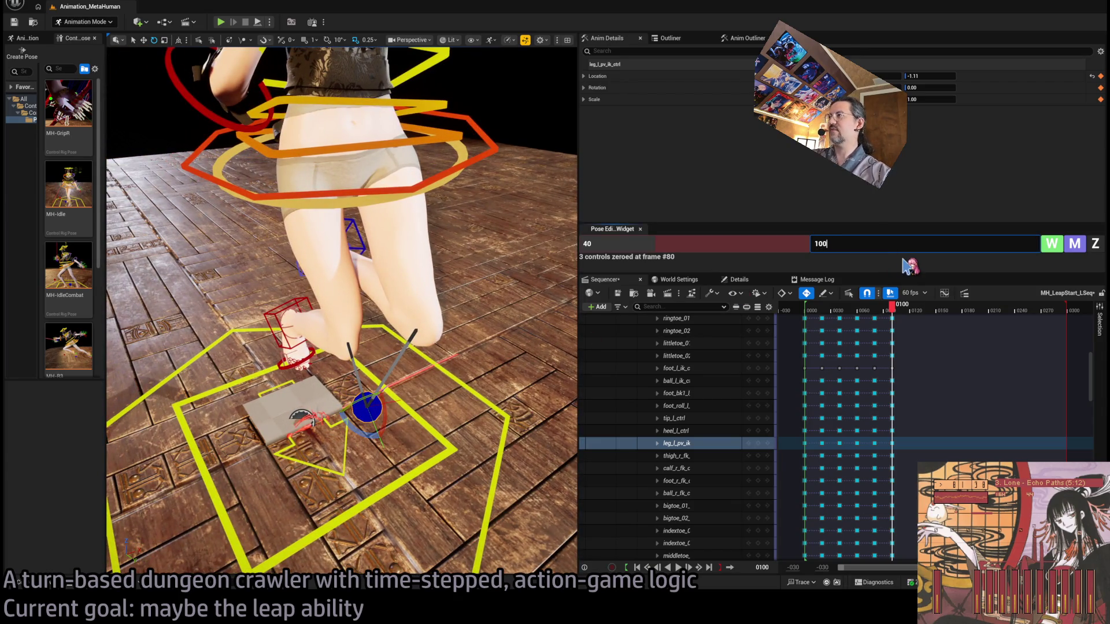
Step: At frame 100, zero the left knee pole control and select the right foot IK control
{"action": "left_click", "coordinate": [1100, 245]}
{"action": "left_click", "coordinate": [364, 409]}
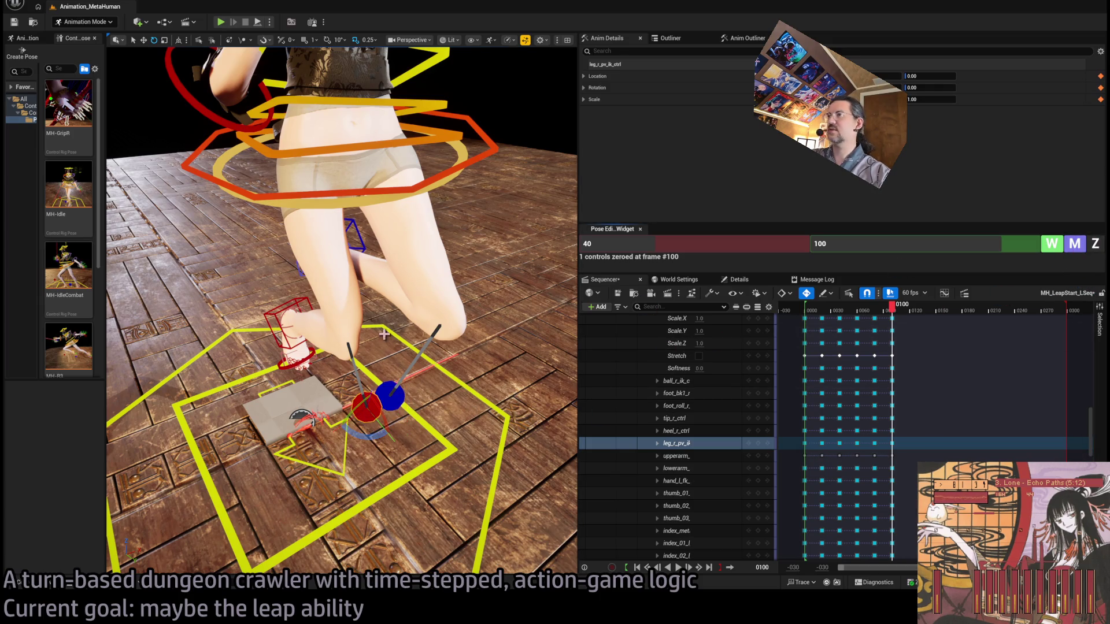
{"action": "mouse_move", "coordinate": [341, 312]}
{"action": "left_mouse_down"}
{"action": "mouse_move", "coordinate": [370, 335]}
{"action": "mouse_move", "coordinate": [359, 326]}
{"action": "left_mouse_up"}
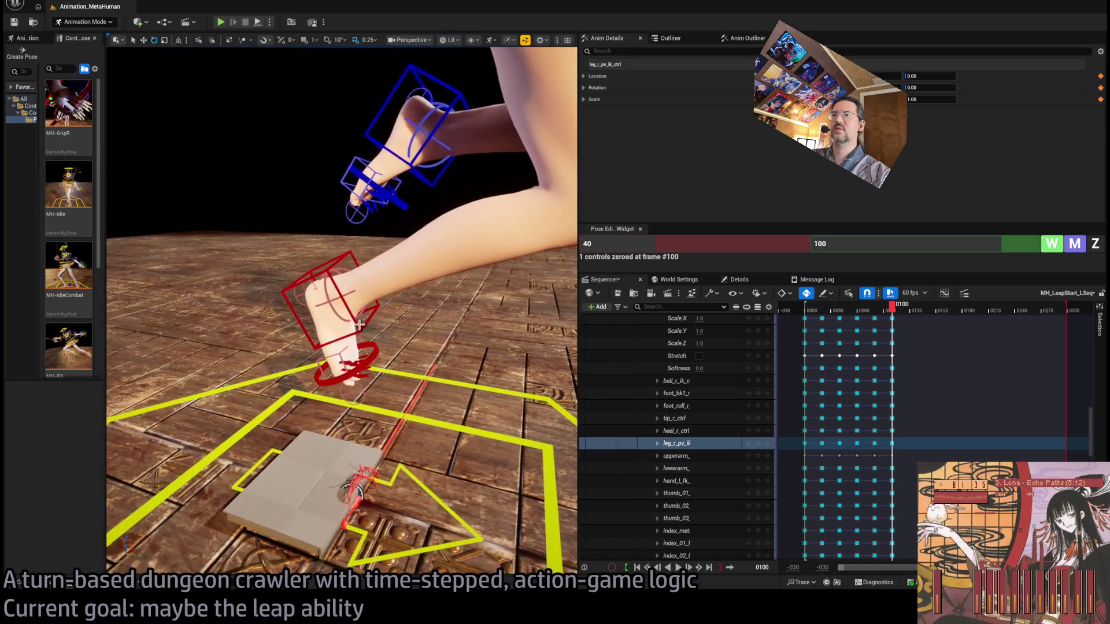
{"action": "left_click", "coordinate": [363, 327]}
{"action": "left_click", "coordinate": [1095, 246]}
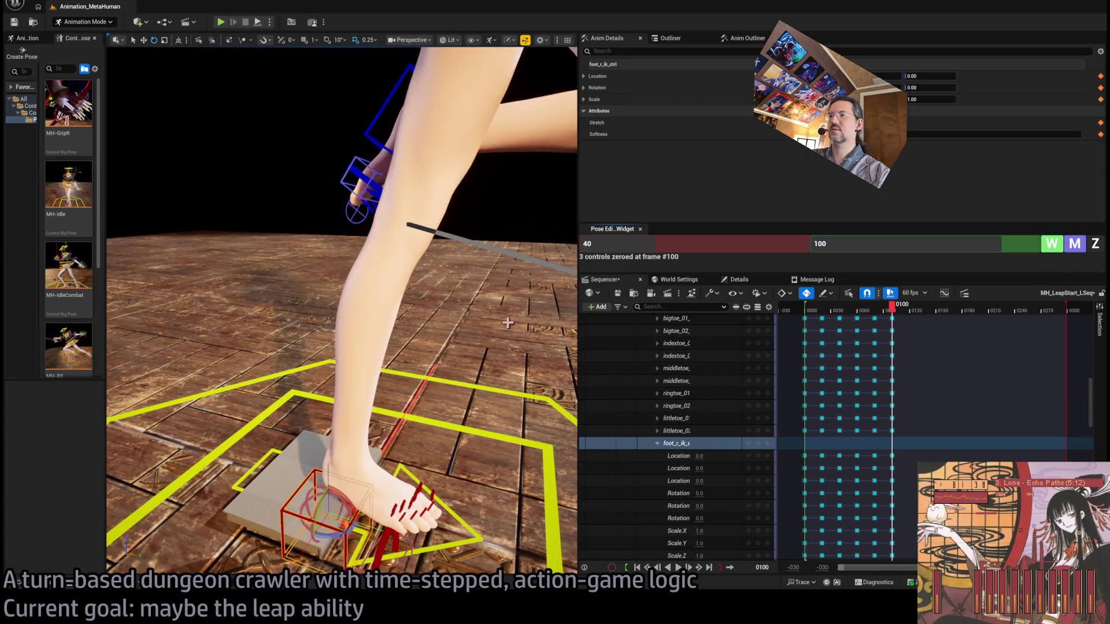
{"action": "key", "text": "ctrl+z"}
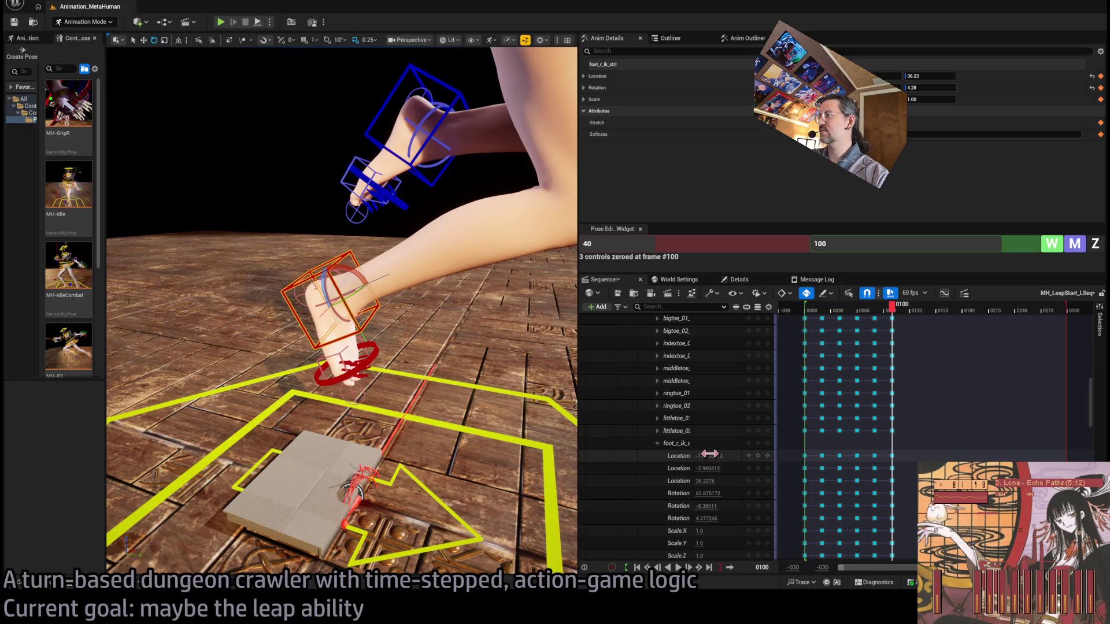
Step: Set the right foot IK rotation to 0, 0, 0, then rotate the foot down to 77.138062
{"action": "type", "text": "0"}
{"action": "key", "text": "Tab"}
{"action": "type", "text": "0"}
{"action": "key", "text": "Tab"}
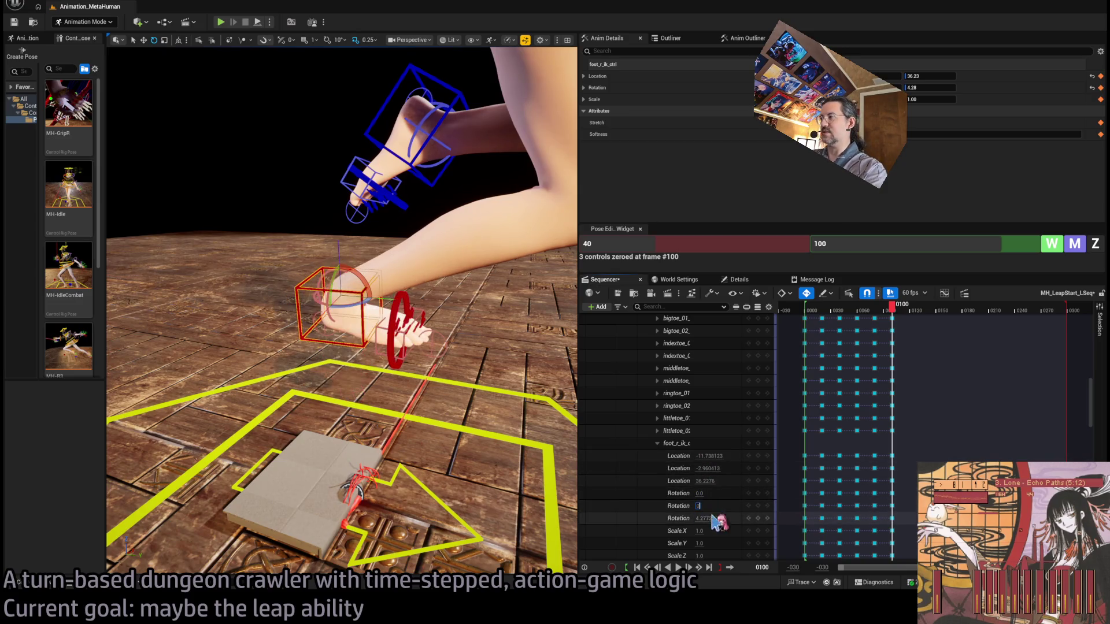
{"action": "type", "text": "0"}
{"action": "key", "text": "Return"}
{"action": "mouse_move", "coordinate": [397, 325]}
{"action": "left_mouse_down"}
{"action": "mouse_move", "coordinate": [385, 270]}
{"action": "mouse_move", "coordinate": [209, 272]}
{"action": "mouse_move", "coordinate": [366, 233]}
{"action": "mouse_move", "coordinate": [424, 349]}
{"action": "mouse_move", "coordinate": [382, 356]}
{"action": "mouse_move", "coordinate": [502, 281]}
{"action": "left_mouse_up"}
{"action": "left_click", "coordinate": [407, 303]}
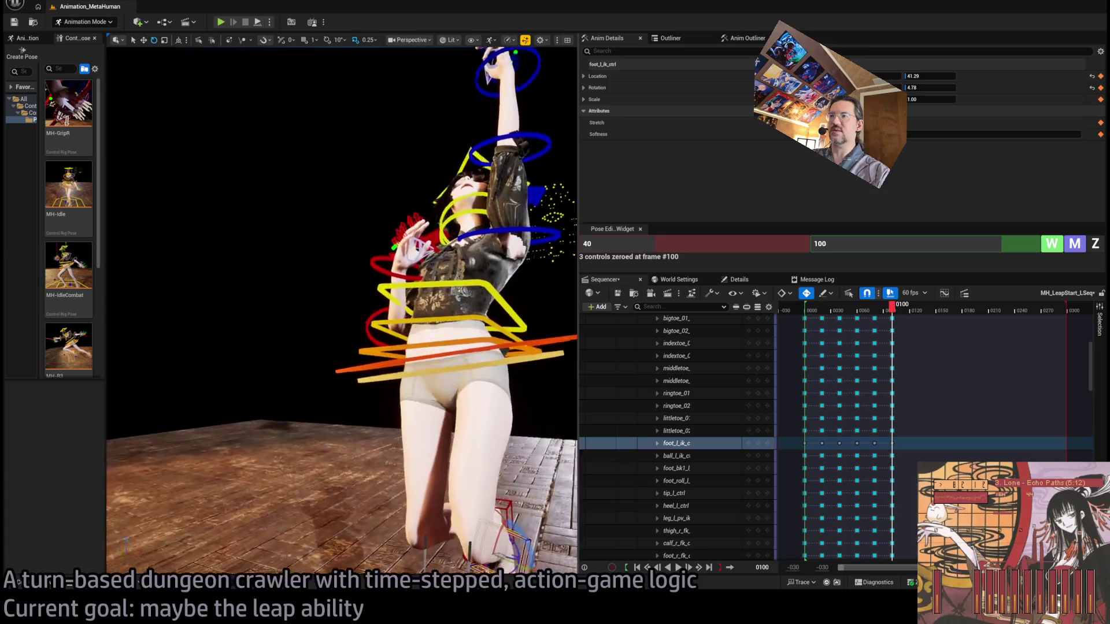
Step: At frame 100, zero the three spine controls and both clavicle controls
{"action": "mouse_move", "coordinate": [893, 307]}
{"action": "left_mouse_down"}
{"action": "mouse_move", "coordinate": [896, 317]}
{"action": "mouse_move", "coordinate": [849, 315]}
{"action": "mouse_move", "coordinate": [894, 318]}
{"action": "left_mouse_up"}
{"action": "left_click_drag", "start_coordinate": [521, 327], "coordinate": [388, 412]}
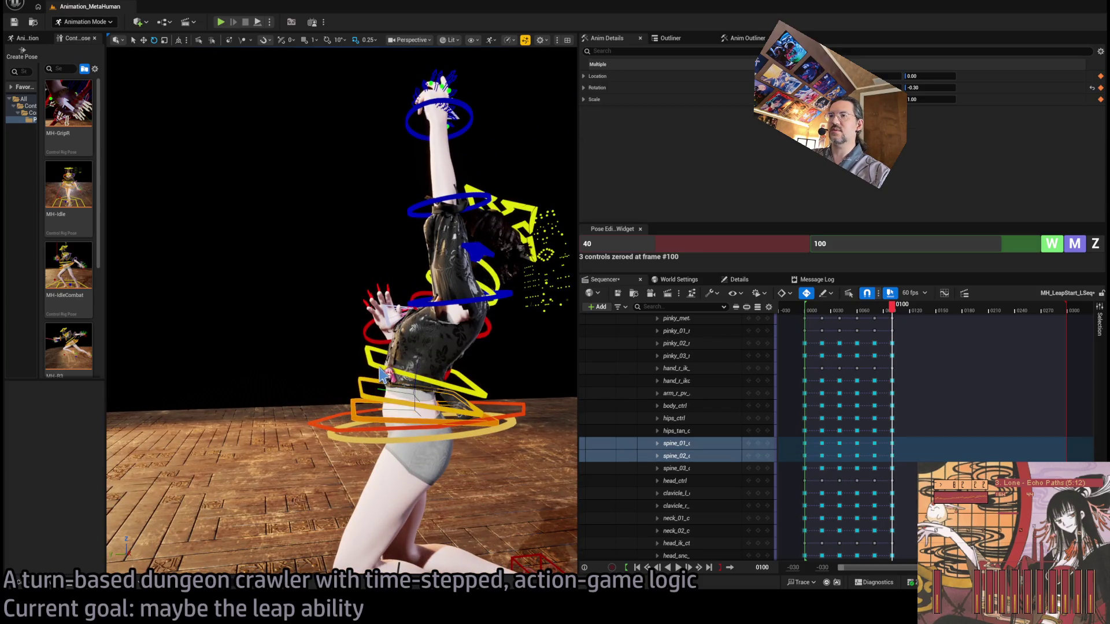
{"action": "left_click", "coordinate": [1096, 244]}
{"action": "mouse_move", "coordinate": [518, 260]}
{"action": "left_mouse_down"}
{"action": "mouse_move", "coordinate": [509, 273]}
{"action": "mouse_move", "coordinate": [524, 286]}
{"action": "mouse_move", "coordinate": [343, 148]}
{"action": "left_mouse_up"}
{"action": "left_click", "coordinate": [487, 317]}
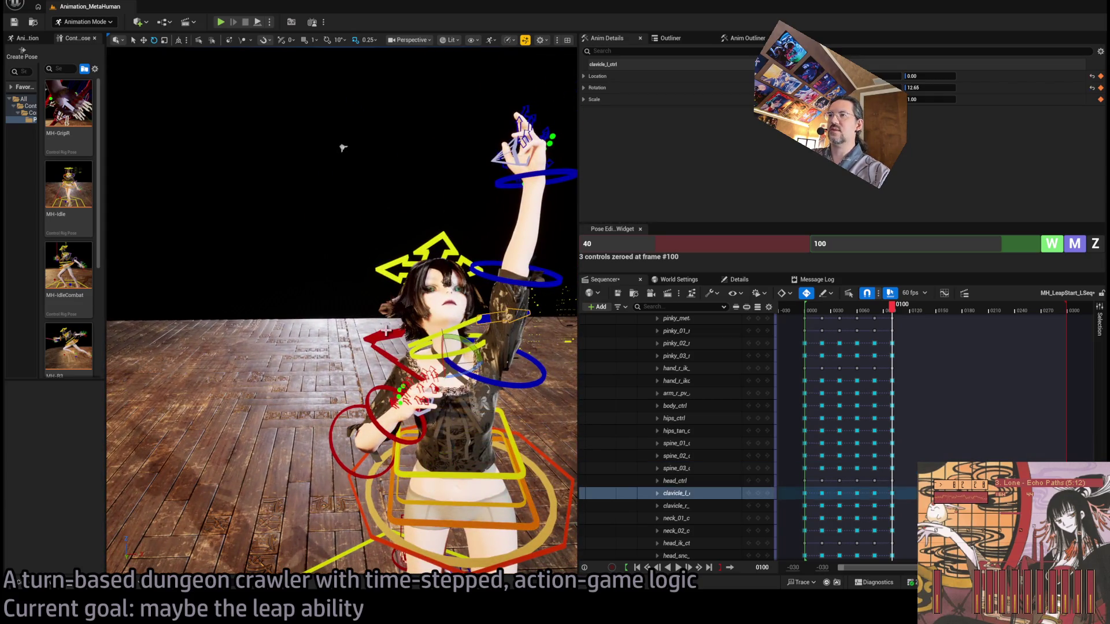
{"action": "left_click", "coordinate": [1094, 246]}
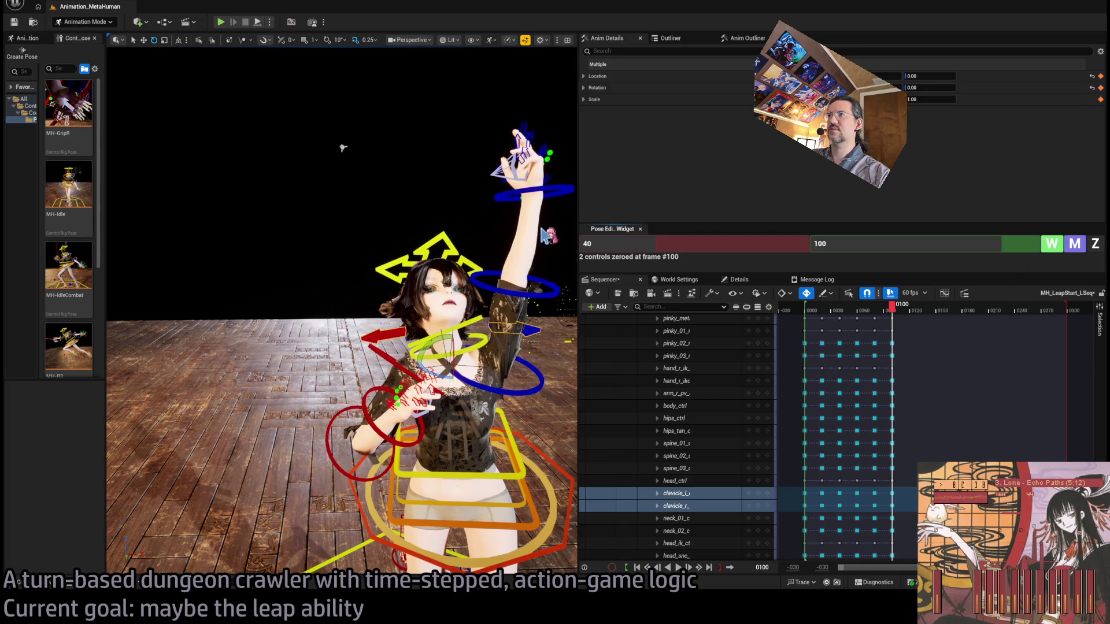
{"action": "left_click_drag", "start_coordinate": [343, 148], "coordinate": [344, 164]}
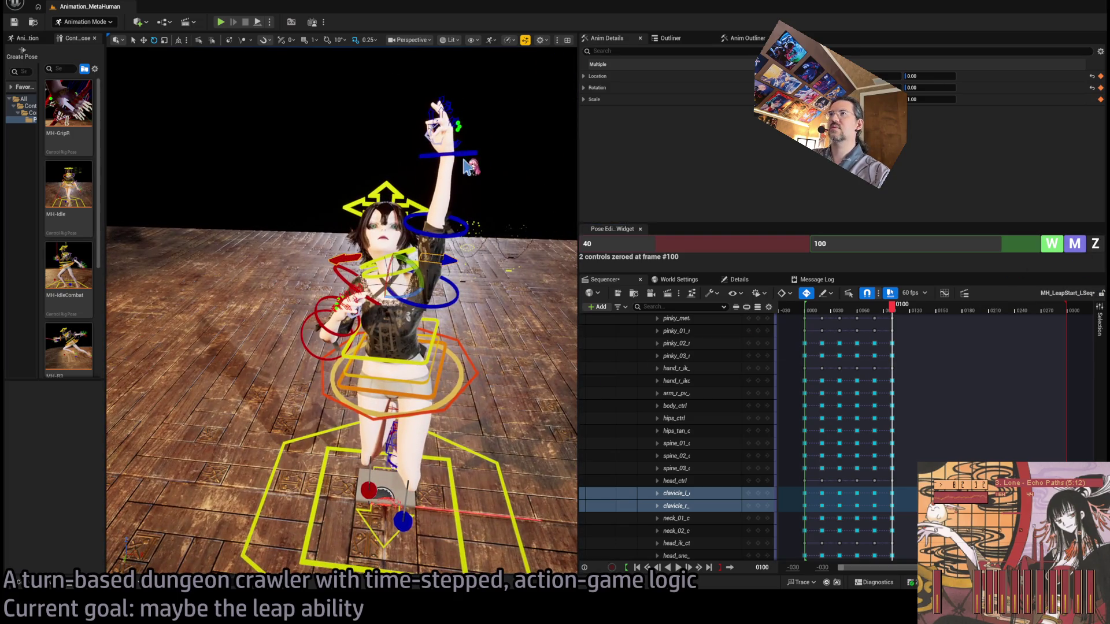
Step: Halve each of the left upper arm's three rotation values with /2, then zero its rotation
{"action": "left_click", "coordinate": [457, 287]}
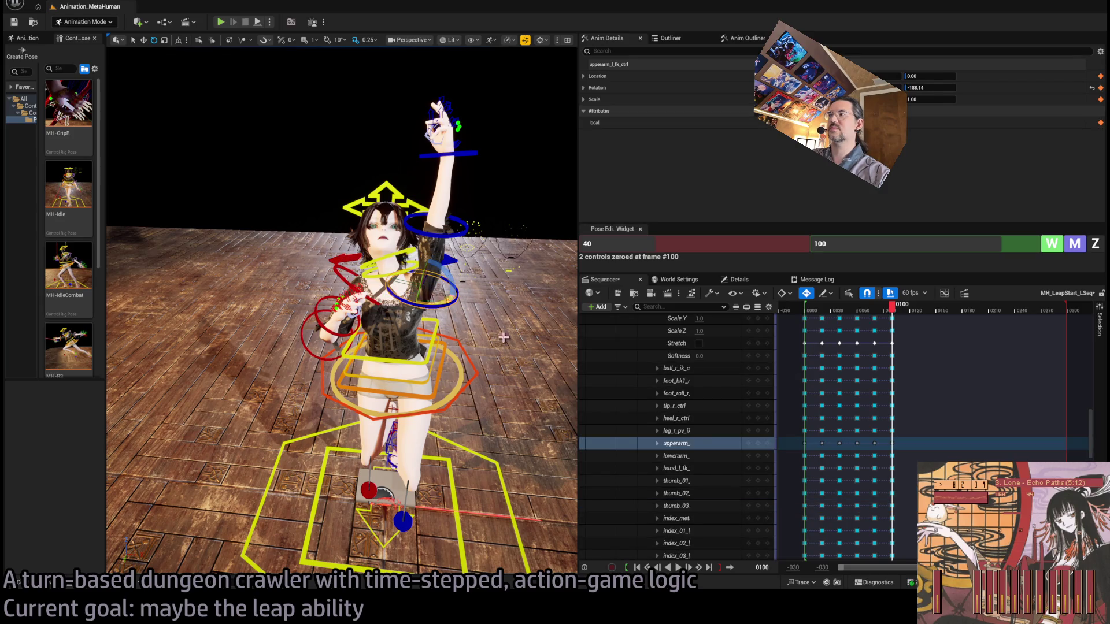
{"action": "left_click", "coordinate": [658, 444]}
{"action": "left_click", "coordinate": [711, 493]}
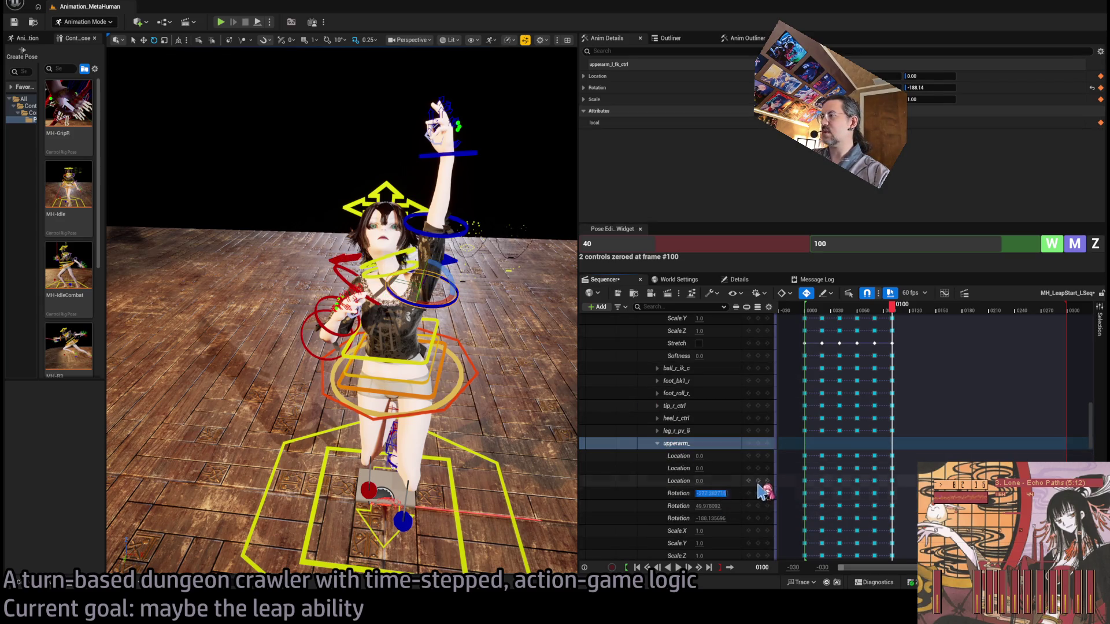
{"action": "key", "text": "End"}
{"action": "type", "text": "/2"}
{"action": "key", "text": "Return"}
{"action": "left_click", "coordinate": [708, 506]}
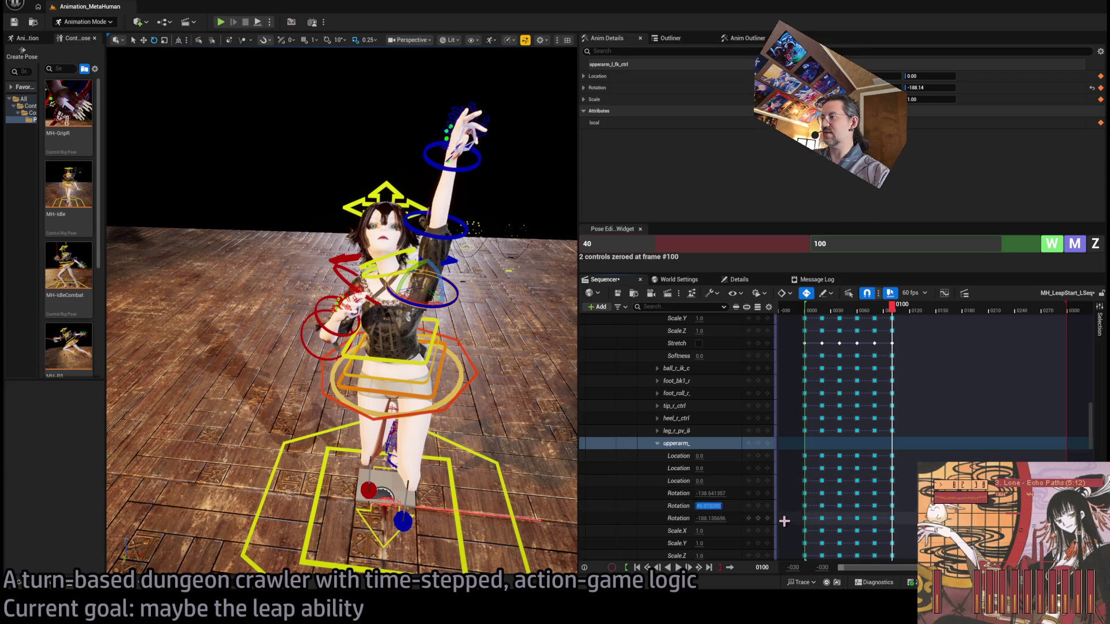
{"action": "key", "text": "End"}
{"action": "type", "text": "/2"}
{"action": "key", "text": "Return"}
{"action": "left_click", "coordinate": [711, 518]}
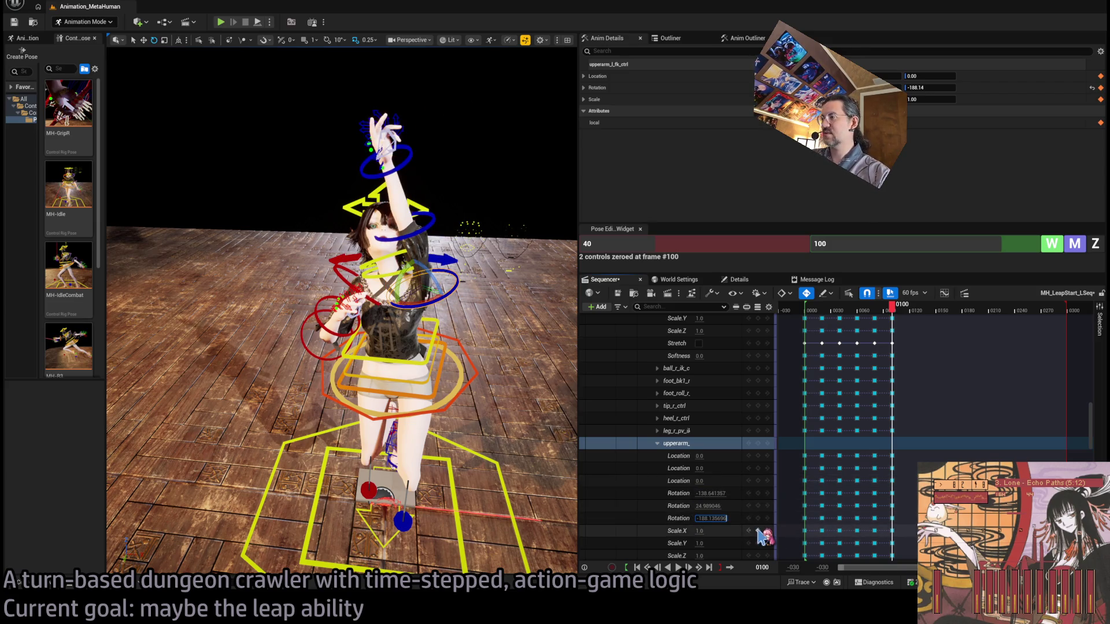
{"action": "key", "text": "End"}
{"action": "type", "text": "/2"}
{"action": "key", "text": "Return"}
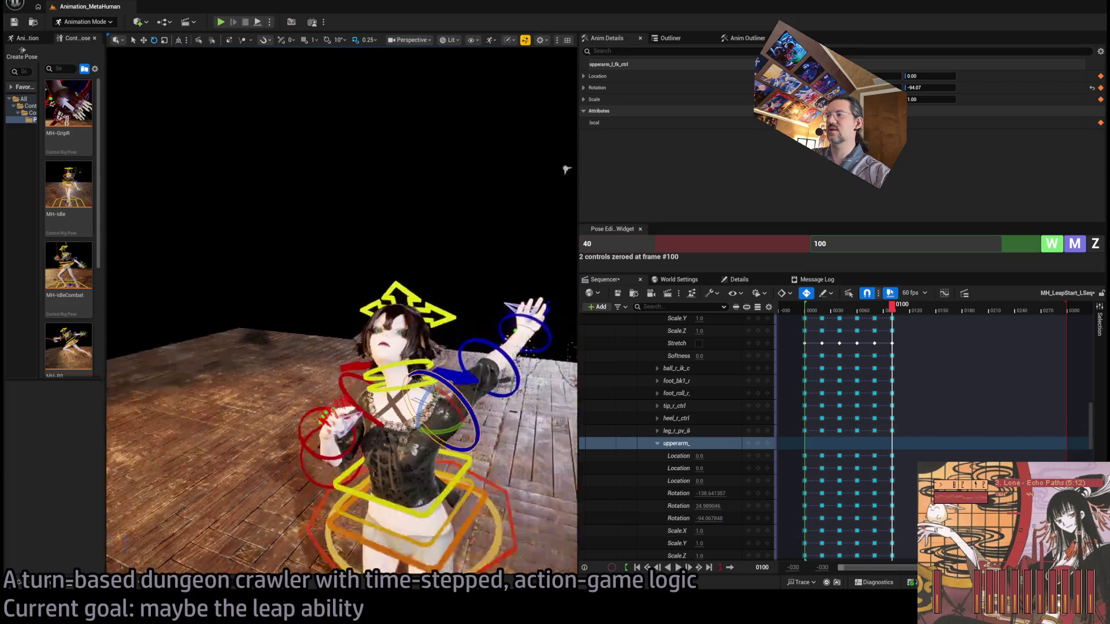
{"action": "left_click_drag", "start_coordinate": [405, 376], "coordinate": [323, 375]}
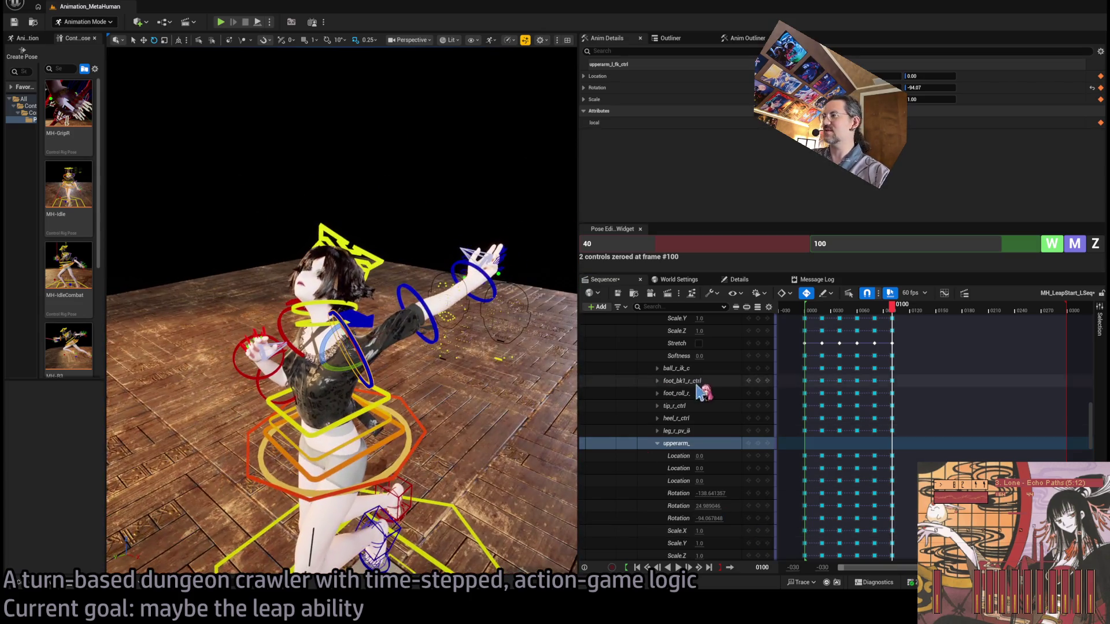
{"action": "left_click", "coordinate": [1095, 244]}
Step: Zero the head and both neck controls together with Z
{"action": "mouse_move", "coordinate": [409, 134]}
{"action": "left_mouse_down"}
{"action": "mouse_move", "coordinate": [376, 134]}
{"action": "mouse_move", "coordinate": [409, 135]}
{"action": "left_mouse_up"}
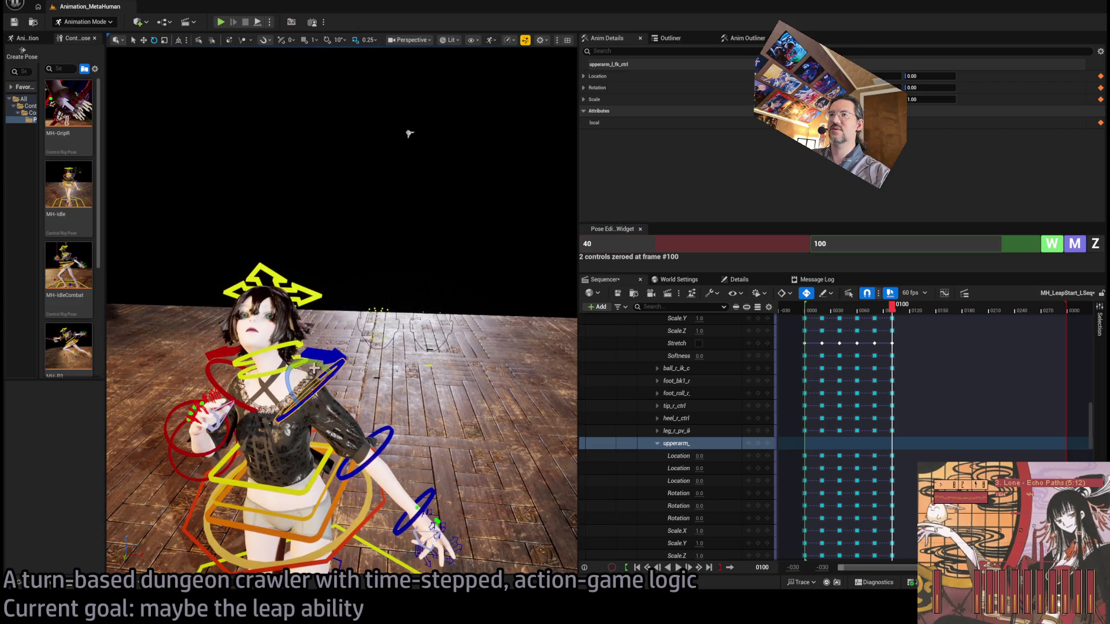
{"action": "left_click", "coordinate": [269, 372]}
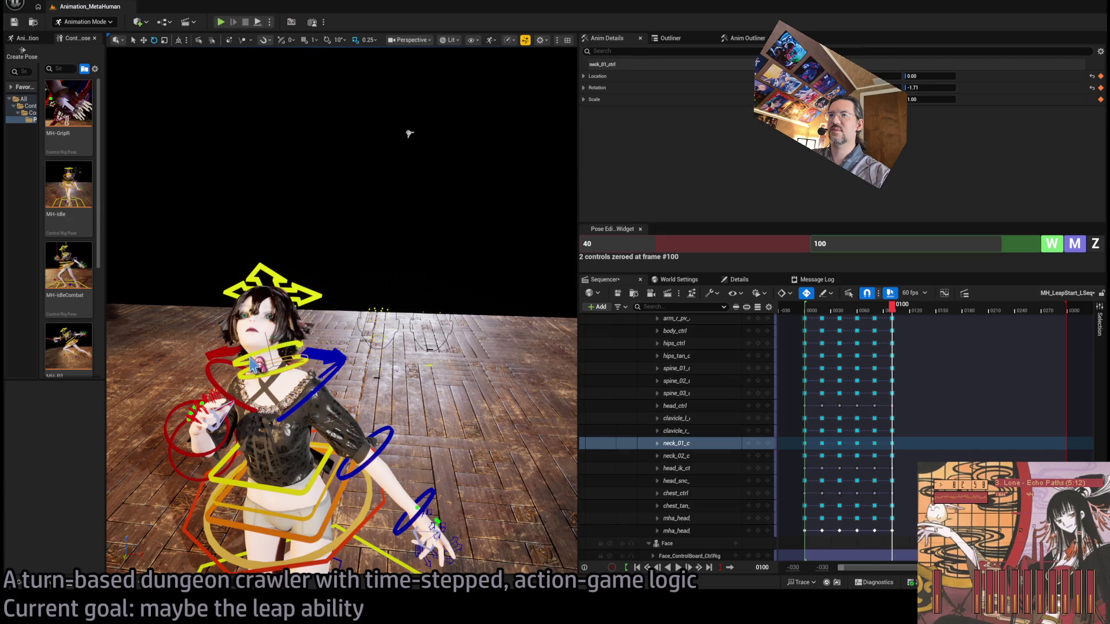
{"action": "left_click", "coordinate": [264, 350], "text": "ctrl"}
{"action": "left_click", "coordinate": [324, 295], "text": "ctrl"}
{"action": "key", "text": "z"}
Step: Raise the right upper arm and bend the right forearm down
{"action": "mouse_move", "coordinate": [409, 132]}
{"action": "left_mouse_down"}
{"action": "mouse_move", "coordinate": [362, 133]}
{"action": "mouse_move", "coordinate": [439, 126]}
{"action": "mouse_move", "coordinate": [338, 122]}
{"action": "mouse_move", "coordinate": [246, 141]}
{"action": "left_mouse_up"}
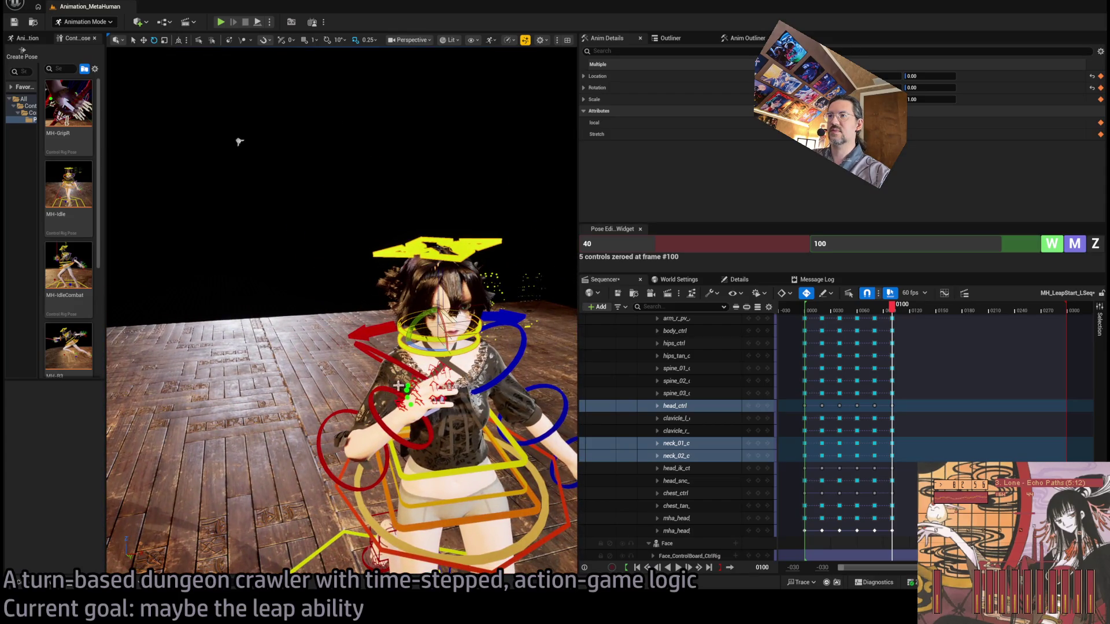
{"action": "left_click", "coordinate": [374, 370]}
{"action": "left_click_drag", "start_coordinate": [374, 371], "coordinate": [369, 387]}
{"action": "left_click", "coordinate": [316, 398]}
{"action": "mouse_move", "coordinate": [341, 439]}
{"action": "left_mouse_down"}
{"action": "mouse_move", "coordinate": [344, 475]}
{"action": "mouse_move", "coordinate": [340, 441]}
{"action": "mouse_move", "coordinate": [427, 393]}
{"action": "left_mouse_up"}
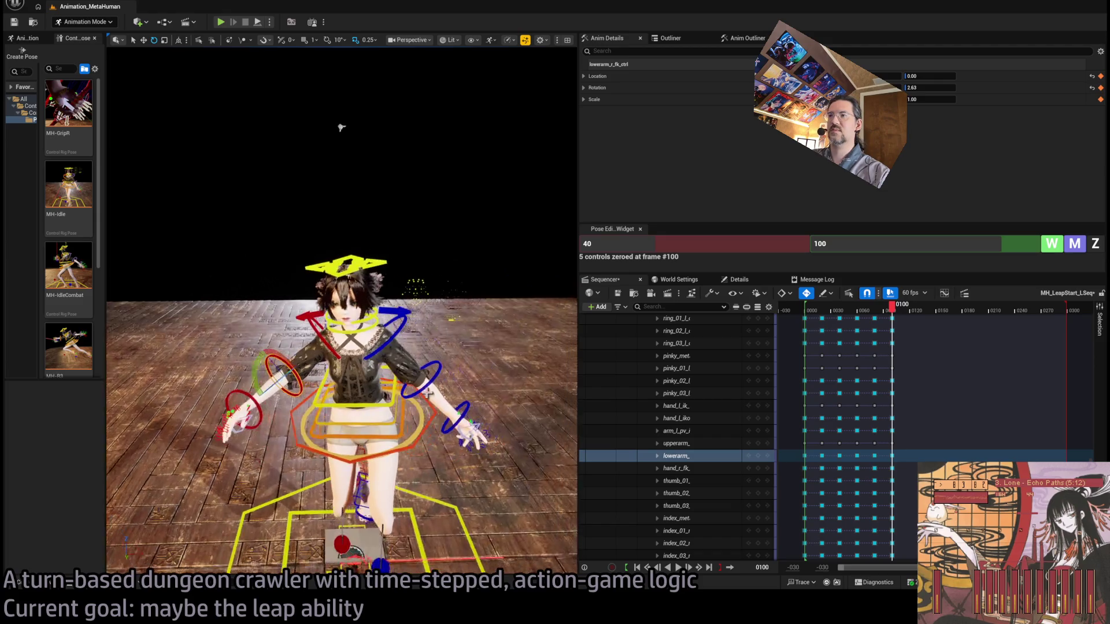
Step: Zero the left forearm and hand, rotate the left upper arm down, and focus on the left arm
{"action": "left_click", "coordinate": [416, 373]}
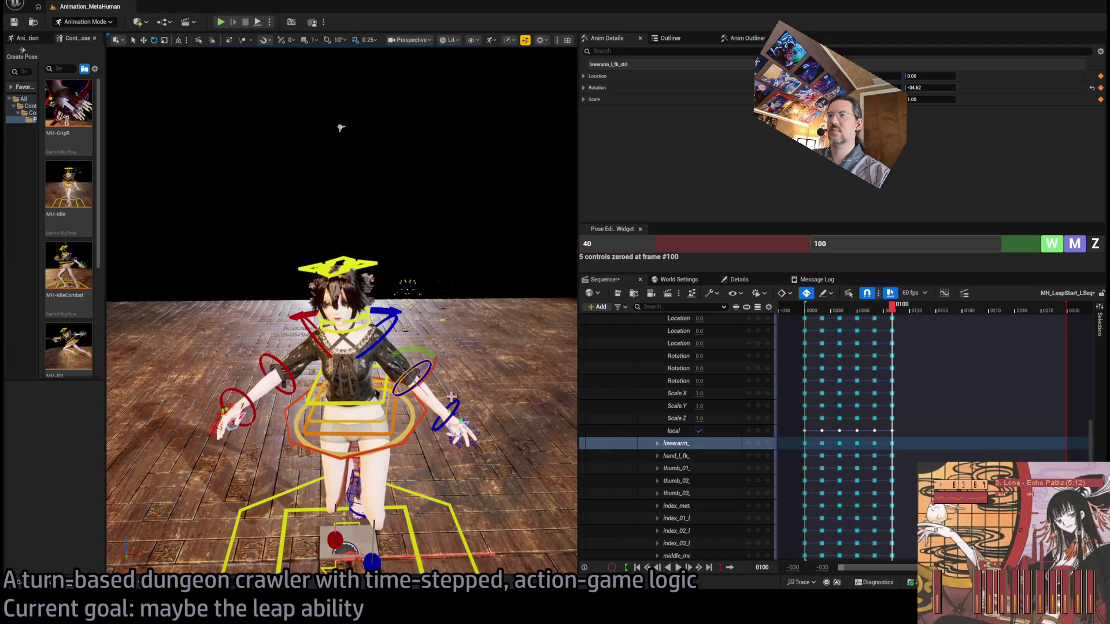
{"action": "left_click", "coordinate": [462, 412], "text": "ctrl"}
{"action": "left_click", "coordinate": [1096, 243]}
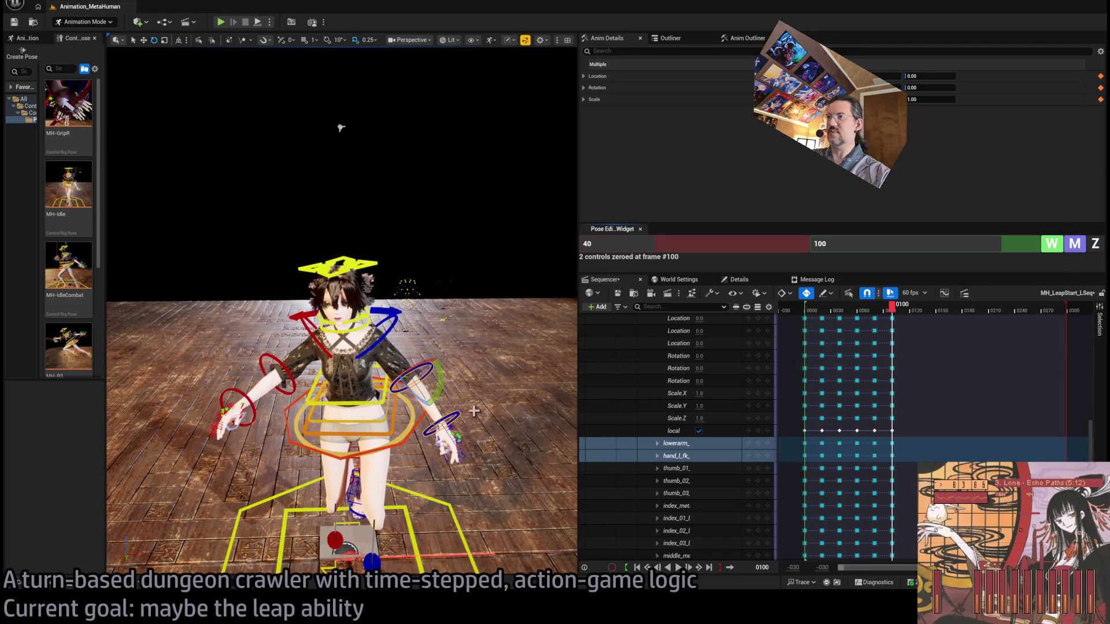
{"action": "left_click", "coordinate": [412, 304]}
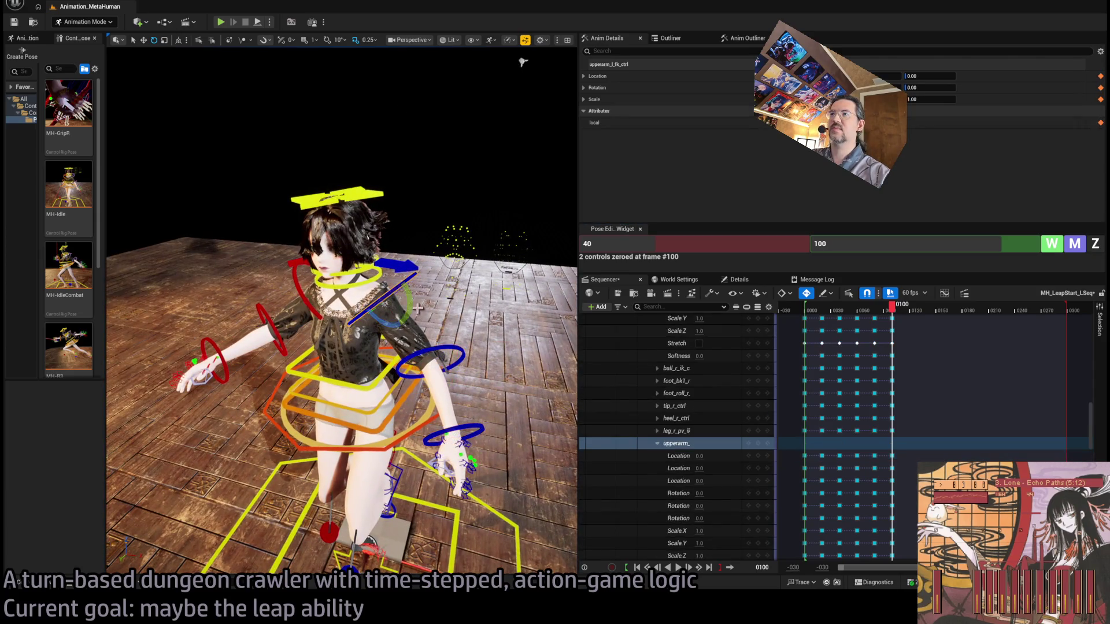
{"action": "mouse_move", "coordinate": [412, 305]}
{"action": "left_mouse_down"}
{"action": "mouse_move", "coordinate": [415, 326]}
{"action": "mouse_move", "coordinate": [443, 345]}
{"action": "mouse_move", "coordinate": [430, 377]}
{"action": "left_mouse_up"}
{"action": "left_click", "coordinate": [449, 334]}
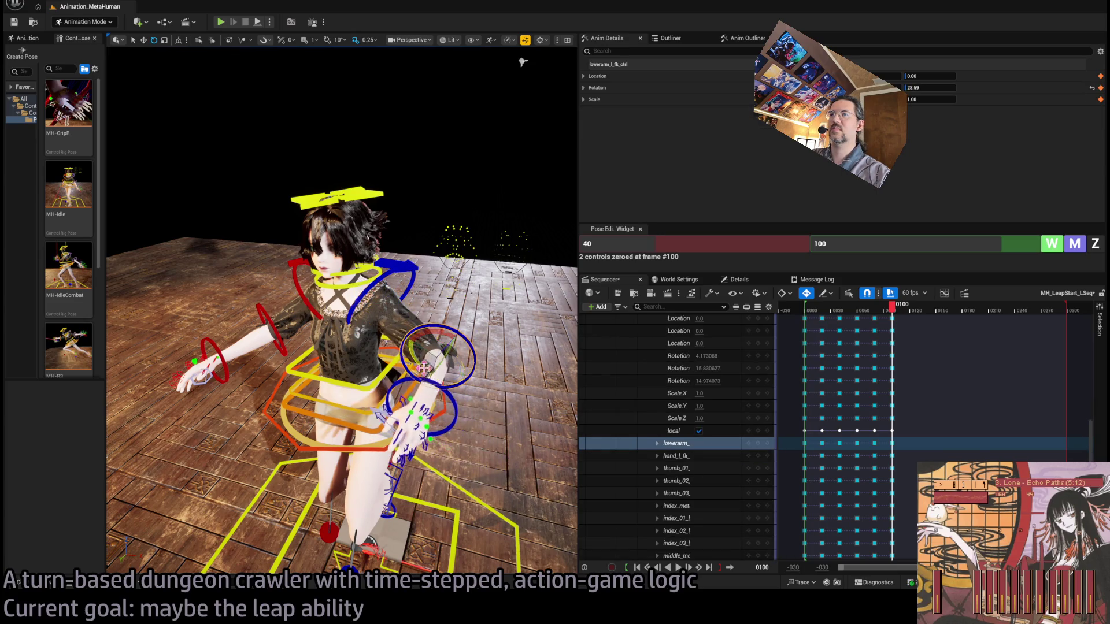
{"action": "key", "text": "f"}
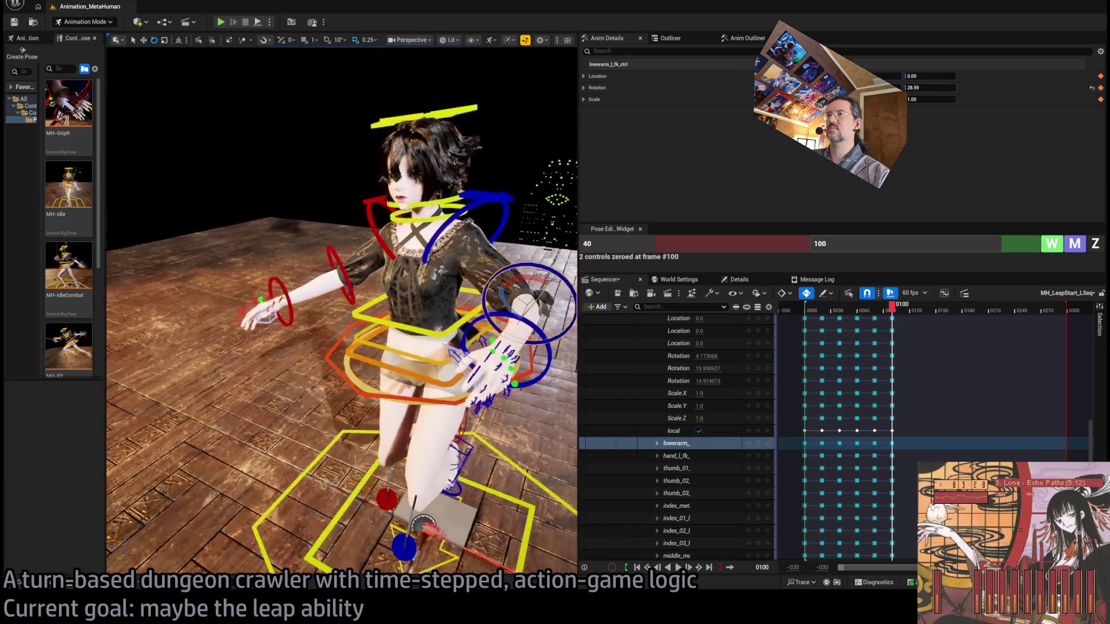
Step: Select the left thumb through pinky tracks and zero all 21 finger controls at frame 100
{"action": "left_click", "coordinate": [348, 403]}
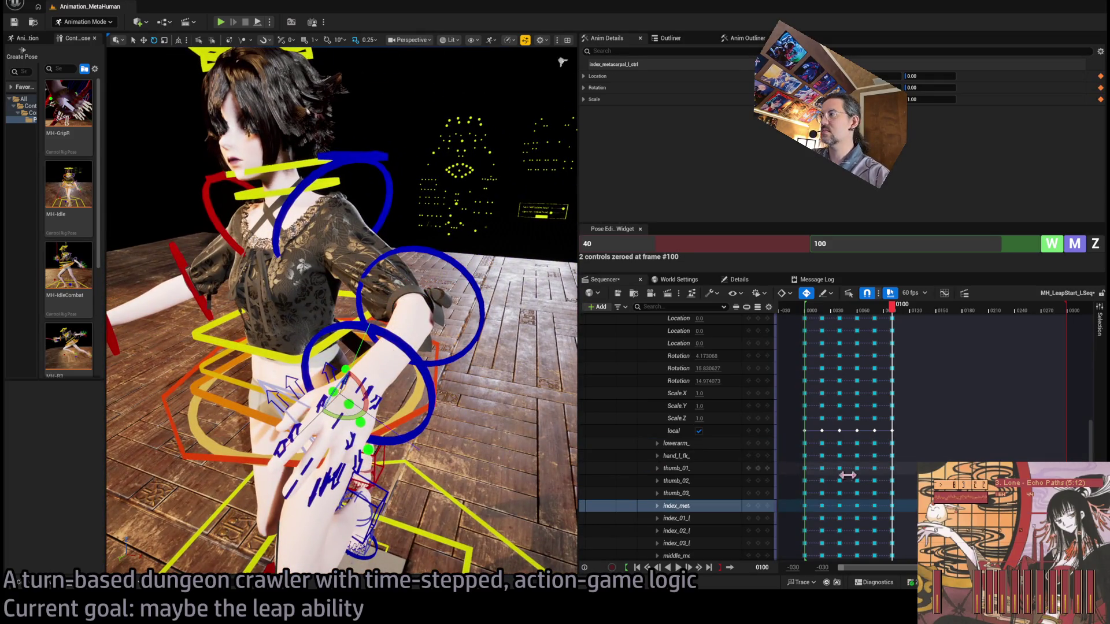
{"action": "left_click", "coordinate": [695, 470]}
{"action": "scroll", "coordinate": [697, 474], "scroll_direction": "down", "scroll_amount": 5}
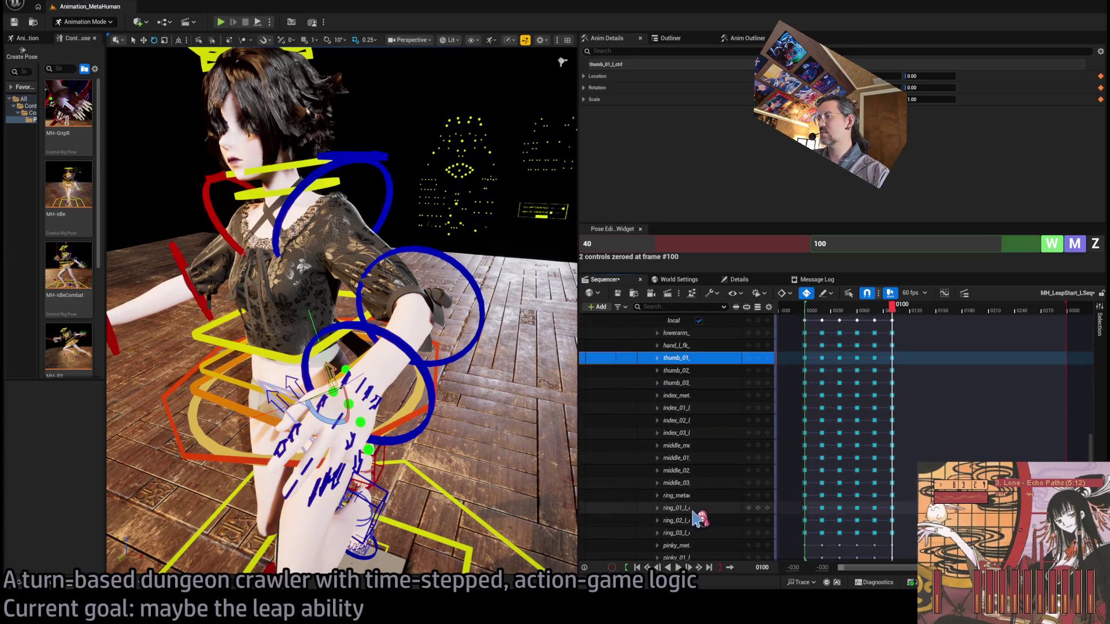
{"action": "left_click", "coordinate": [704, 499], "text": "shift"}
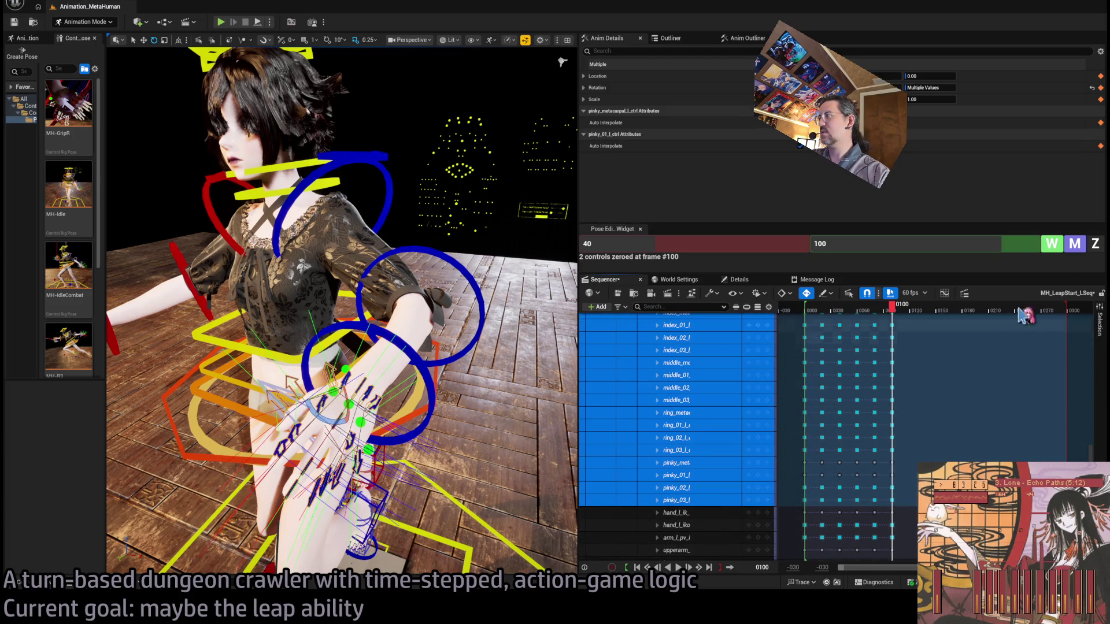
{"action": "left_click", "coordinate": [1095, 244]}
{"action": "scroll", "coordinate": [346, 105], "scroll_direction": "down", "scroll_amount": 3}
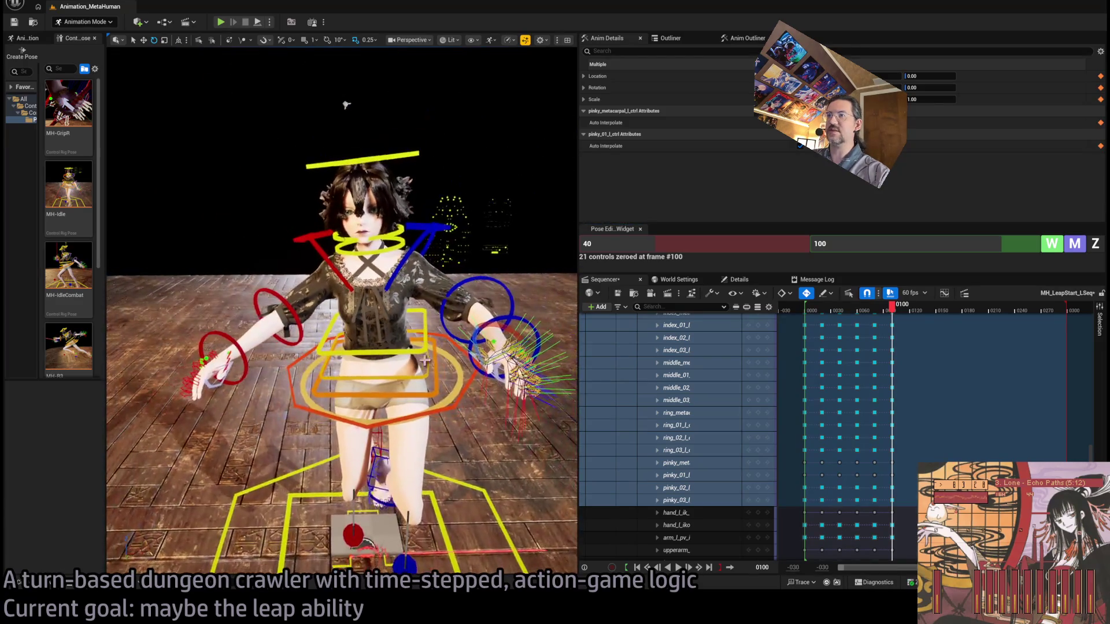
{"action": "scroll", "coordinate": [345, 104], "scroll_direction": "down", "scroll_amount": 3}
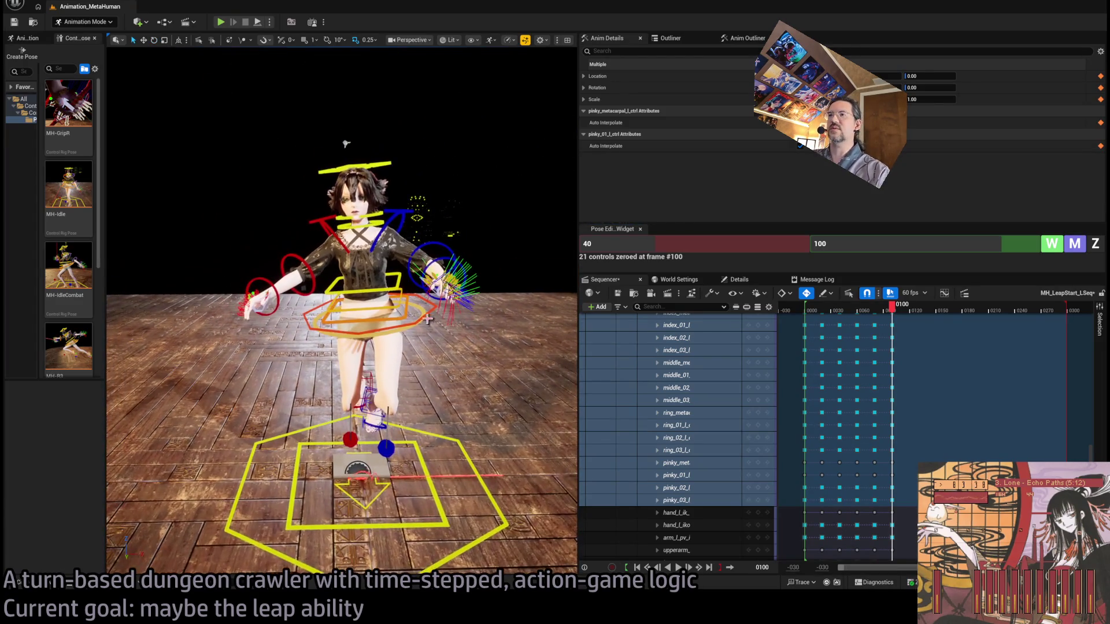
{"action": "left_click", "coordinate": [417, 335]}
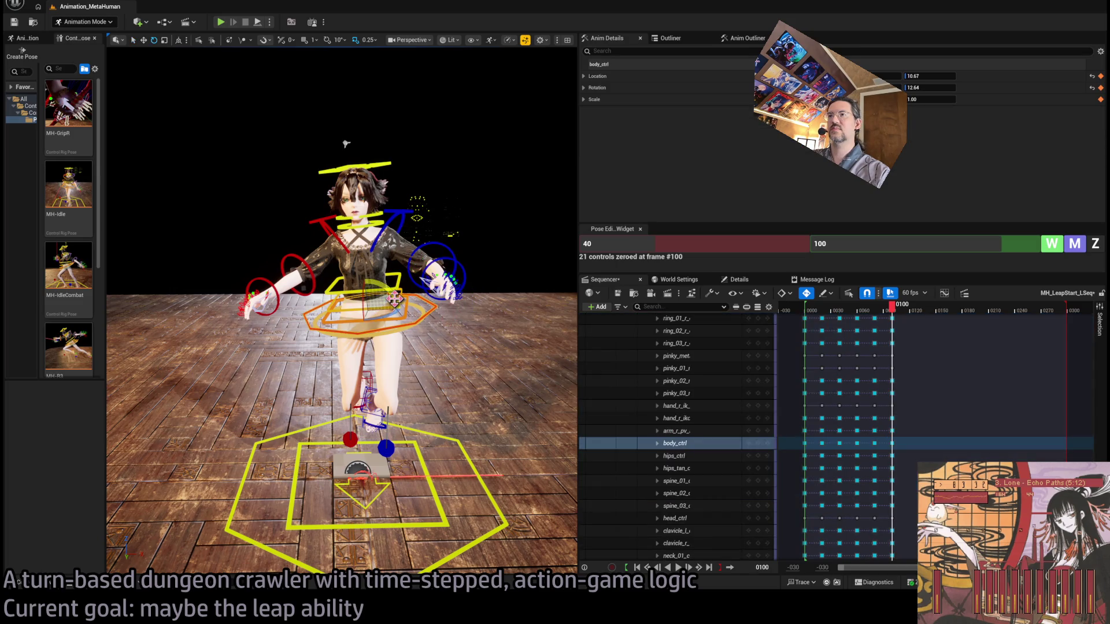
Step: Tilt the torso slightly, move both foot IK controls back and left, then scrub to preview the leap
{"action": "left_click_drag", "start_coordinate": [389, 290], "coordinate": [400, 312]}
{"action": "mouse_move", "coordinate": [345, 143]}
{"action": "left_mouse_down"}
{"action": "mouse_move", "coordinate": [545, 169]}
{"action": "mouse_move", "coordinate": [520, 219]}
{"action": "mouse_move", "coordinate": [555, 258]}
{"action": "left_mouse_up"}
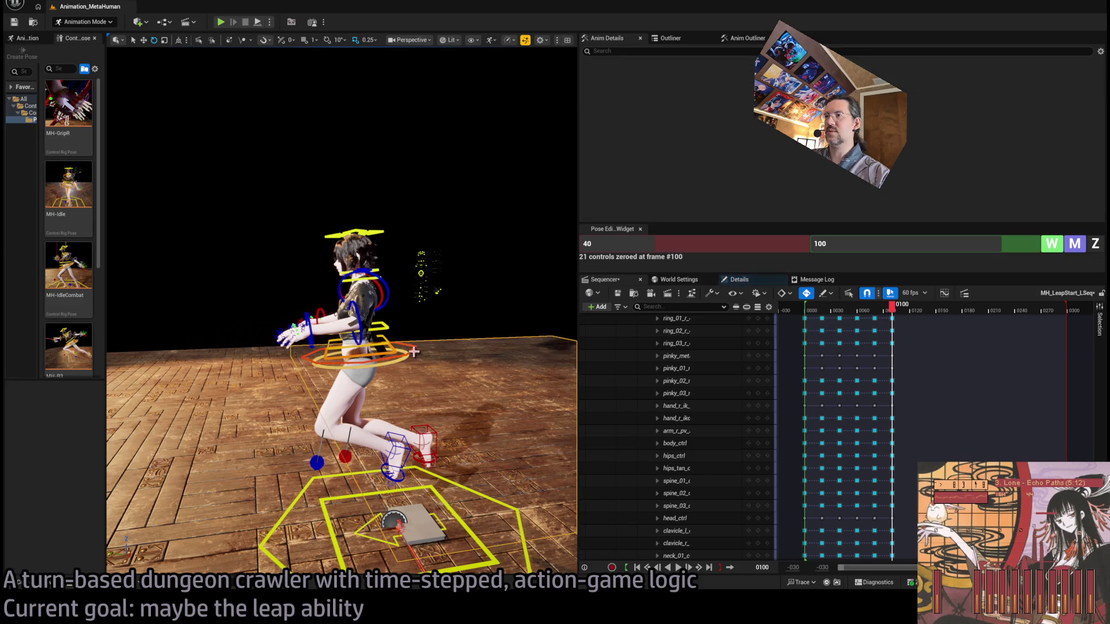
{"action": "left_click", "coordinate": [435, 434], "text": "ctrl"}
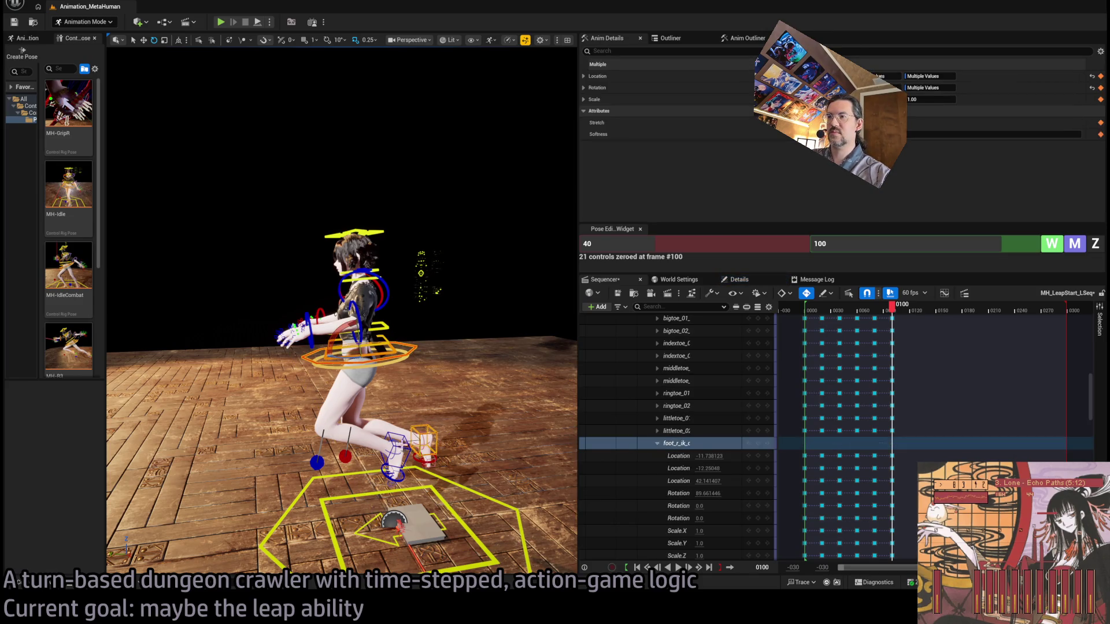
{"action": "left_click", "coordinate": [391, 441], "text": "ctrl"}
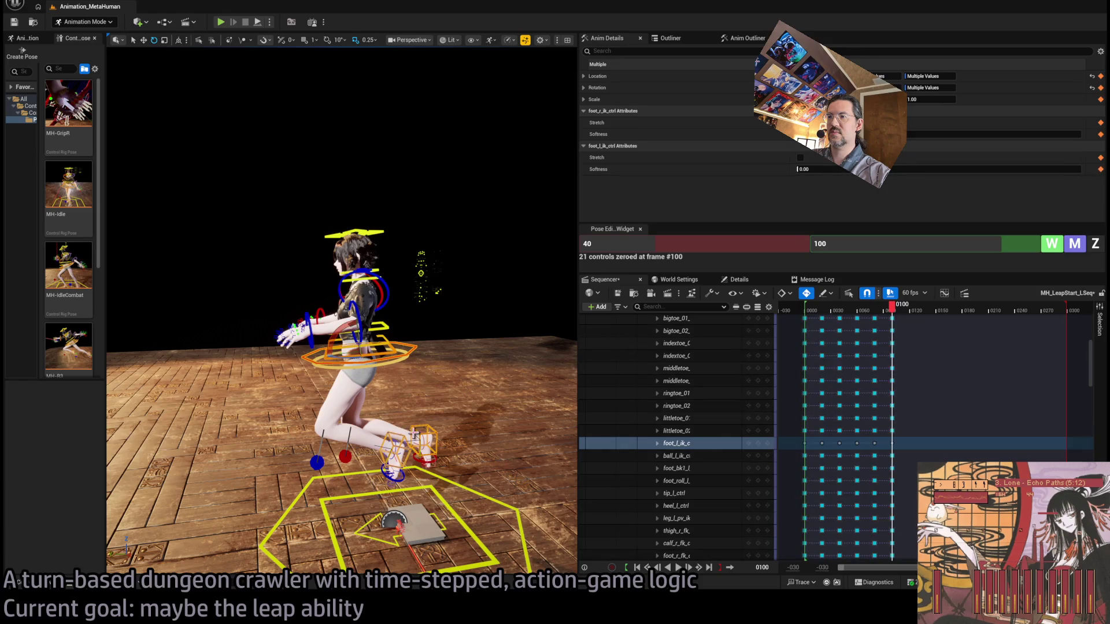
{"action": "mouse_move", "coordinate": [355, 349]}
{"action": "left_mouse_down"}
{"action": "mouse_move", "coordinate": [318, 363]}
{"action": "mouse_move", "coordinate": [422, 350]}
{"action": "mouse_move", "coordinate": [343, 357]}
{"action": "mouse_move", "coordinate": [351, 343]}
{"action": "mouse_move", "coordinate": [321, 320]}
{"action": "mouse_move", "coordinate": [342, 325]}
{"action": "mouse_move", "coordinate": [346, 363]}
{"action": "left_mouse_up"}
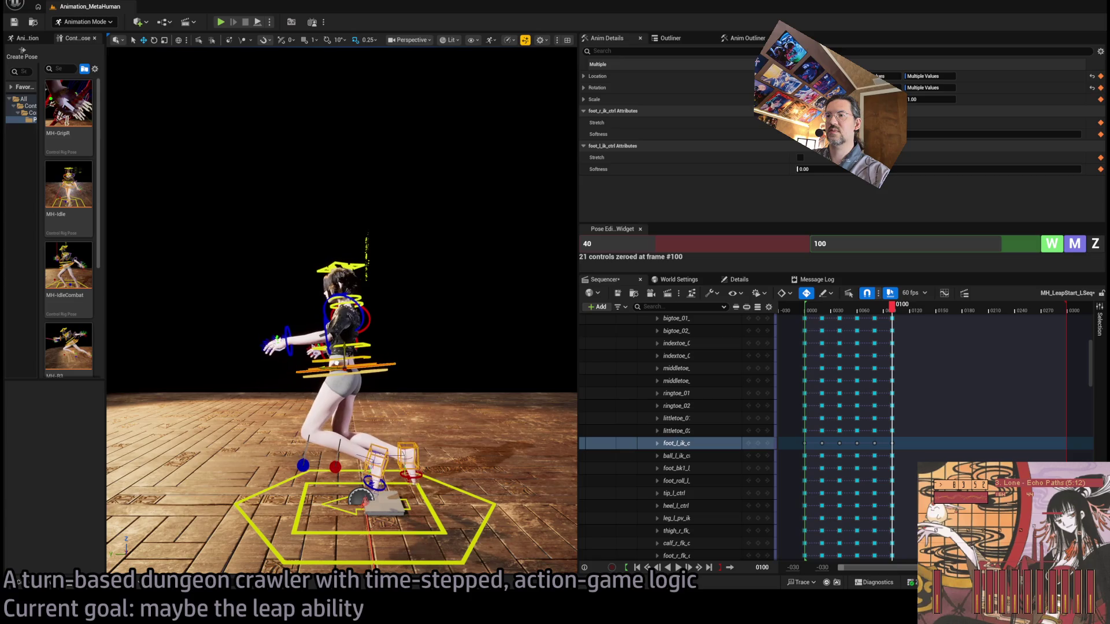
{"action": "mouse_move", "coordinate": [892, 307]}
{"action": "left_mouse_down"}
{"action": "mouse_move", "coordinate": [860, 312]}
{"action": "mouse_move", "coordinate": [912, 317]}
{"action": "mouse_move", "coordinate": [898, 317]}
{"action": "left_mouse_up"}
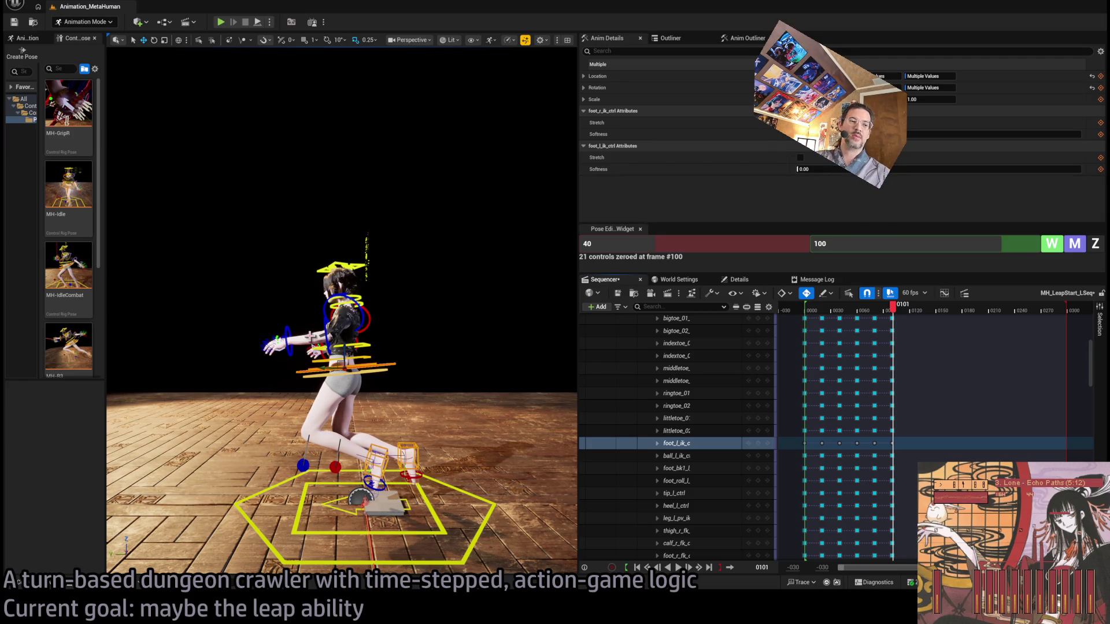
{"action": "scroll", "coordinate": [399, 350], "scroll_direction": "down", "scroll_amount": 5}
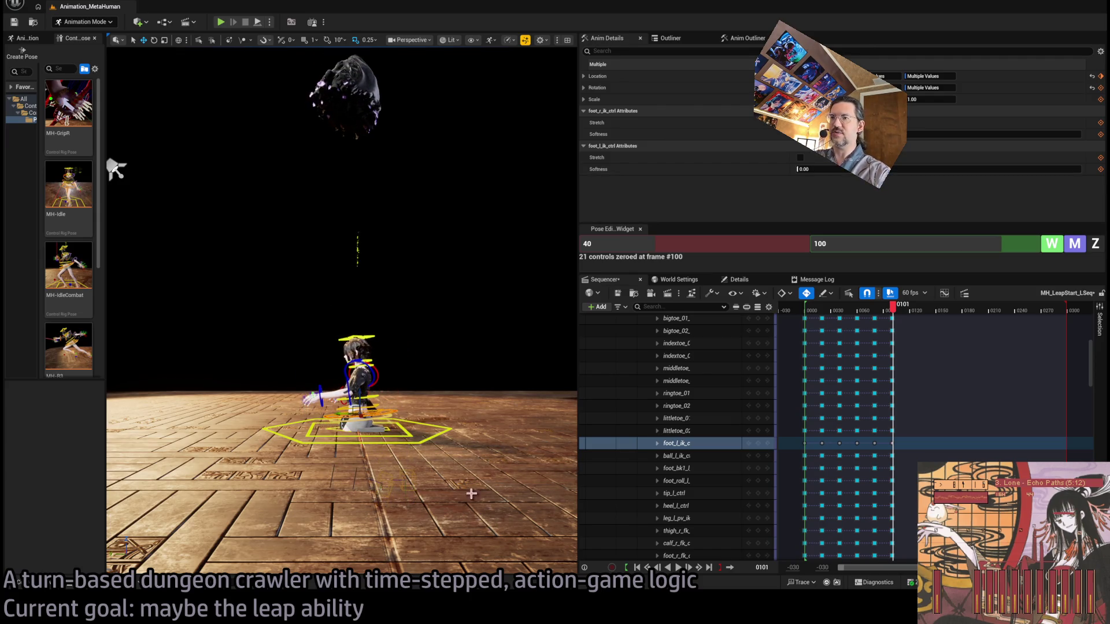
{"action": "scroll", "coordinate": [471, 494], "scroll_direction": "up", "scroll_amount": 5}
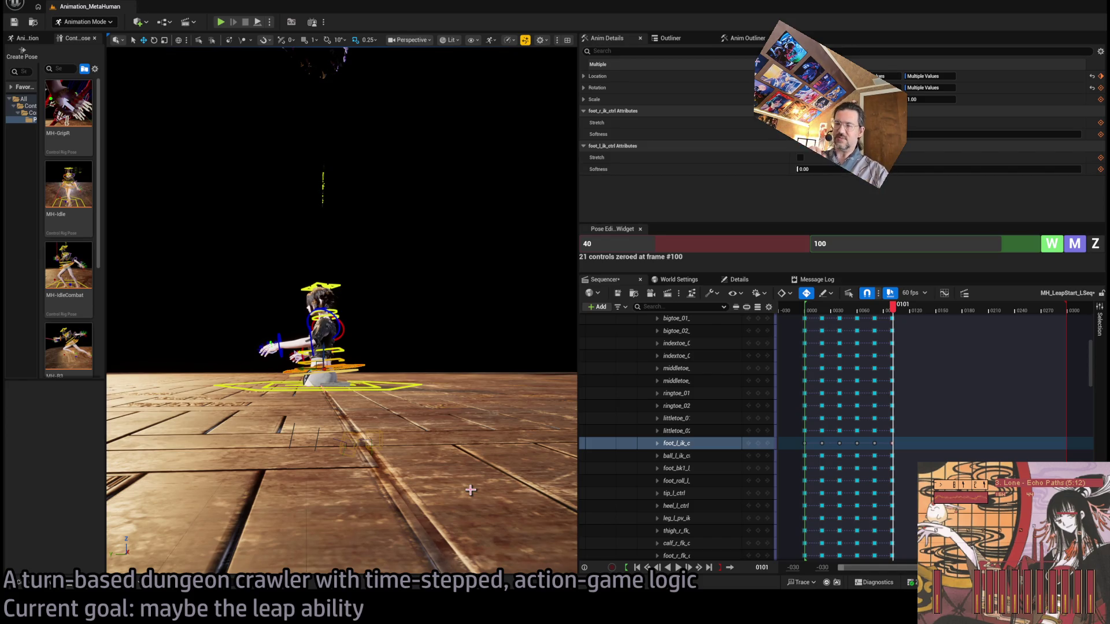
{"action": "mouse_move", "coordinate": [402, 411]}
{"action": "left_mouse_down"}
{"action": "mouse_move", "coordinate": [370, 388]}
{"action": "mouse_move", "coordinate": [409, 344]}
{"action": "left_mouse_up"}
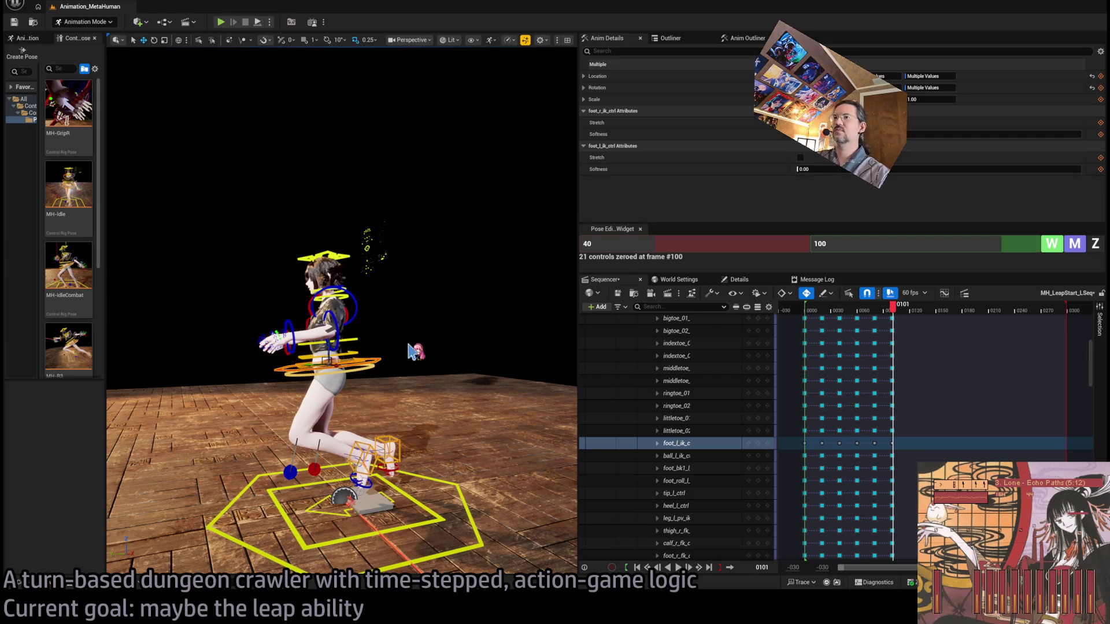
{"action": "scroll", "coordinate": [1088, 326], "scroll_direction": "up", "scroll_amount": 5}
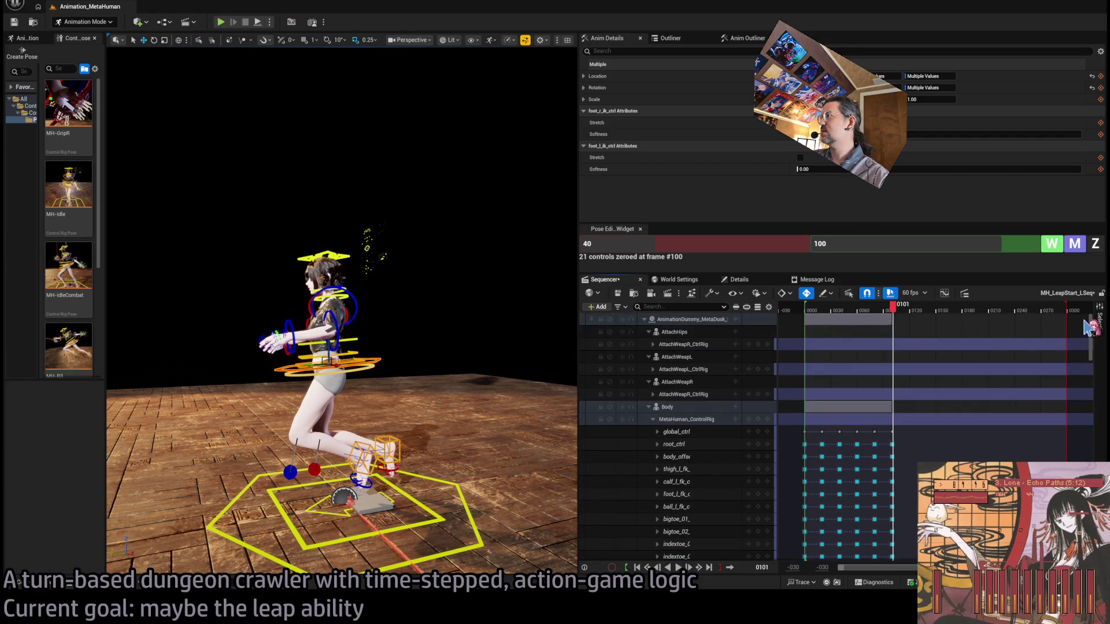
Step: At frame 80, drag the hips and upper body lower and to the right, then rewind to frame 0
{"action": "left_click", "coordinate": [894, 307]}
{"action": "mouse_move", "coordinate": [560, 430]}
{"action": "left_mouse_down"}
{"action": "mouse_move", "coordinate": [321, 304]}
{"action": "mouse_move", "coordinate": [315, 333]}
{"action": "left_mouse_up"}
{"action": "mouse_move", "coordinate": [892, 307]}
{"action": "left_mouse_down"}
{"action": "mouse_move", "coordinate": [859, 310]}
{"action": "mouse_move", "coordinate": [899, 317]}
{"action": "left_mouse_up"}
{"action": "left_click_drag", "start_coordinate": [322, 328], "coordinate": [325, 328]}
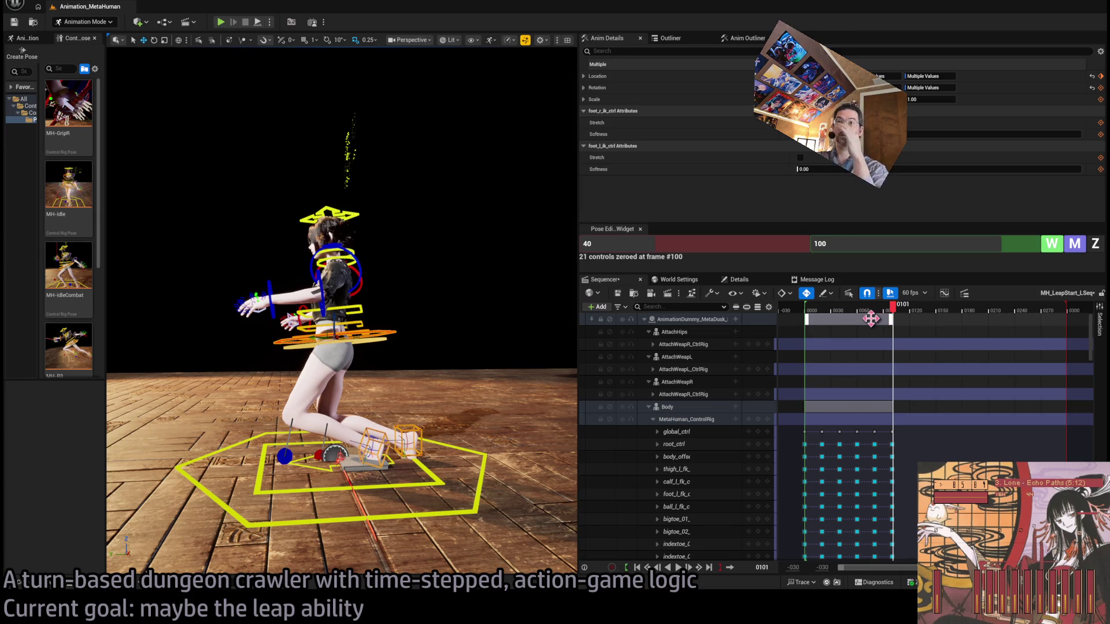
{"action": "left_click", "coordinate": [810, 312]}
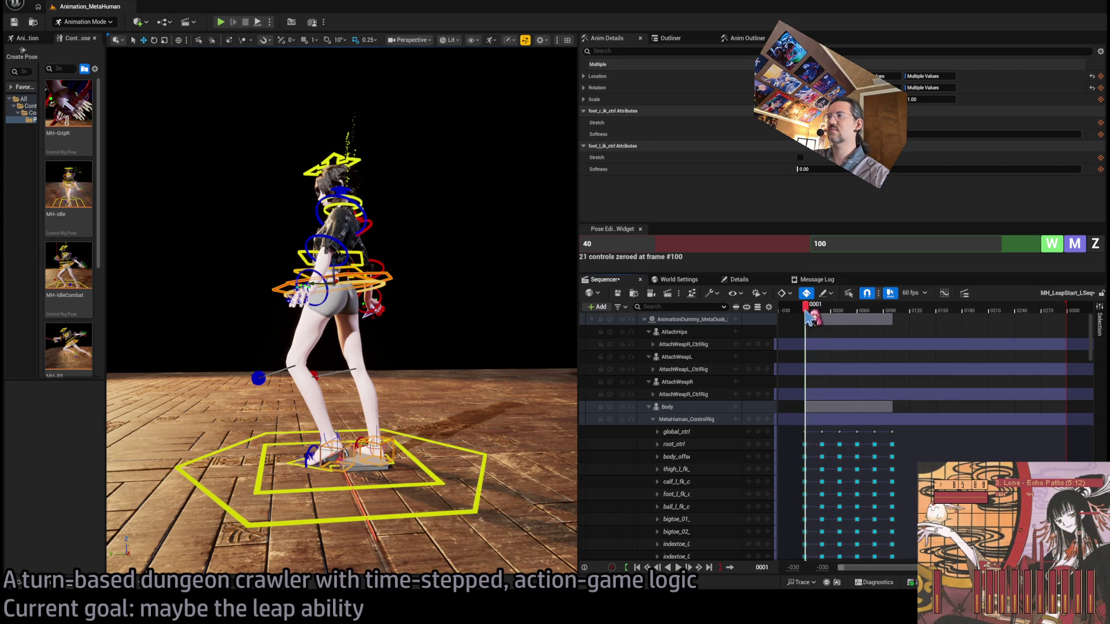
Step: Play back the leap, nudge the section end and keys slightly earlier, and check frames 124 and 99
{"action": "key", "text": "space"}
{"action": "mouse_move", "coordinate": [810, 312]}
{"action": "left_mouse_down"}
{"action": "mouse_move", "coordinate": [835, 313]}
{"action": "mouse_move", "coordinate": [823, 312]}
{"action": "left_mouse_up"}
{"action": "left_click_drag", "start_coordinate": [341, 347], "coordinate": [298, 553]}
{"action": "left_click", "coordinate": [653, 419]}
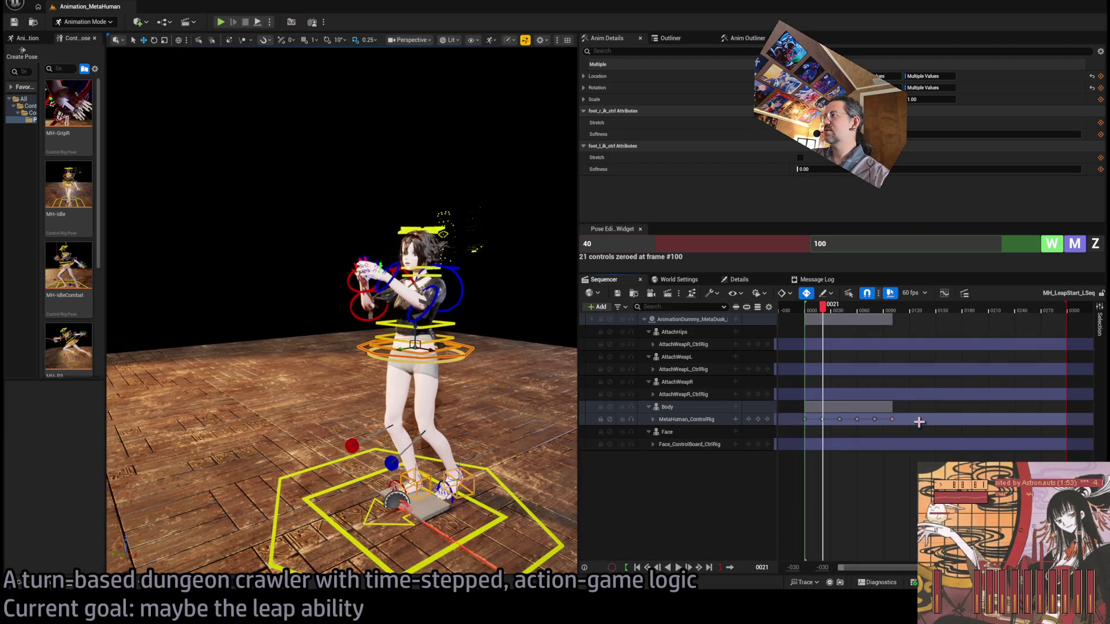
{"action": "left_click", "coordinate": [653, 419]}
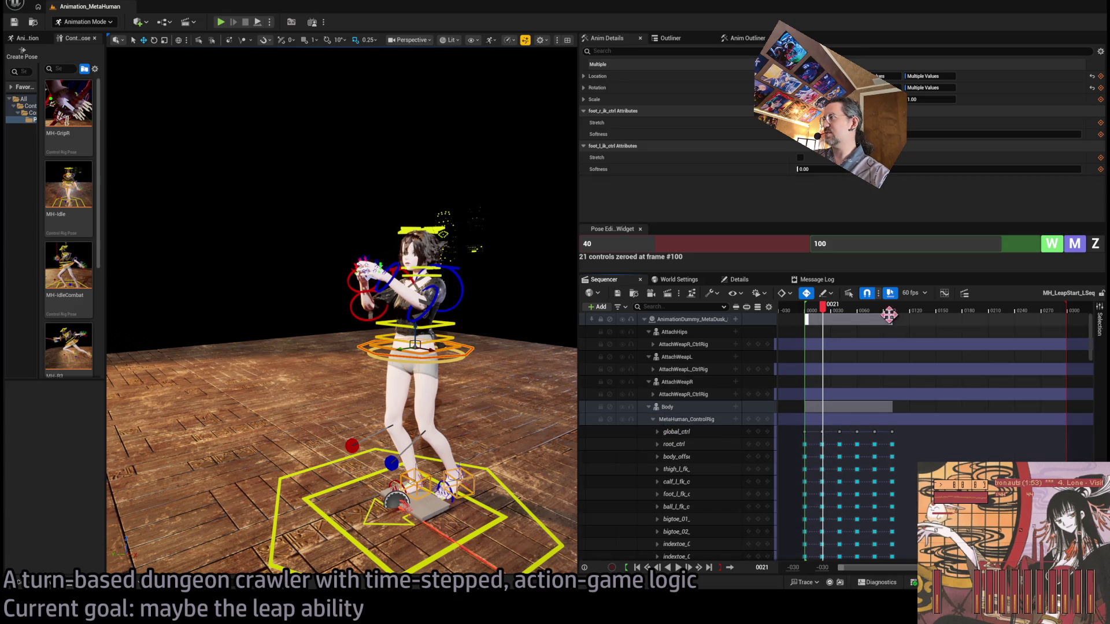
{"action": "left_click_drag", "start_coordinate": [888, 315], "coordinate": [888, 315]}
{"action": "left_click", "coordinate": [912, 305]}
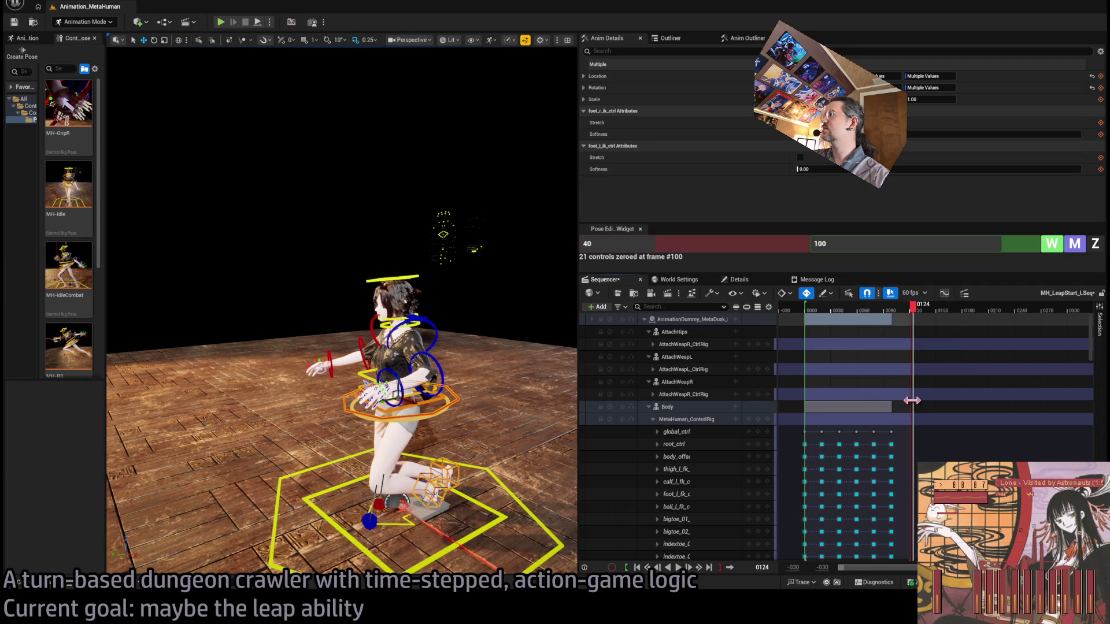
{"action": "key", "text": "comma"}
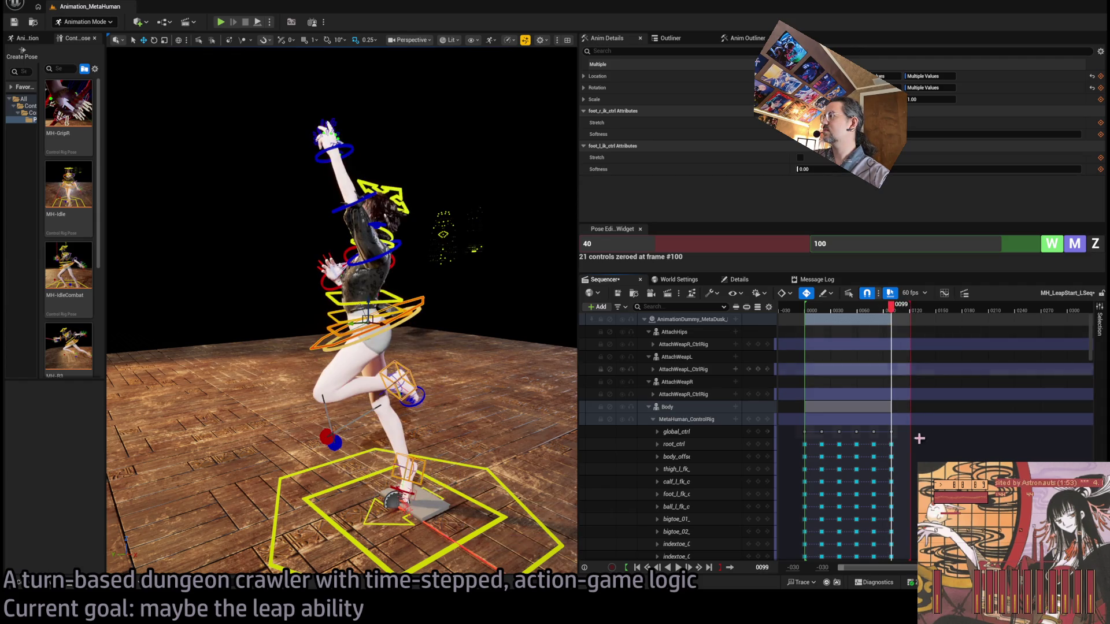
Step: Zoom into the keyed range, step to frame 0100, and pull the playback end in just past it
{"action": "left_click_drag", "start_coordinate": [1090, 568], "coordinate": [954, 567]}
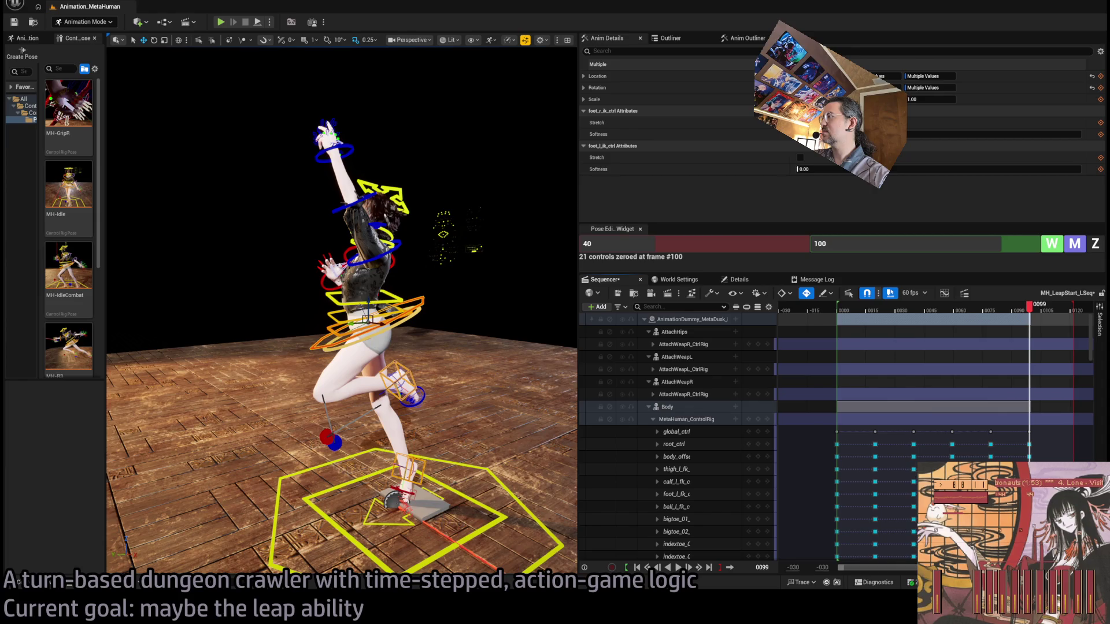
{"action": "left_click_drag", "start_coordinate": [1094, 340], "coordinate": [1092, 419]}
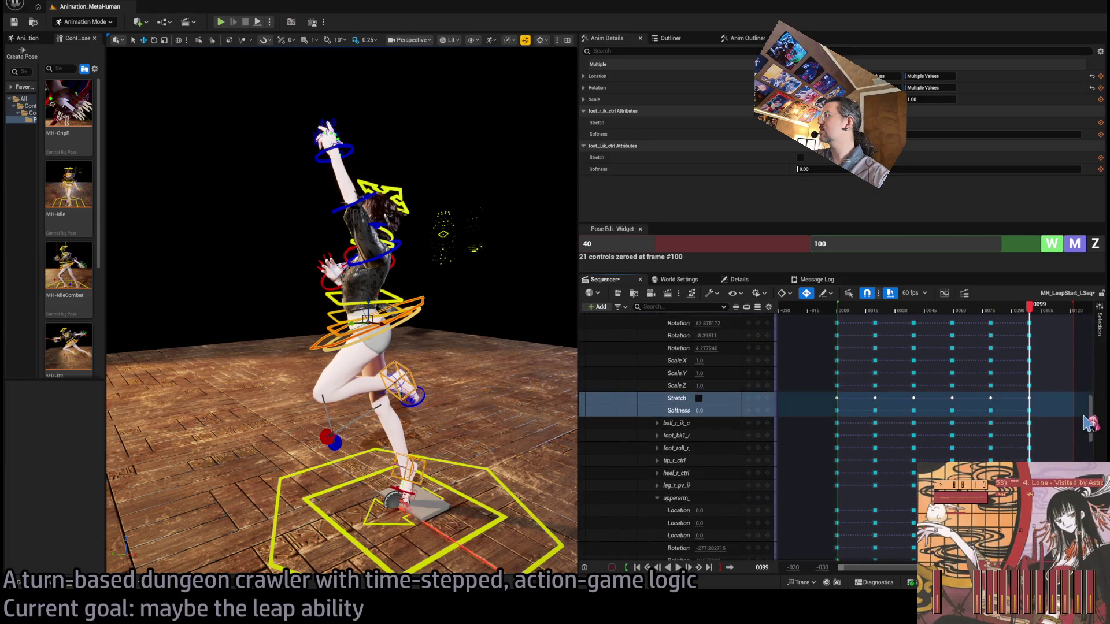
{"action": "left_click", "coordinate": [985, 306]}
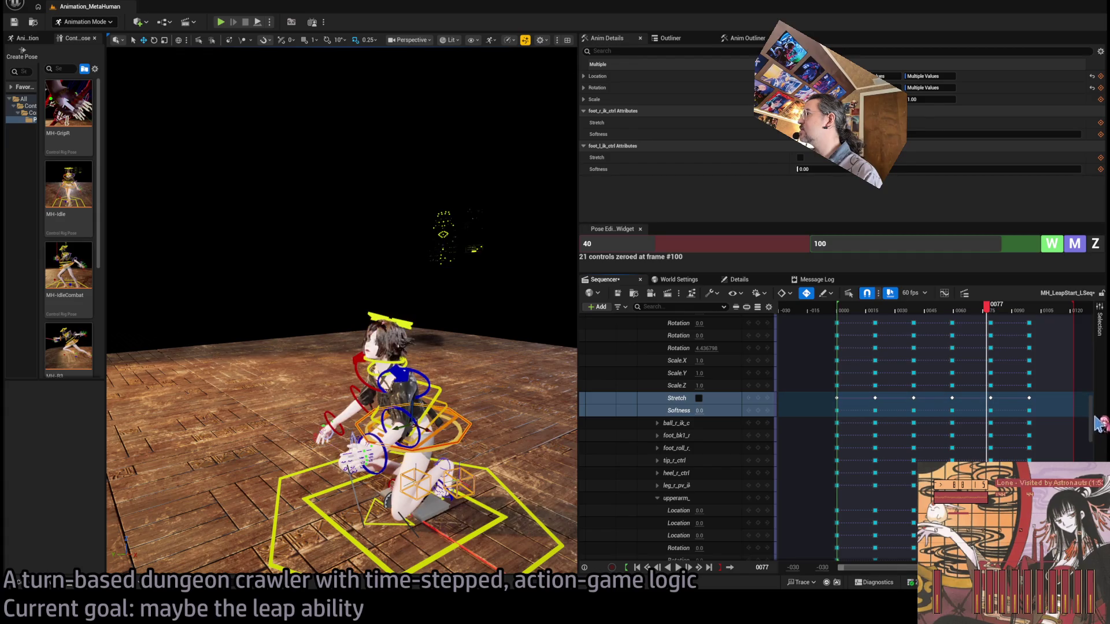
{"action": "scroll", "coordinate": [1093, 450], "scroll_direction": "down", "scroll_amount": 5}
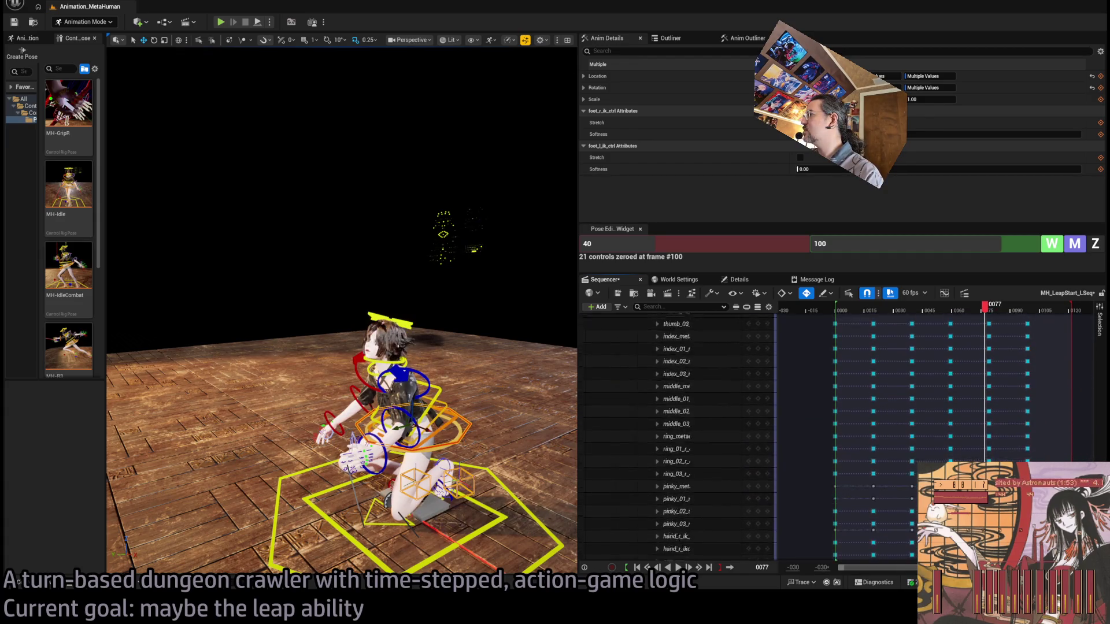
{"action": "scroll", "coordinate": [983, 405], "scroll_direction": "up", "scroll_amount": 4}
{"action": "left_click", "coordinate": [1027, 306]}
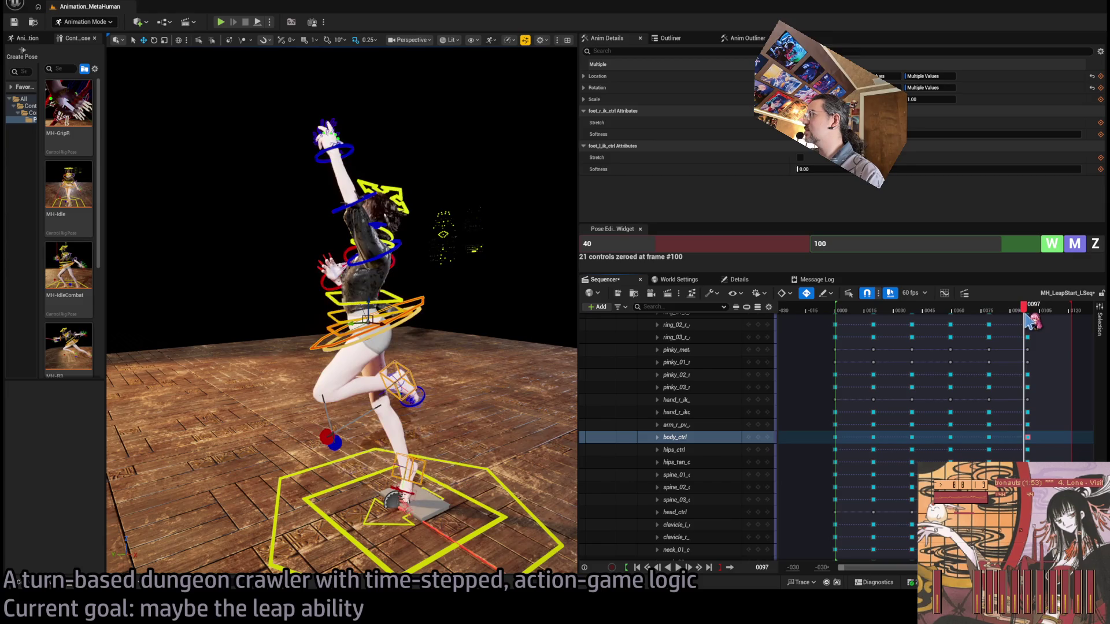
{"action": "left_click_drag", "start_coordinate": [1030, 312], "coordinate": [1028, 309]}
{"action": "key", "text": "Right"}
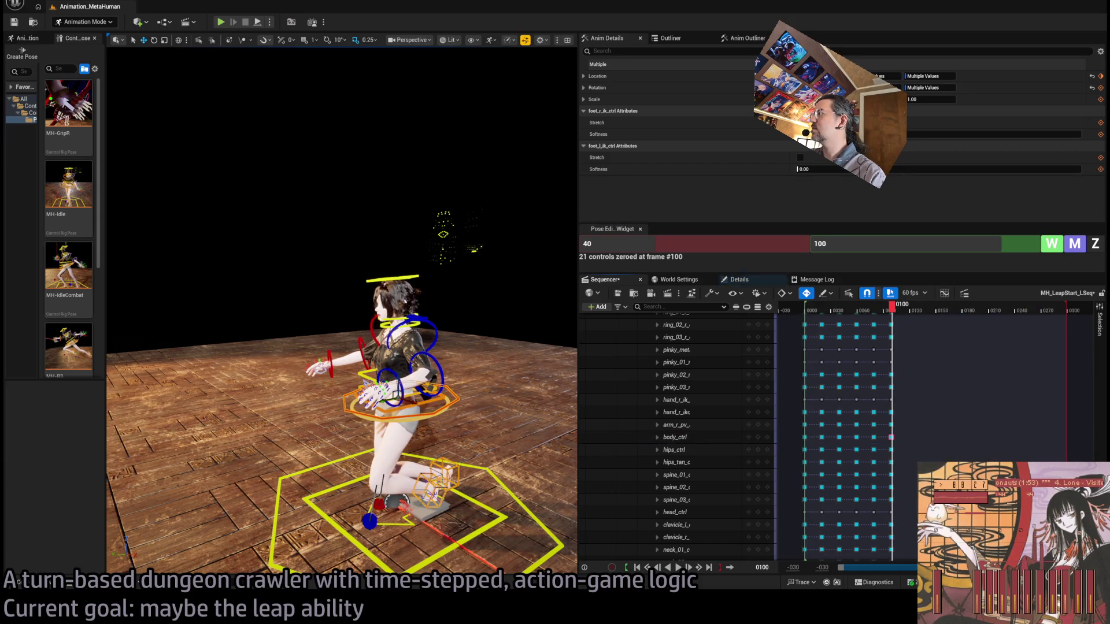
{"action": "left_click_drag", "start_coordinate": [1067, 312], "coordinate": [912, 381]}
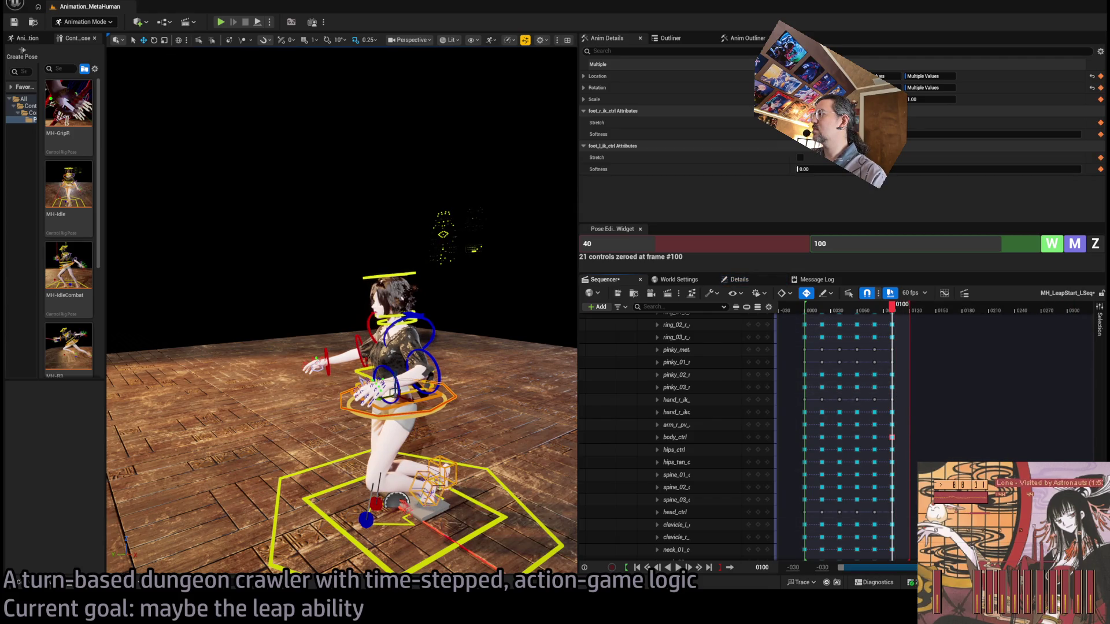
Step: Inspect the keys around frame 0100, rewind to the start, and save the sequence
{"action": "key", "text": "f"}
{"action": "left_click_drag", "start_coordinate": [883, 575], "coordinate": [903, 407]}
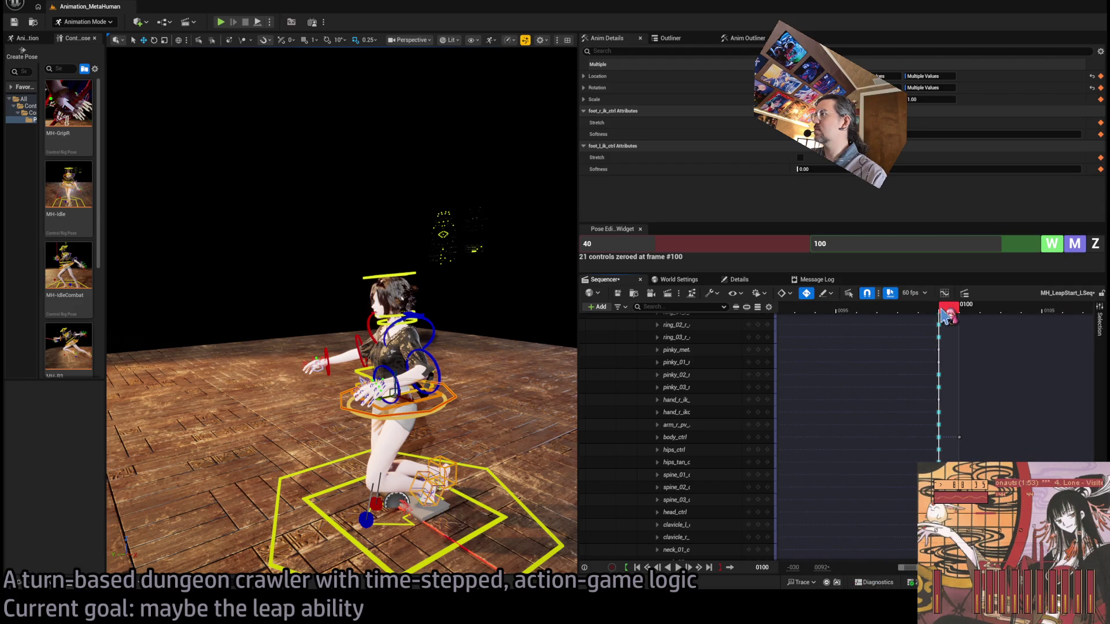
{"action": "left_click", "coordinate": [959, 442]}
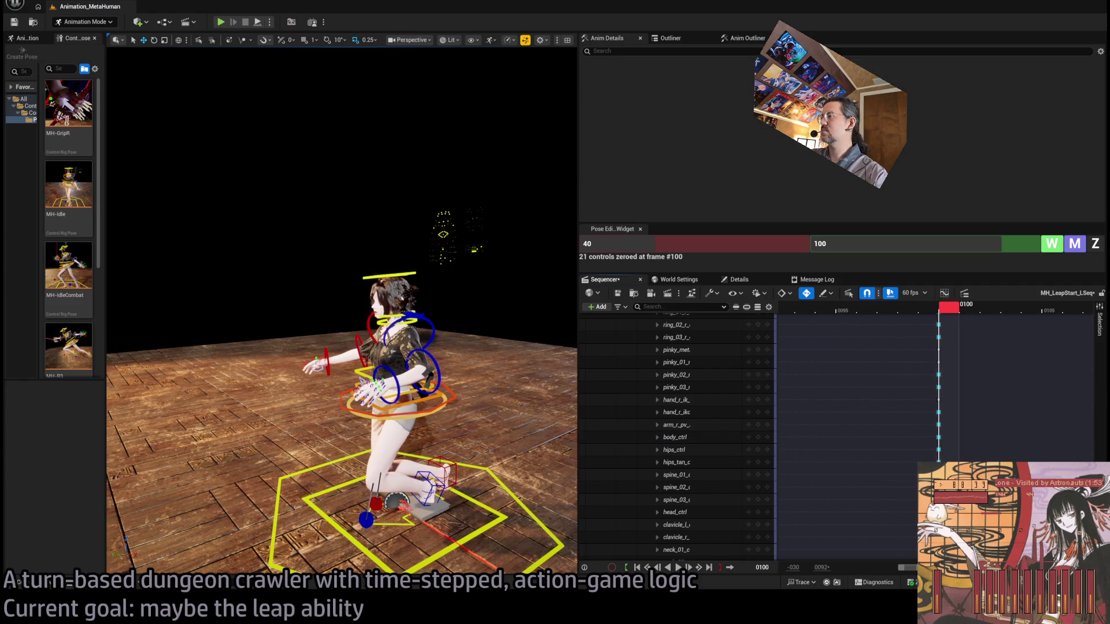
{"action": "scroll", "coordinate": [906, 573], "scroll_direction": "down", "scroll_amount": 3}
{"action": "left_click_drag", "start_coordinate": [906, 573], "coordinate": [873, 574]}
{"action": "scroll", "coordinate": [804, 376], "scroll_direction": "up", "scroll_amount": 10}
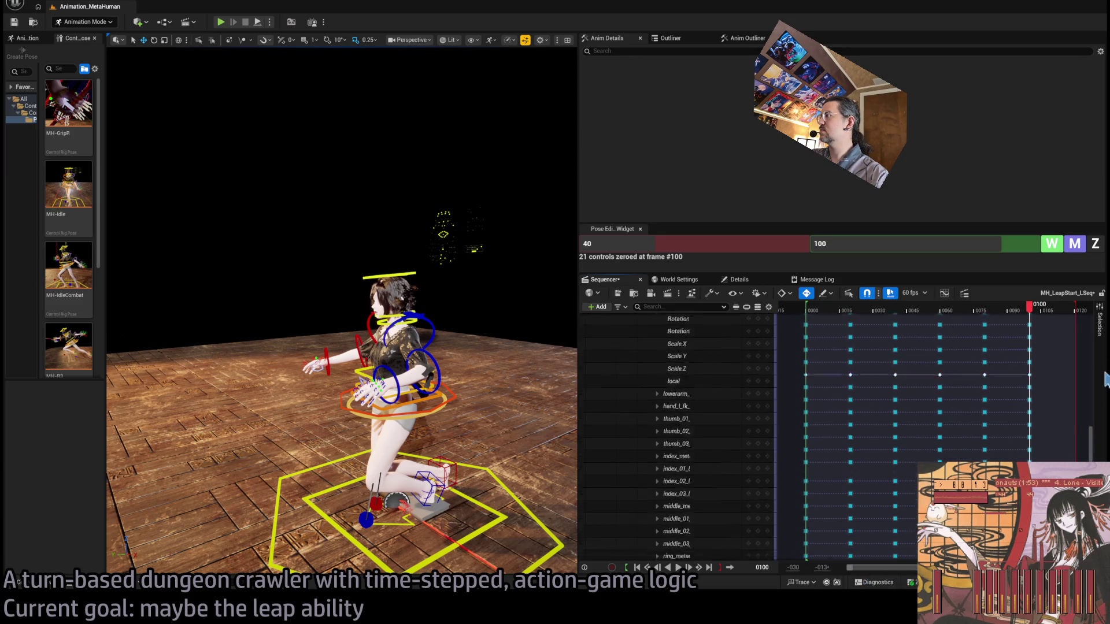
{"action": "left_click", "coordinate": [802, 309]}
{"action": "key", "text": "ctrl+s"}
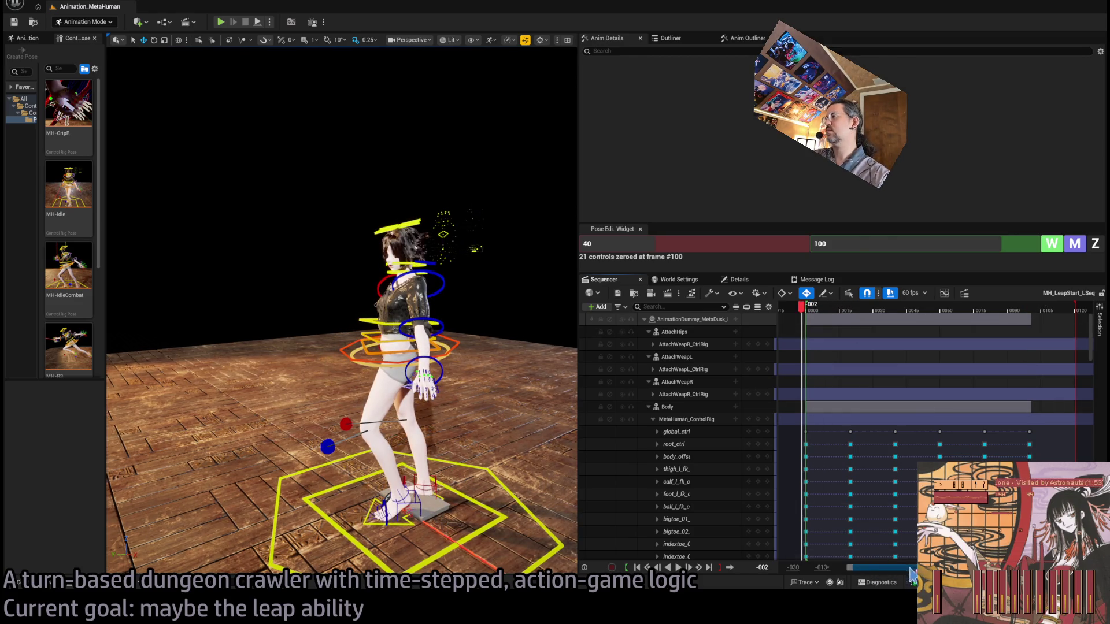
Step: Extend the playback end to about frame 0180 and save the sequence again
{"action": "scroll", "coordinate": [954, 306], "scroll_direction": "down", "scroll_amount": 3}
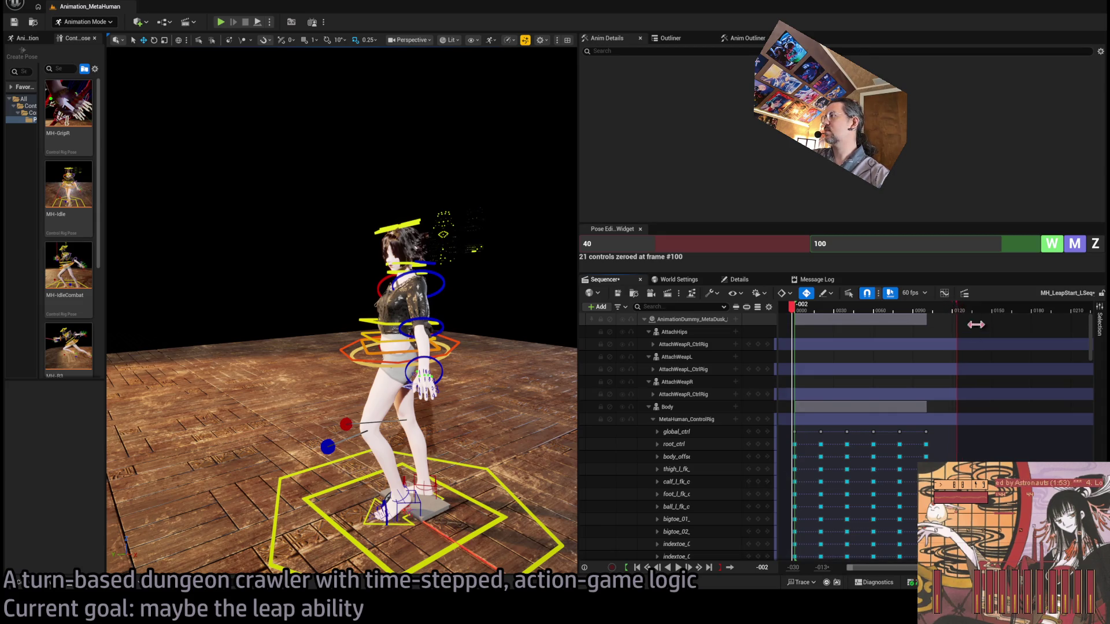
{"action": "left_click_drag", "start_coordinate": [976, 325], "coordinate": [1040, 374]}
{"action": "key", "text": "ctrl+s"}
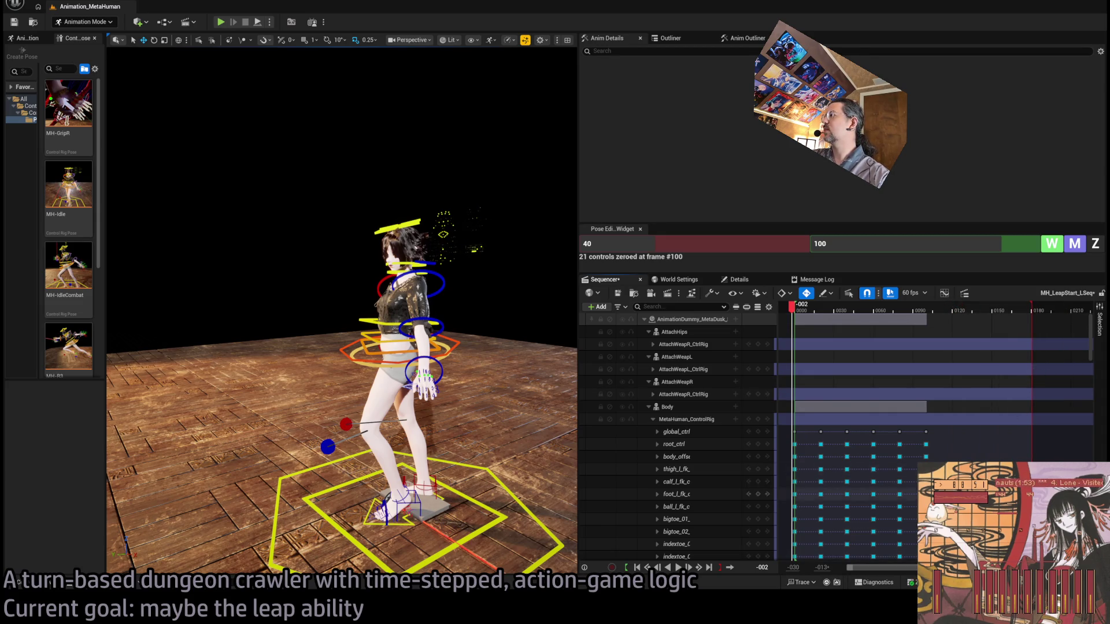
{"action": "left_click", "coordinate": [653, 419]}
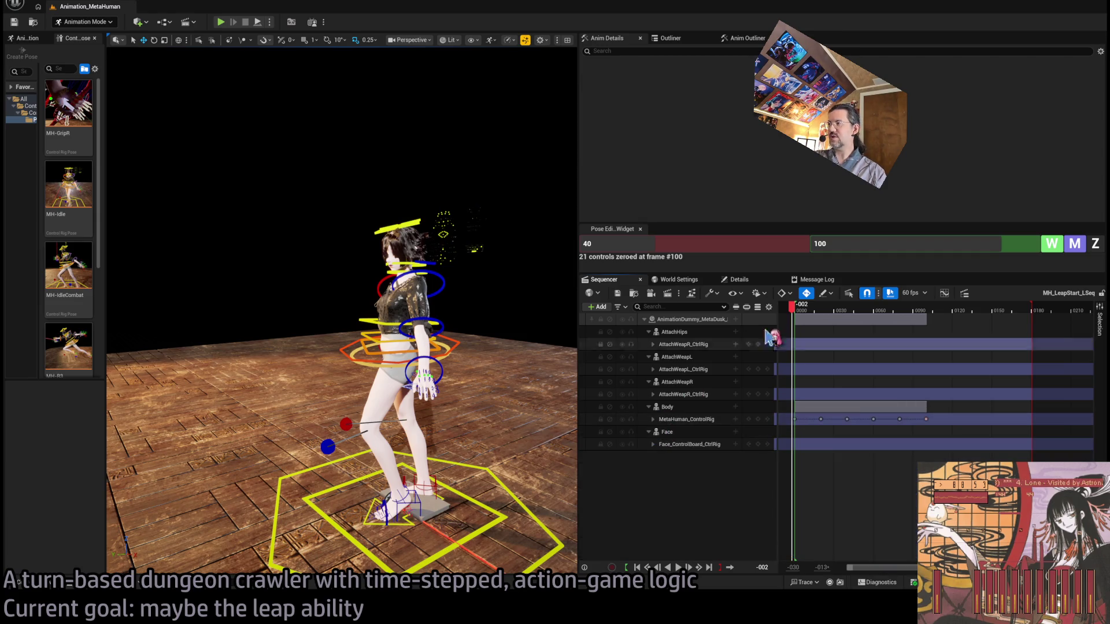
Step: Play the animation, box-select the MetaHuman_ControlRig keys, and zoom in on frame 0100
{"action": "key", "text": "space"}
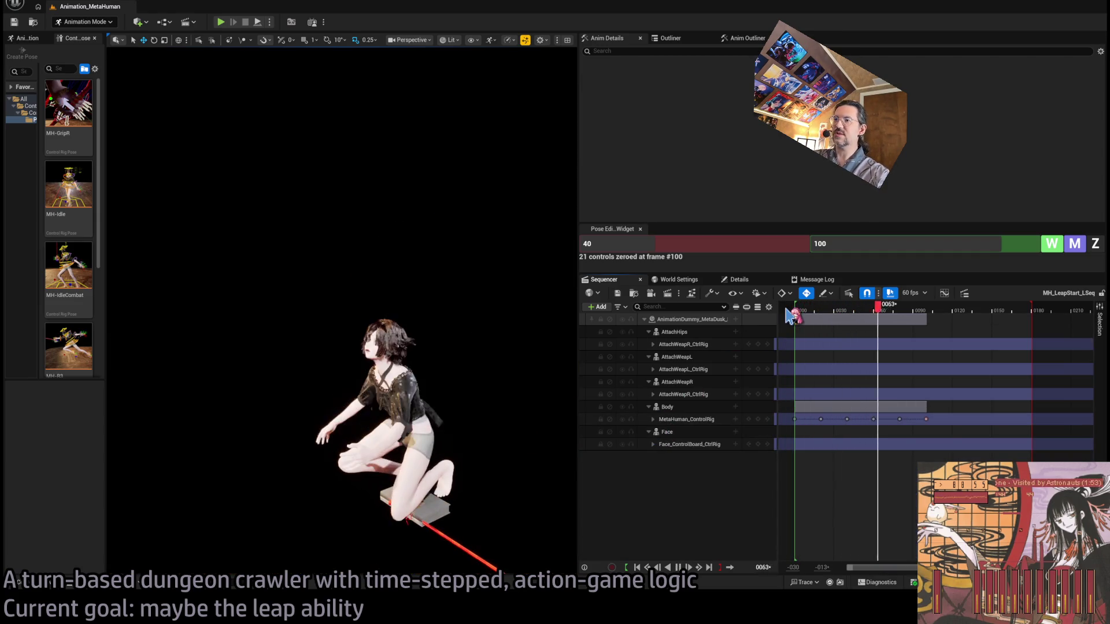
{"action": "key", "text": "space"}
{"action": "key", "text": "Up"}
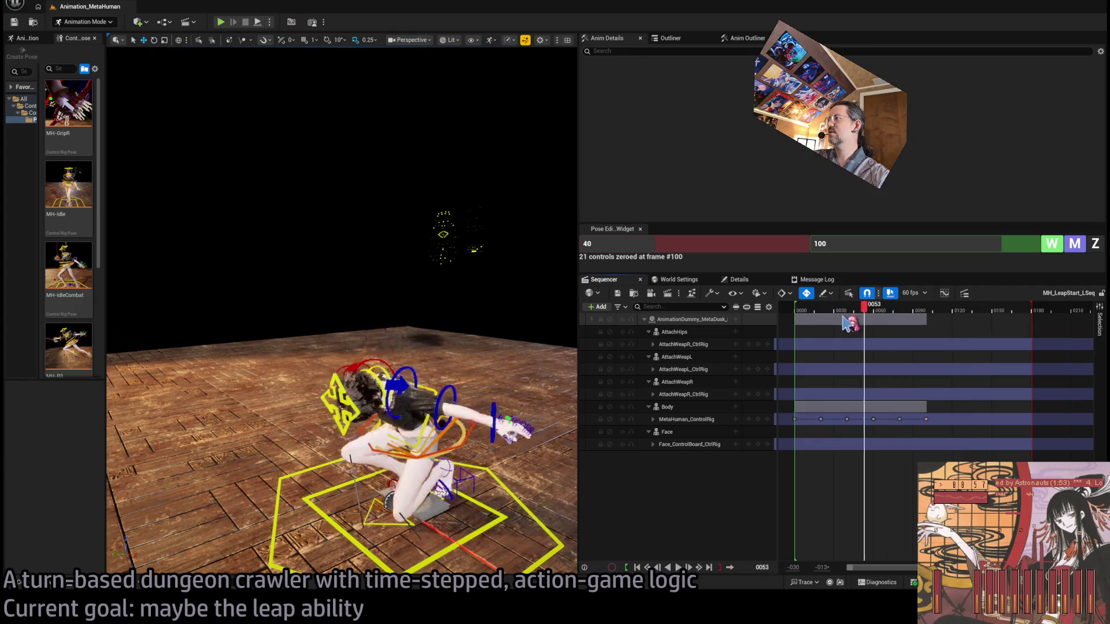
{"action": "left_click_drag", "start_coordinate": [1008, 512], "coordinate": [784, 417]}
{"action": "left_click", "coordinate": [927, 311]}
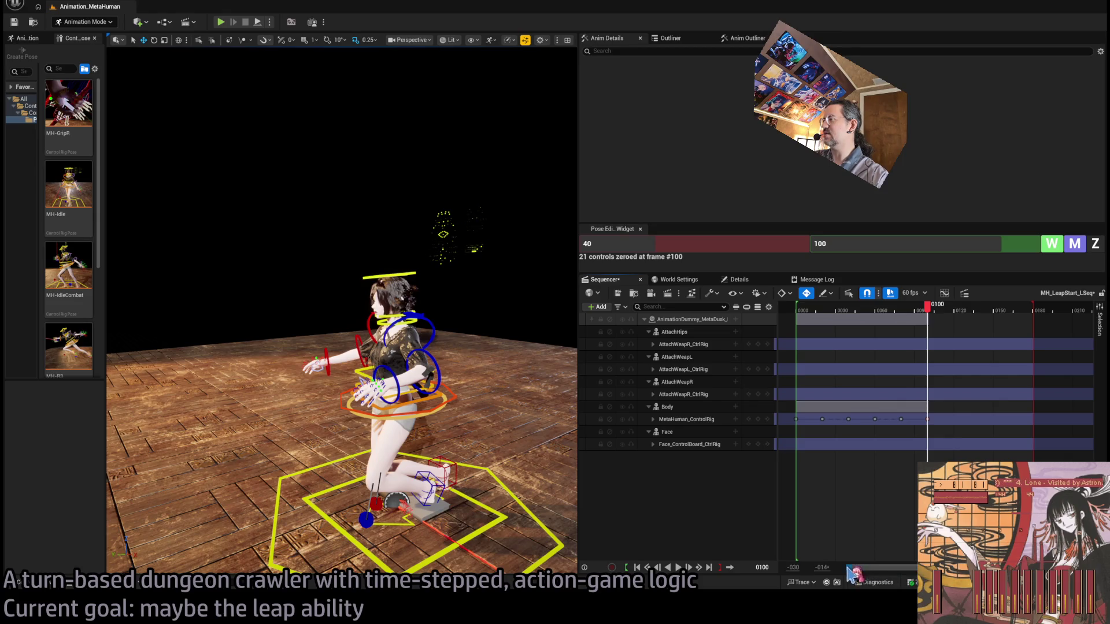
{"action": "scroll", "coordinate": [935, 376], "scroll_direction": "up", "scroll_amount": 5}
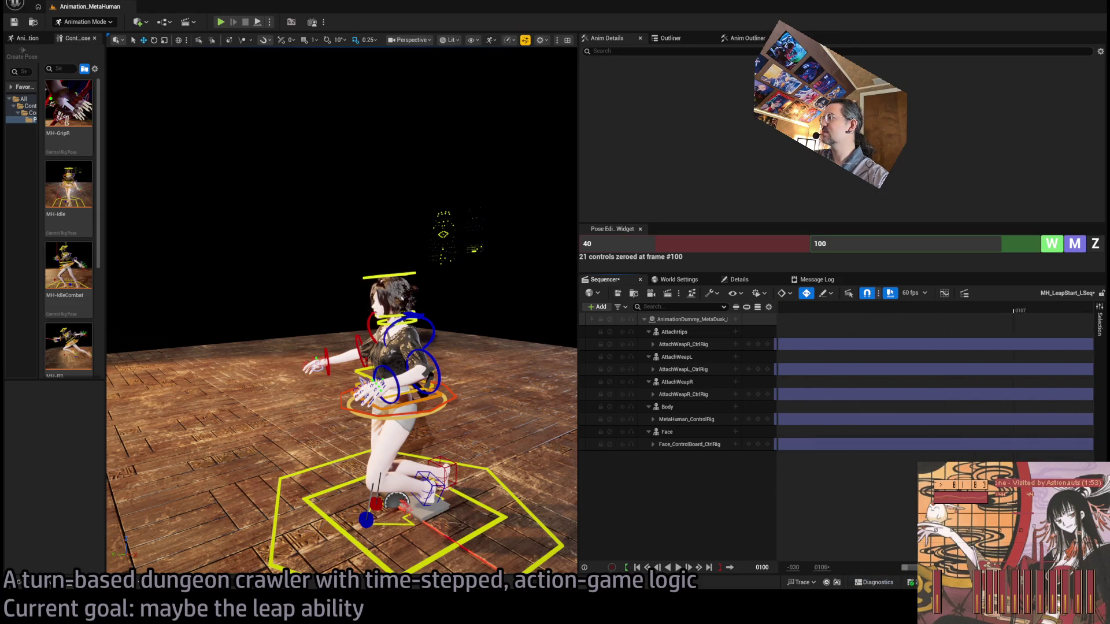
{"action": "left_click_drag", "start_coordinate": [913, 570], "coordinate": [901, 570]}
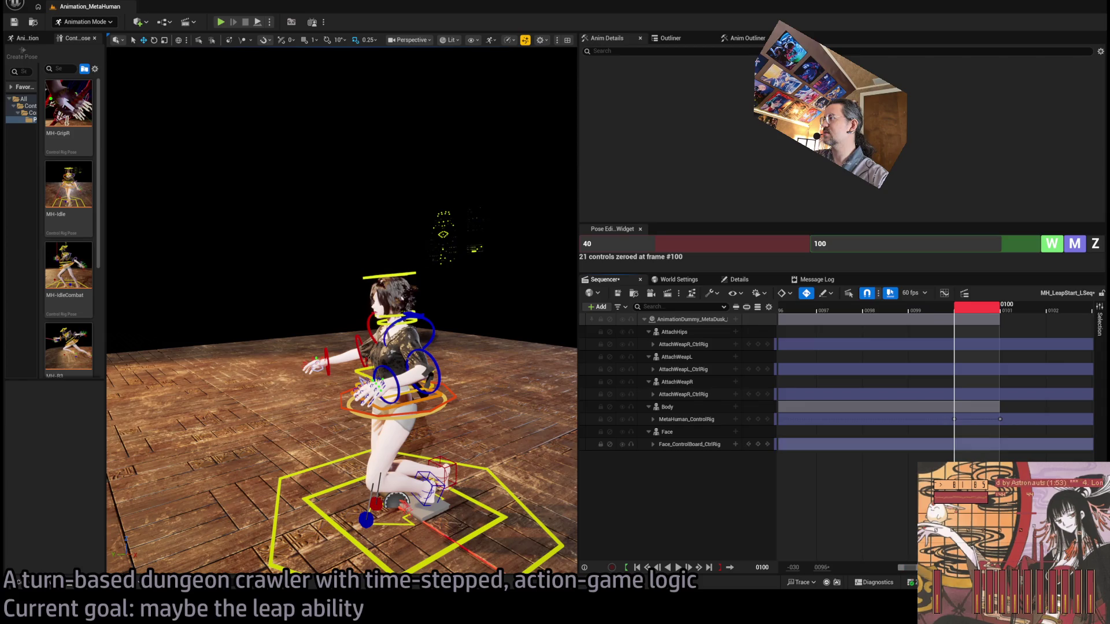
Step: Delete the stray key at frame 0101, zoom the timeline out, and replay from the start
{"action": "left_click", "coordinate": [997, 315]}
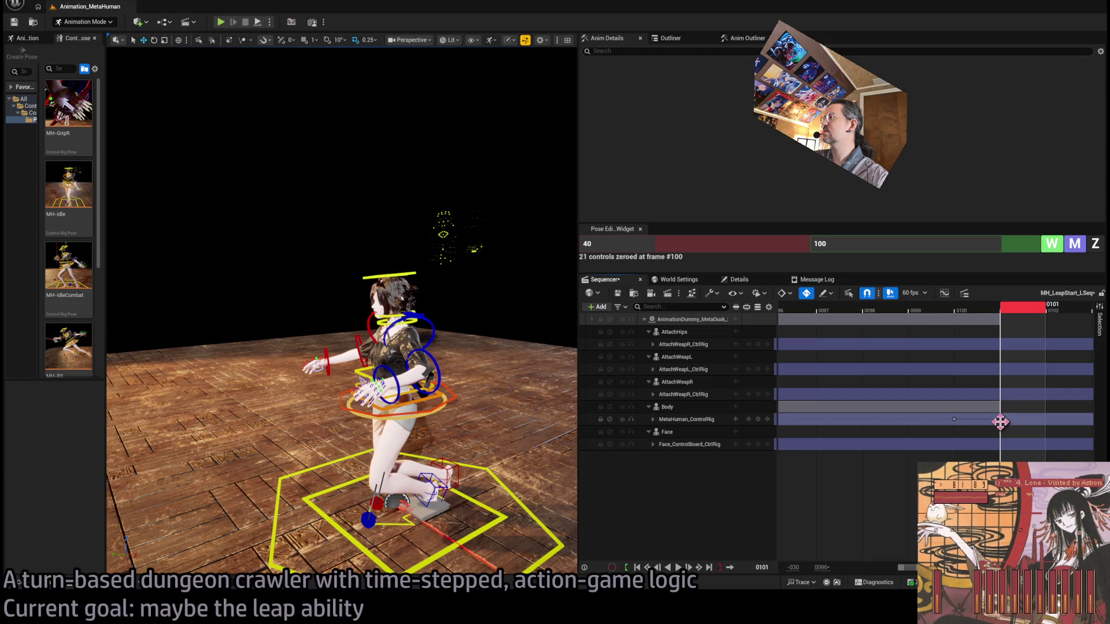
{"action": "left_click", "coordinate": [1000, 420]}
{"action": "key", "text": "Delete"}
{"action": "key", "text": "Left"}
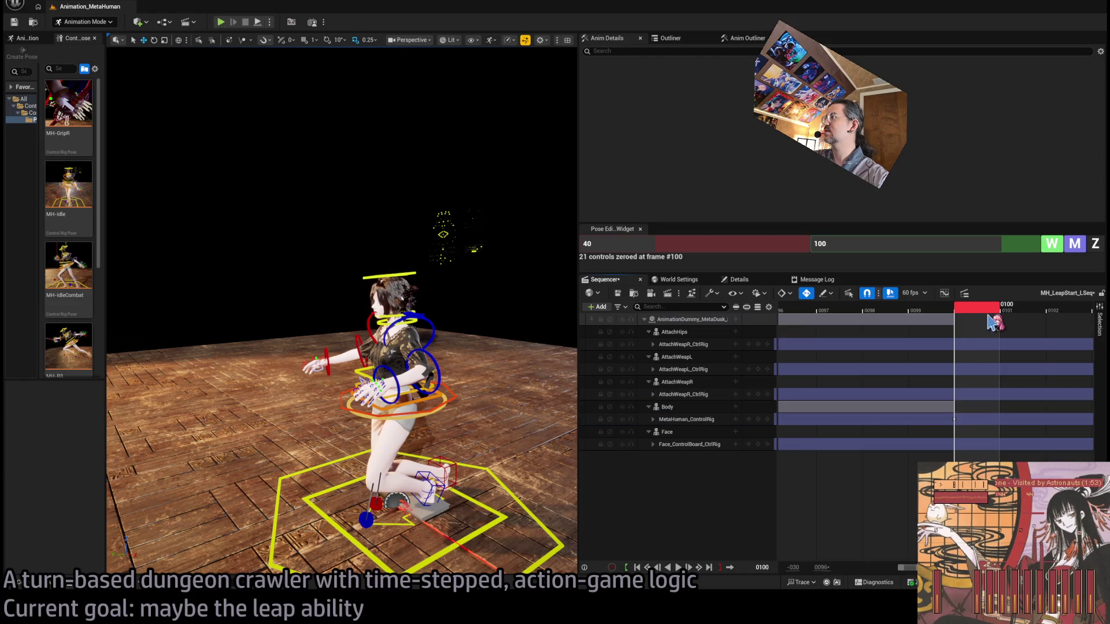
{"action": "mouse_move", "coordinate": [901, 570]}
{"action": "left_mouse_down"}
{"action": "mouse_move", "coordinate": [859, 569]}
{"action": "mouse_move", "coordinate": [930, 572]}
{"action": "left_mouse_up"}
{"action": "left_click_drag", "start_coordinate": [973, 516], "coordinate": [812, 422]}
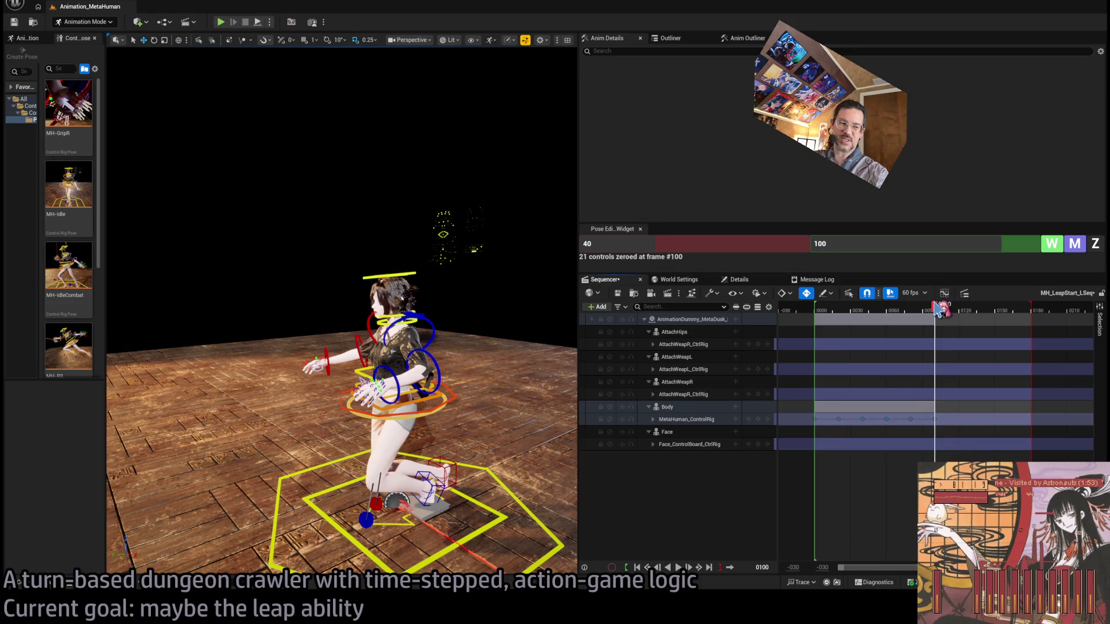
{"action": "left_click", "coordinate": [827, 312]}
{"action": "key", "text": "space"}
{"action": "mouse_move", "coordinate": [828, 312]}
{"action": "left_mouse_down"}
{"action": "mouse_move", "coordinate": [854, 318]}
{"action": "mouse_move", "coordinate": [826, 323]}
{"action": "mouse_move", "coordinate": [919, 337]}
{"action": "mouse_move", "coordinate": [876, 338]}
{"action": "mouse_move", "coordinate": [944, 341]}
{"action": "mouse_move", "coordinate": [877, 350]}
{"action": "mouse_move", "coordinate": [905, 351]}
{"action": "left_mouse_up"}
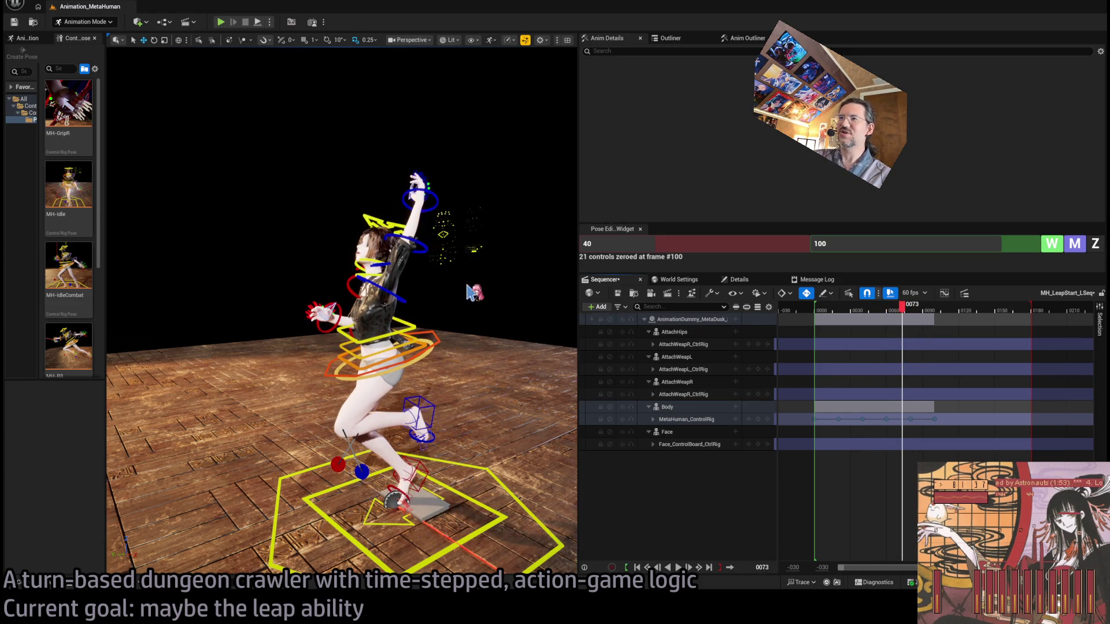
Step: At frame 0080, add 360 to the left upper arm's negative X and Z rotation values
{"action": "left_click", "coordinate": [401, 298]}
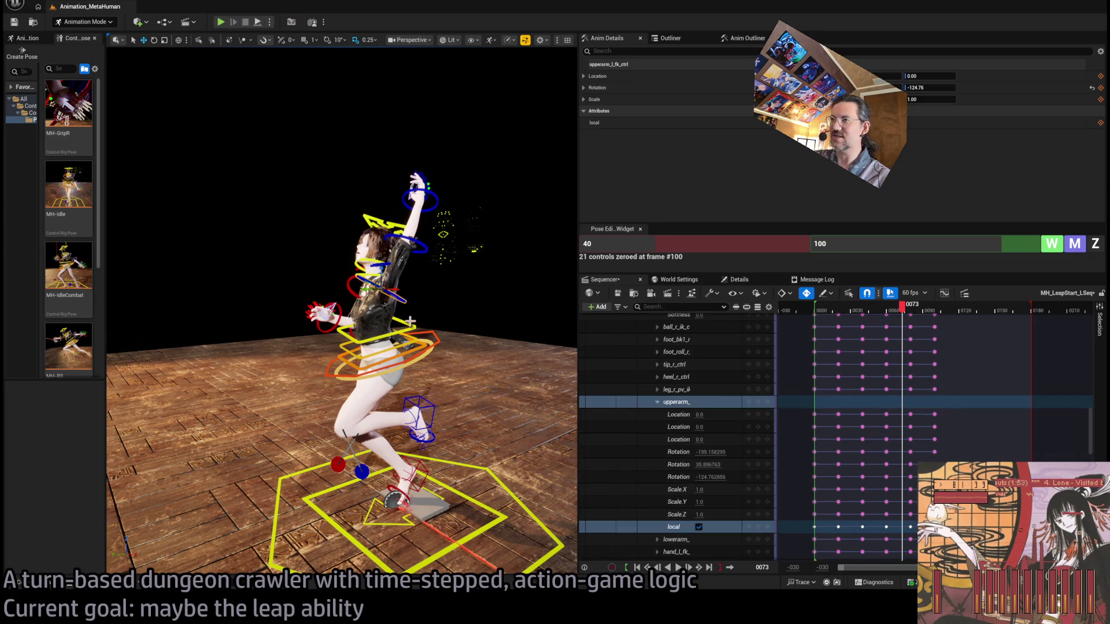
{"action": "mouse_move", "coordinate": [903, 311]}
{"action": "left_mouse_down"}
{"action": "mouse_move", "coordinate": [881, 317]}
{"action": "mouse_move", "coordinate": [939, 300]}
{"action": "mouse_move", "coordinate": [912, 308]}
{"action": "left_mouse_up"}
{"action": "key", "text": "Left"}
{"action": "left_click", "coordinate": [714, 453]}
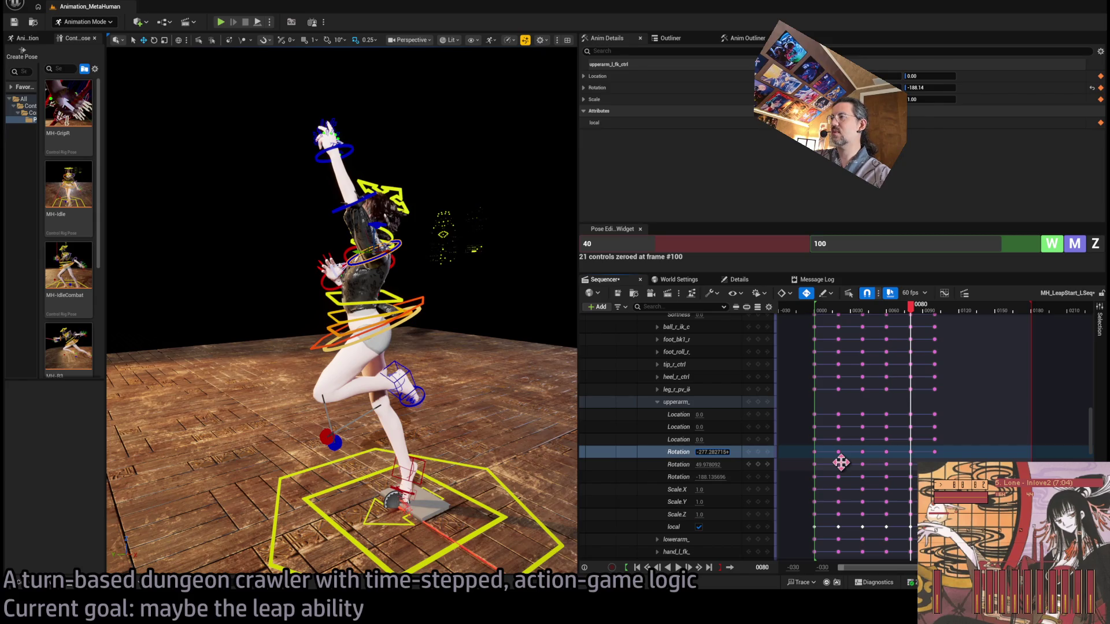
{"action": "mouse_move", "coordinate": [917, 312]}
{"action": "left_mouse_down"}
{"action": "mouse_move", "coordinate": [880, 312]}
{"action": "mouse_move", "coordinate": [918, 310]}
{"action": "mouse_move", "coordinate": [882, 312]}
{"action": "mouse_move", "coordinate": [914, 298]}
{"action": "left_mouse_up"}
{"action": "left_click", "coordinate": [717, 477]}
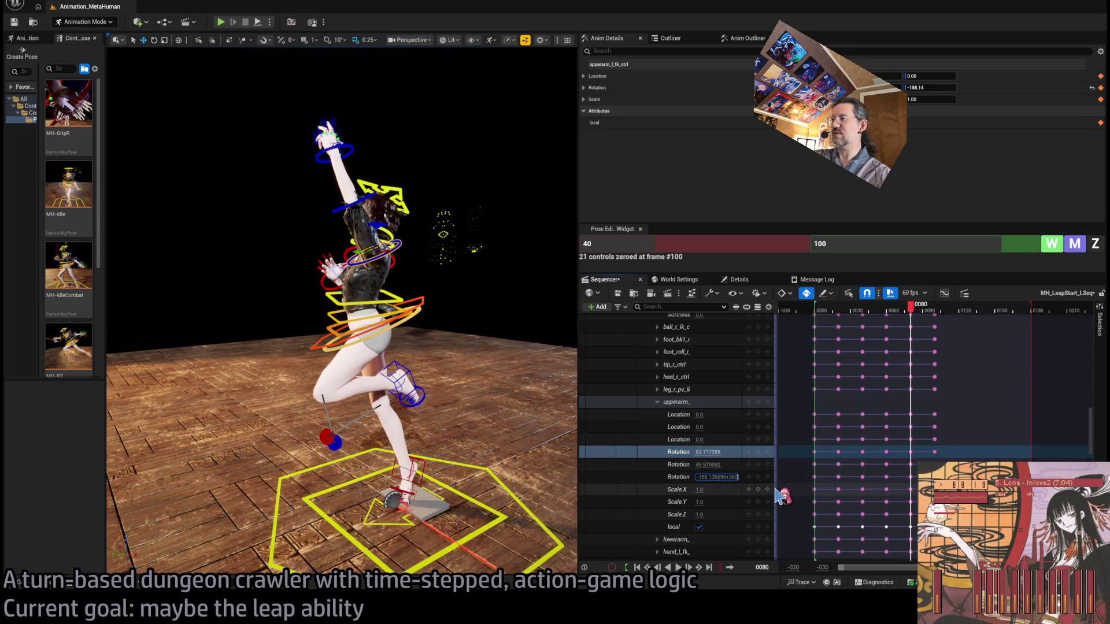
{"action": "mouse_move", "coordinate": [915, 313]}
{"action": "left_mouse_down"}
{"action": "mouse_move", "coordinate": [889, 317]}
{"action": "mouse_move", "coordinate": [928, 298]}
{"action": "mouse_move", "coordinate": [831, 312]}
{"action": "left_mouse_up"}
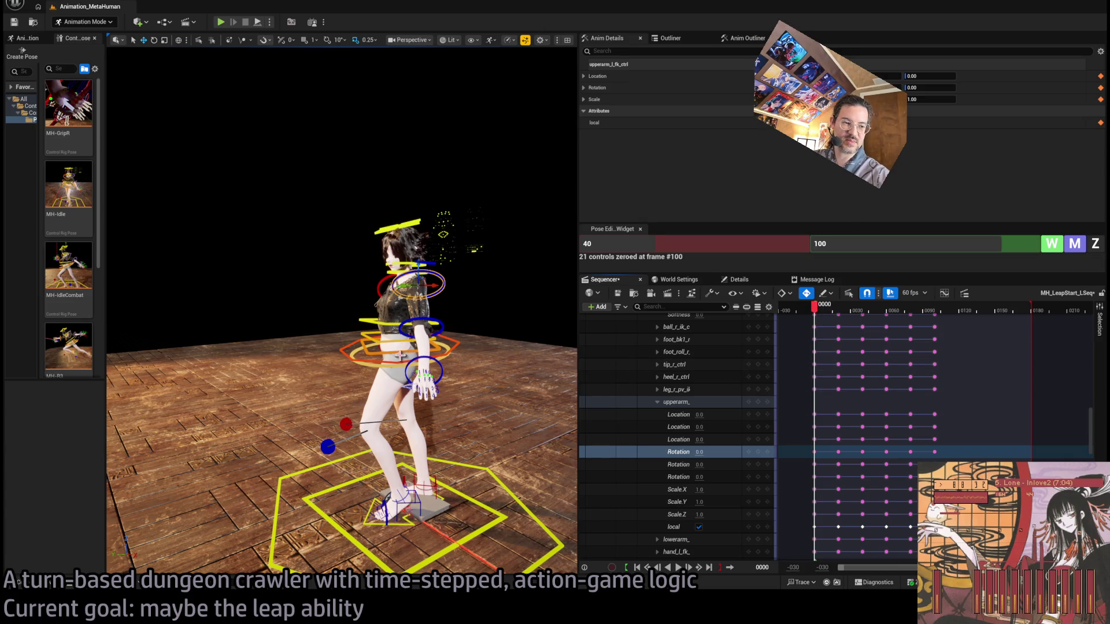
{"action": "scroll", "coordinate": [341, 370], "scroll_direction": "up", "scroll_amount": 5}
{"action": "scroll", "coordinate": [341, 312], "scroll_direction": "down", "scroll_amount": 5}
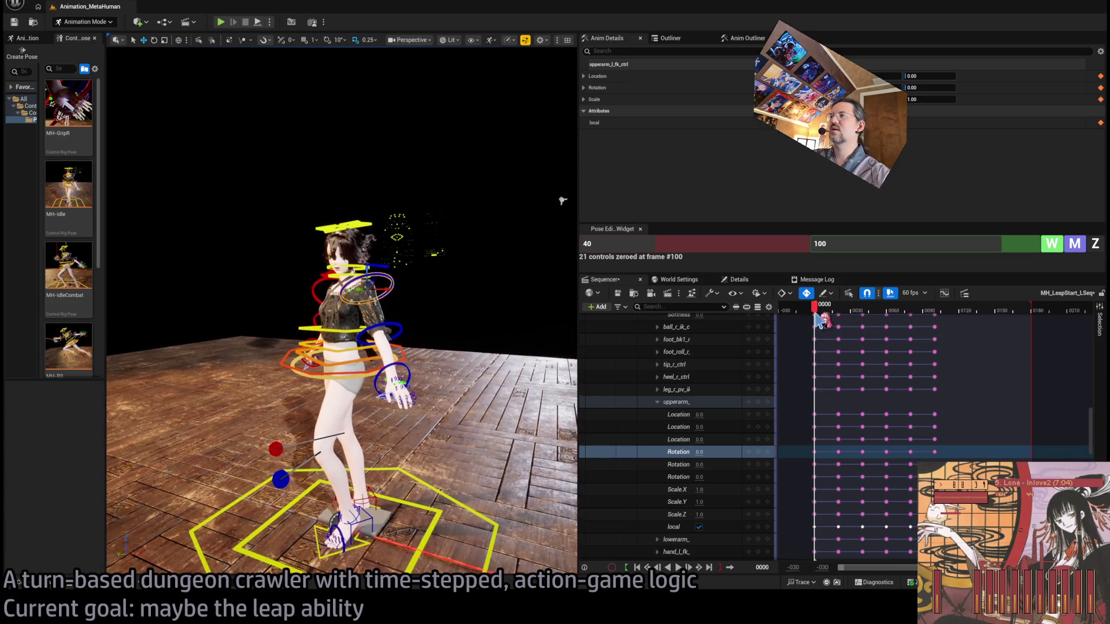
{"action": "mouse_move", "coordinate": [816, 313]}
{"action": "left_mouse_down"}
{"action": "mouse_move", "coordinate": [856, 313]}
{"action": "mouse_move", "coordinate": [821, 312]}
{"action": "left_mouse_up"}
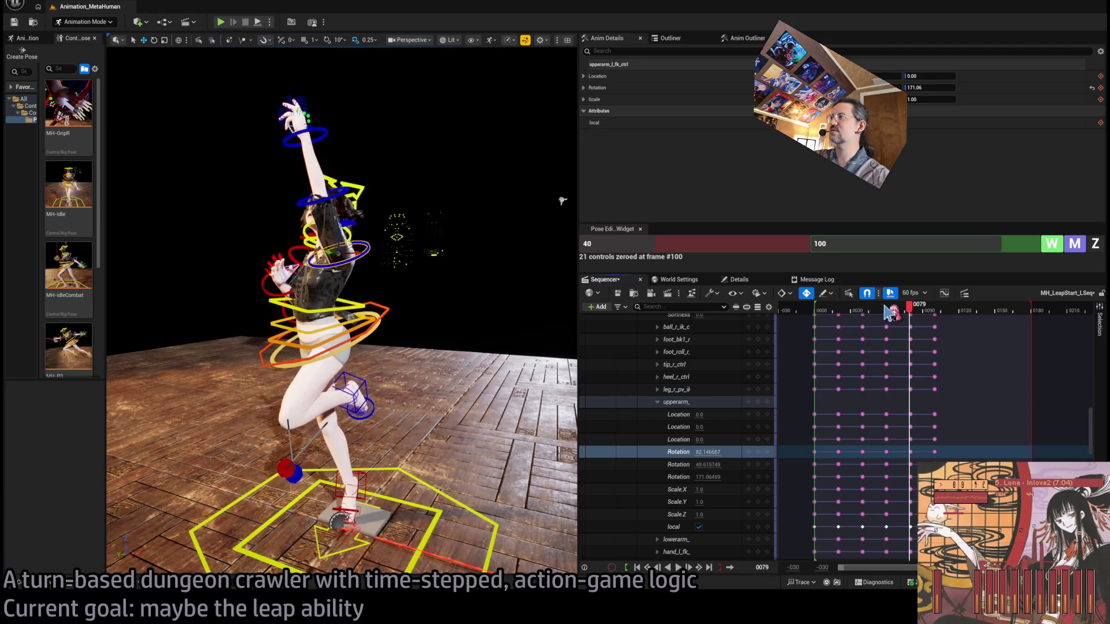
{"action": "mouse_move", "coordinate": [874, 312]}
{"action": "left_mouse_down"}
{"action": "mouse_move", "coordinate": [812, 312]}
{"action": "mouse_move", "coordinate": [839, 312]}
{"action": "mouse_move", "coordinate": [822, 315]}
{"action": "left_mouse_up"}
{"action": "key", "text": "space"}
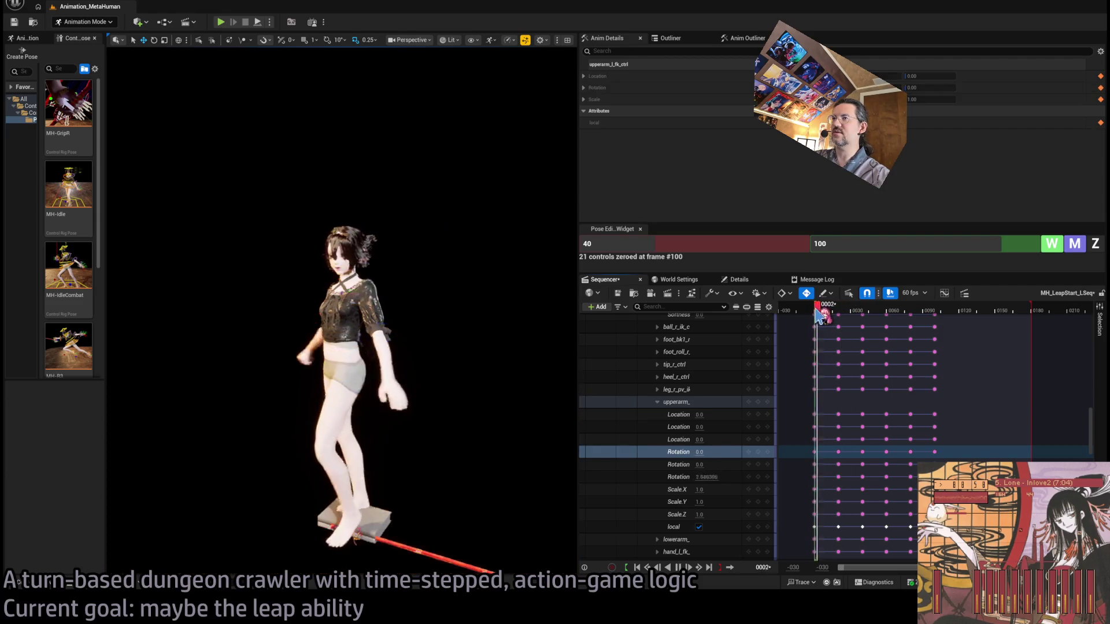
{"action": "mouse_move", "coordinate": [910, 312]}
{"action": "left_mouse_down"}
{"action": "mouse_move", "coordinate": [941, 315]}
{"action": "mouse_move", "coordinate": [815, 319]}
{"action": "mouse_move", "coordinate": [837, 312]}
{"action": "mouse_move", "coordinate": [814, 309]}
{"action": "mouse_move", "coordinate": [821, 317]}
{"action": "left_mouse_up"}
{"action": "key", "text": "space"}
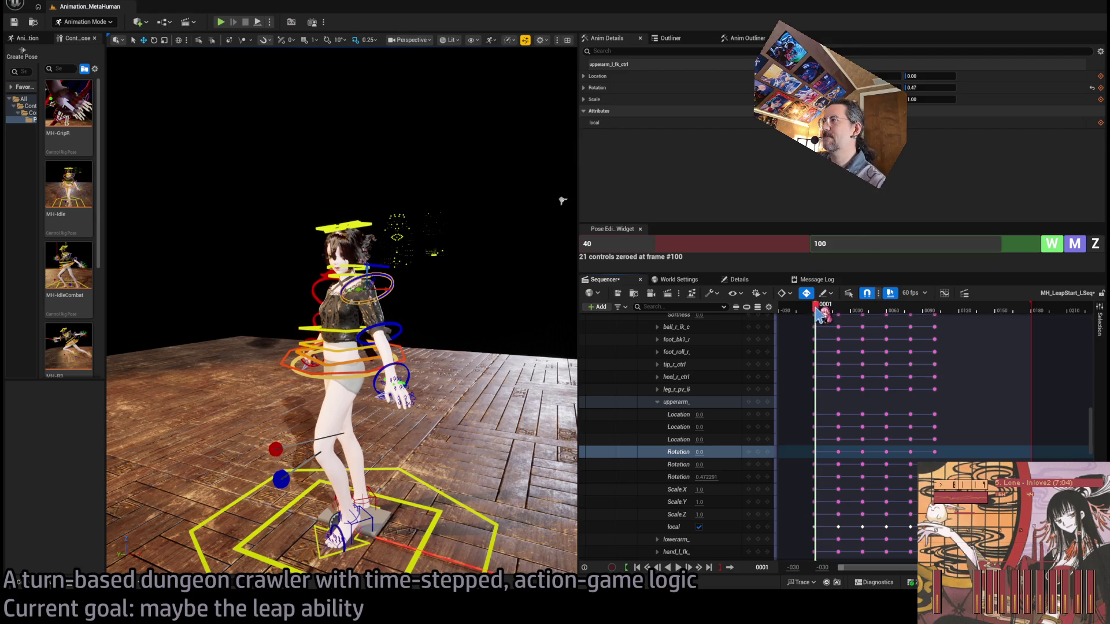
{"action": "scroll", "coordinate": [983, 405], "scroll_direction": "up", "scroll_amount": 10}
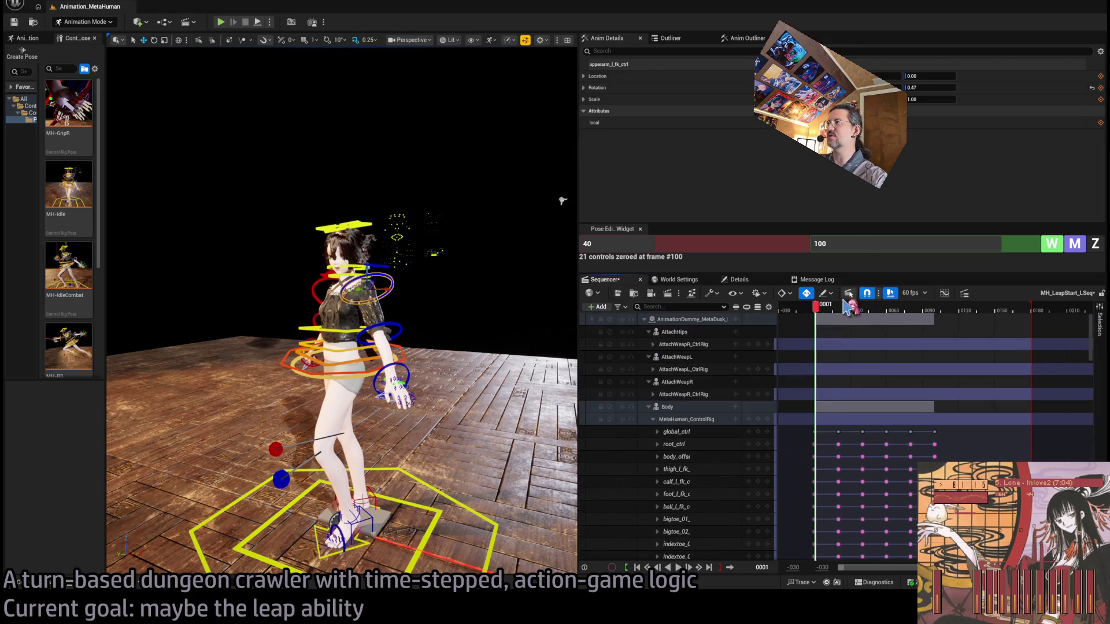
Step: Shift the ControlRig keys from frame 60 onward 38 frames later
{"action": "key", "text": "space"}
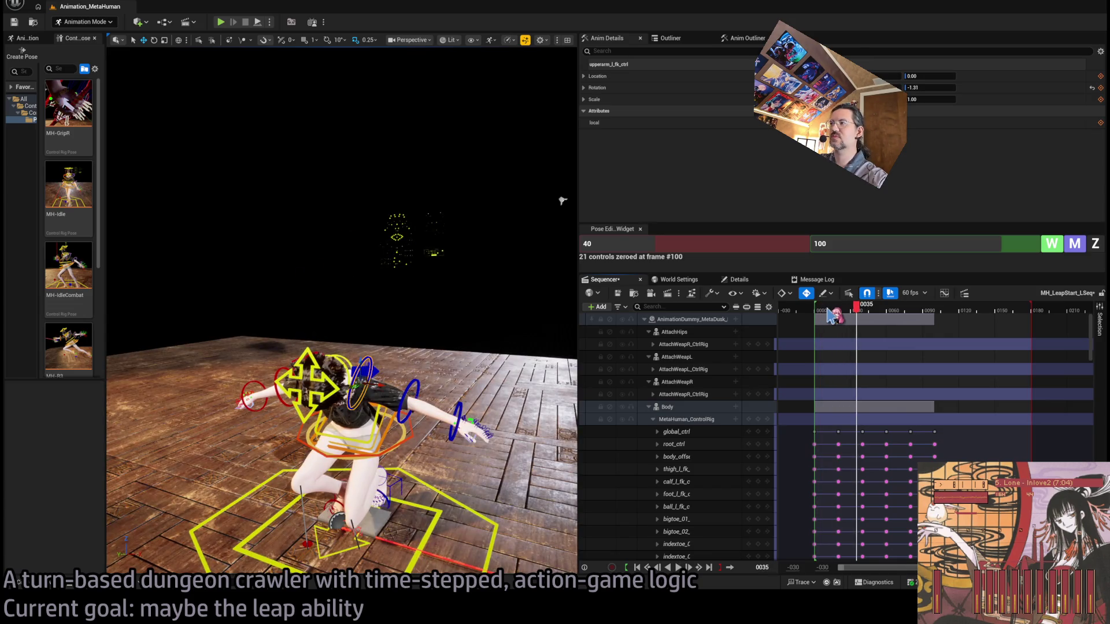
{"action": "mouse_move", "coordinate": [850, 312]}
{"action": "left_mouse_down"}
{"action": "mouse_move", "coordinate": [877, 312]}
{"action": "mouse_move", "coordinate": [867, 314]}
{"action": "left_mouse_up"}
{"action": "mouse_move", "coordinate": [966, 425]}
{"action": "left_mouse_down"}
{"action": "mouse_move", "coordinate": [954, 471]}
{"action": "mouse_move", "coordinate": [976, 453]}
{"action": "left_mouse_up"}
{"action": "scroll", "coordinate": [843, 365], "scroll_direction": "up", "scroll_amount": 10}
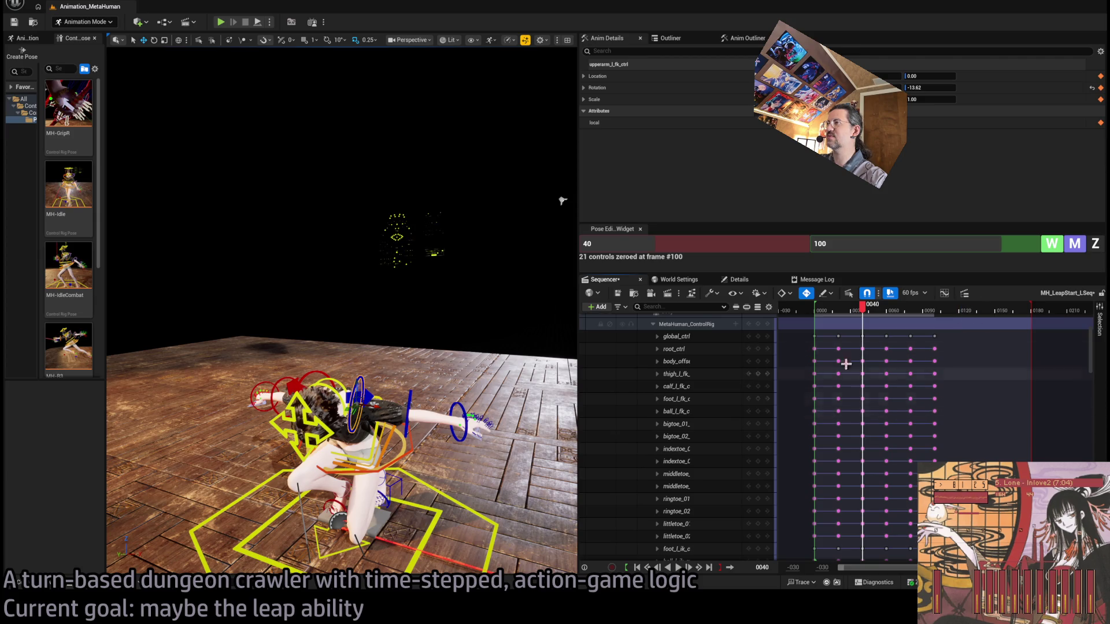
{"action": "left_click", "coordinate": [664, 322]}
{"action": "mouse_move", "coordinate": [889, 419]}
{"action": "left_mouse_down"}
{"action": "mouse_move", "coordinate": [937, 424]}
{"action": "mouse_move", "coordinate": [934, 453]}
{"action": "left_mouse_up"}
Step: Review the timing, then move the frame-20 key earlier to frame 12
{"action": "left_click", "coordinate": [820, 313]}
{"action": "key", "text": "space"}
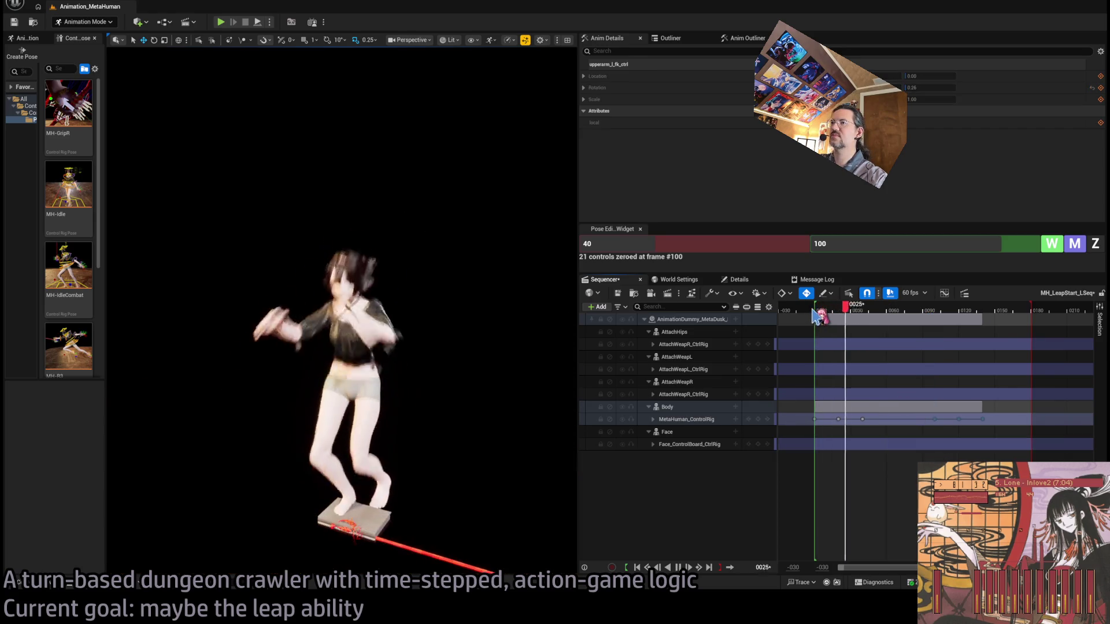
{"action": "key", "text": "space"}
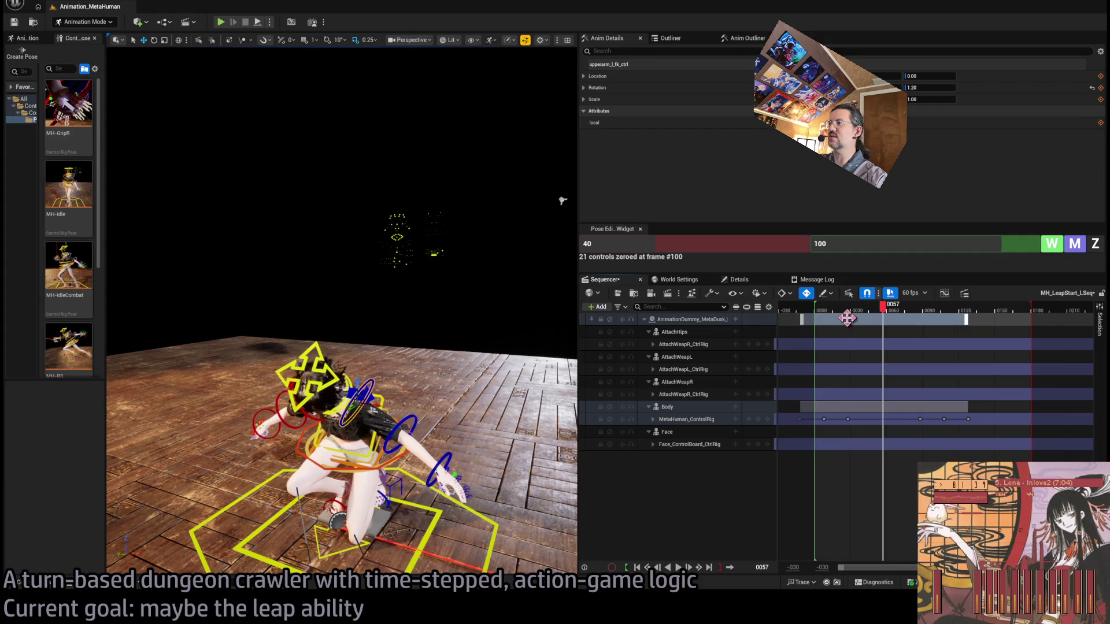
{"action": "left_click", "coordinate": [816, 313]}
{"action": "left_click_drag", "start_coordinate": [819, 313], "coordinate": [839, 312]}
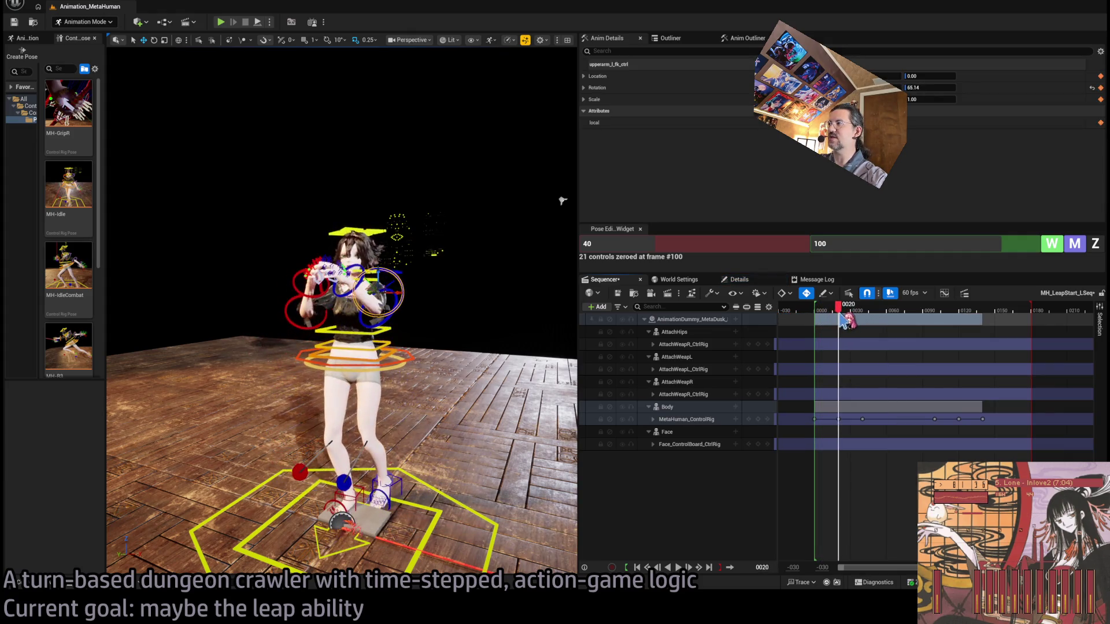
{"action": "left_click_drag", "start_coordinate": [843, 423], "coordinate": [830, 438]}
{"action": "left_click", "coordinate": [828, 313]}
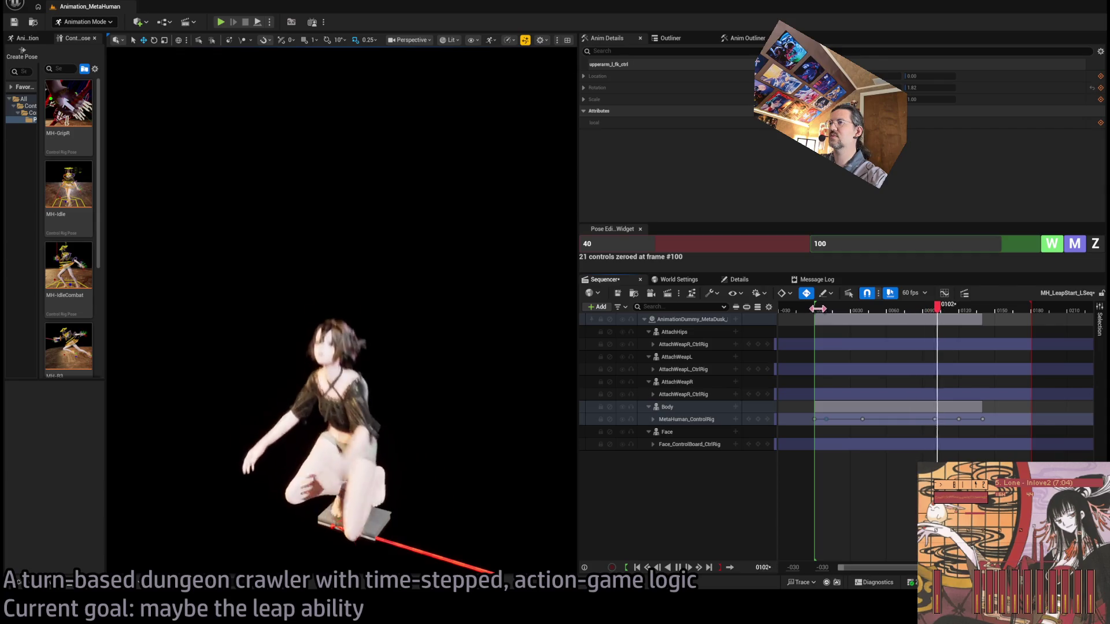
Step: Play and scrub the leap to check the new timing and the arm at frame 118
{"action": "mouse_move", "coordinate": [824, 316]}
{"action": "left_mouse_down"}
{"action": "mouse_move", "coordinate": [906, 316]}
{"action": "mouse_move", "coordinate": [817, 341]}
{"action": "mouse_move", "coordinate": [832, 347]}
{"action": "mouse_move", "coordinate": [815, 342]}
{"action": "left_mouse_up"}
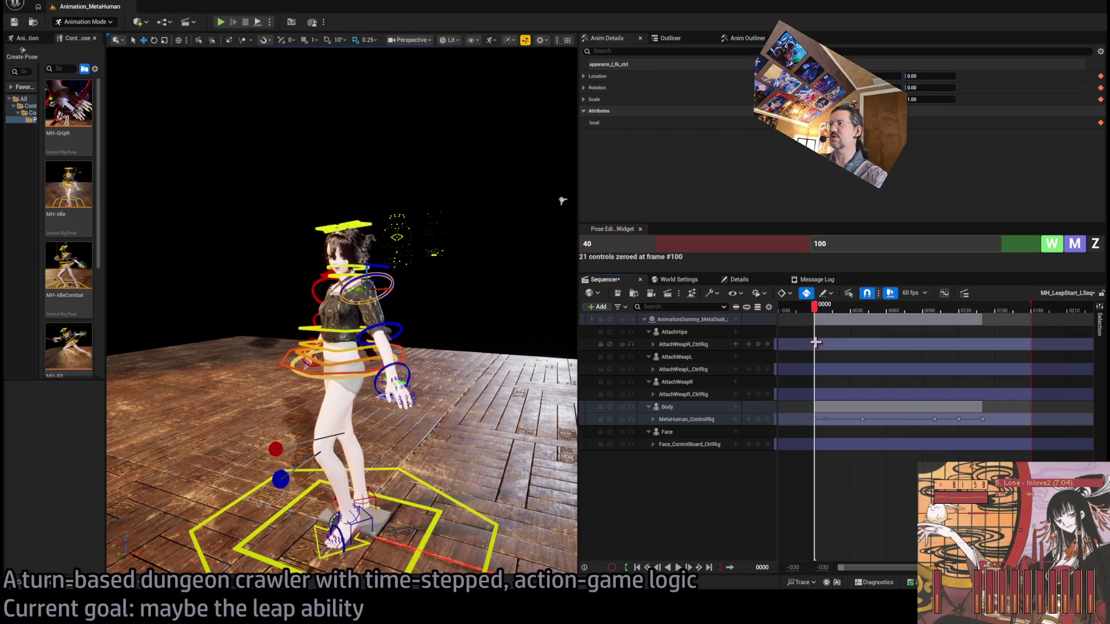
{"action": "key", "text": "space"}
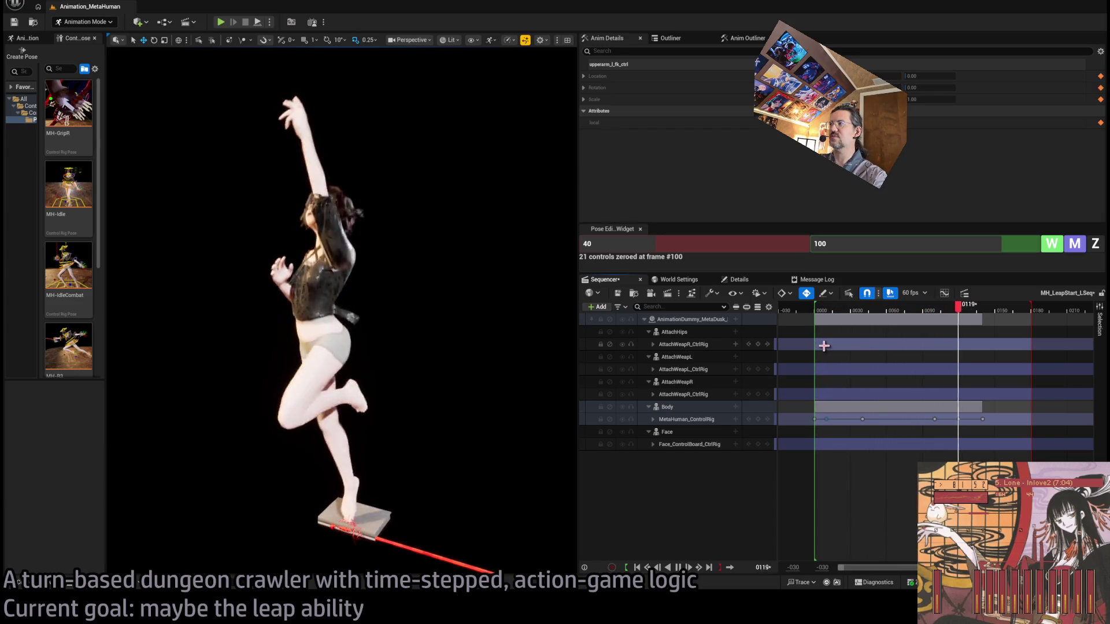
{"action": "key", "text": "space"}
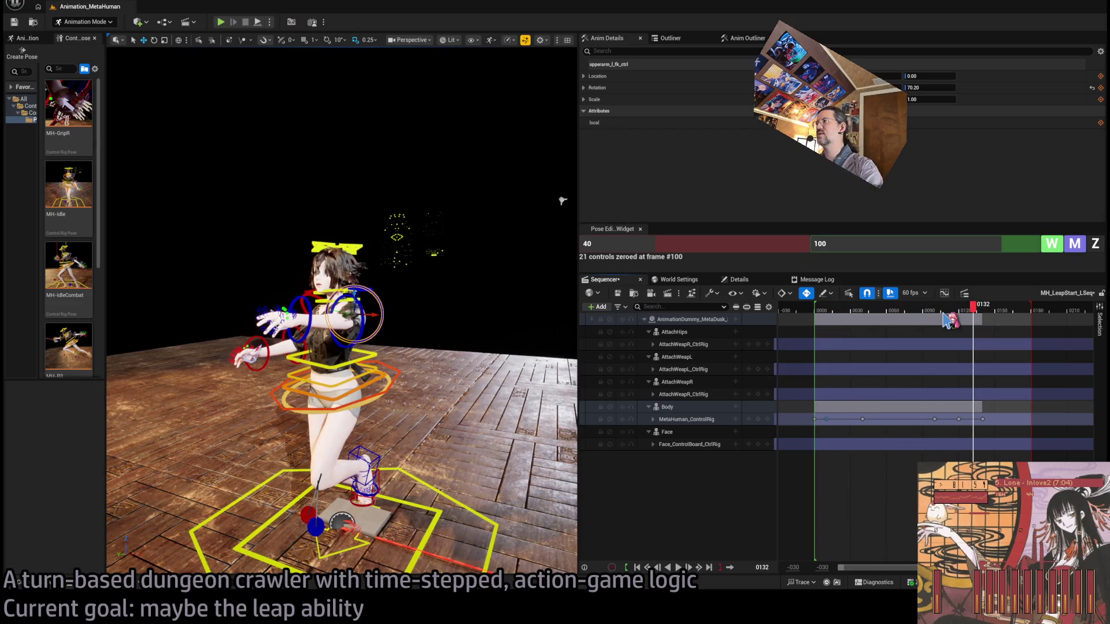
{"action": "mouse_move", "coordinate": [972, 312]}
{"action": "left_mouse_down"}
{"action": "mouse_move", "coordinate": [952, 315]}
{"action": "mouse_move", "coordinate": [965, 315]}
{"action": "left_mouse_up"}
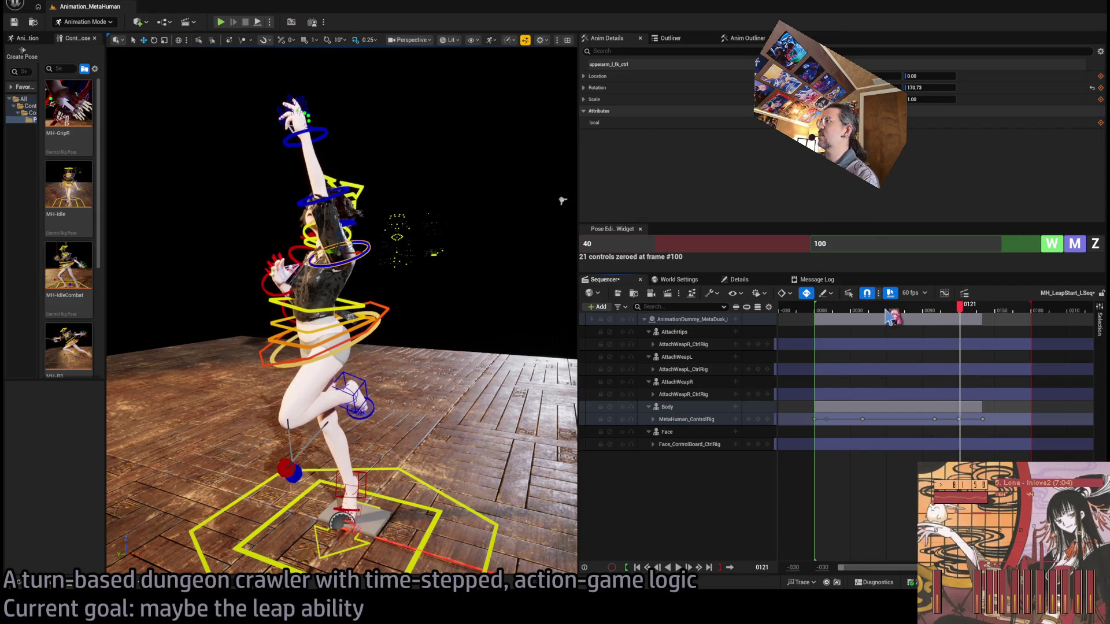
{"action": "left_click_drag", "start_coordinate": [832, 313], "coordinate": [817, 315]}
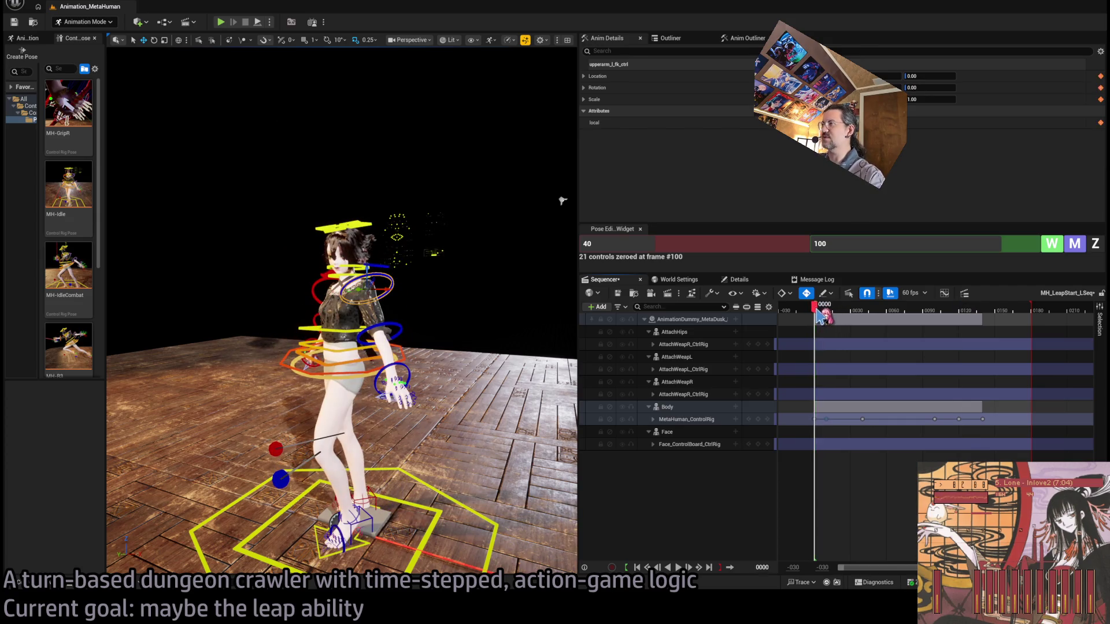
{"action": "key", "text": "space"}
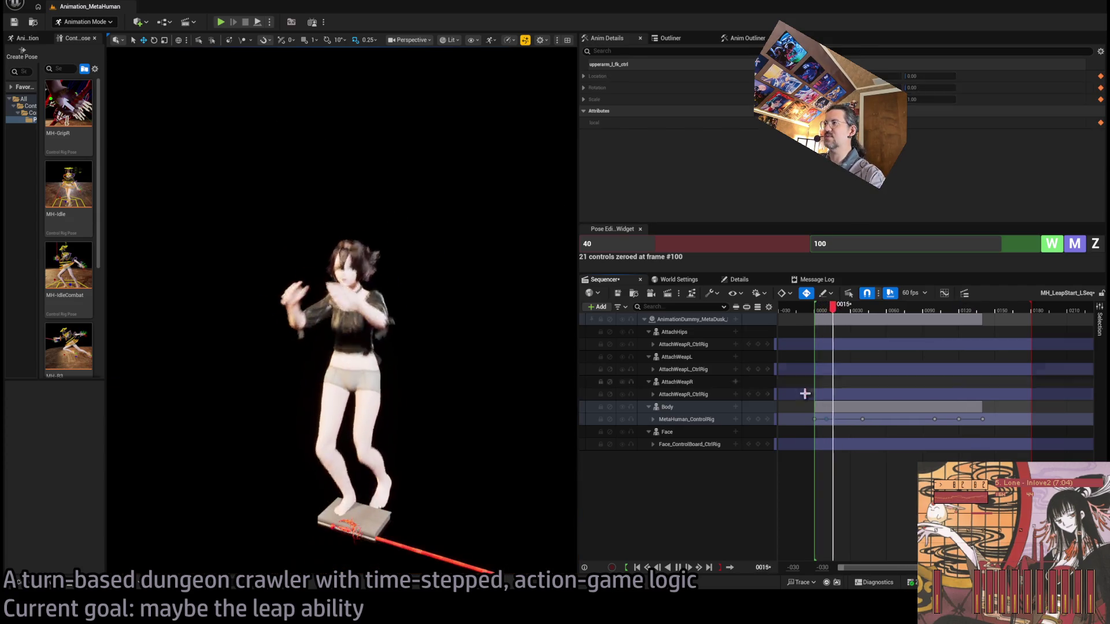
{"action": "key", "text": "space"}
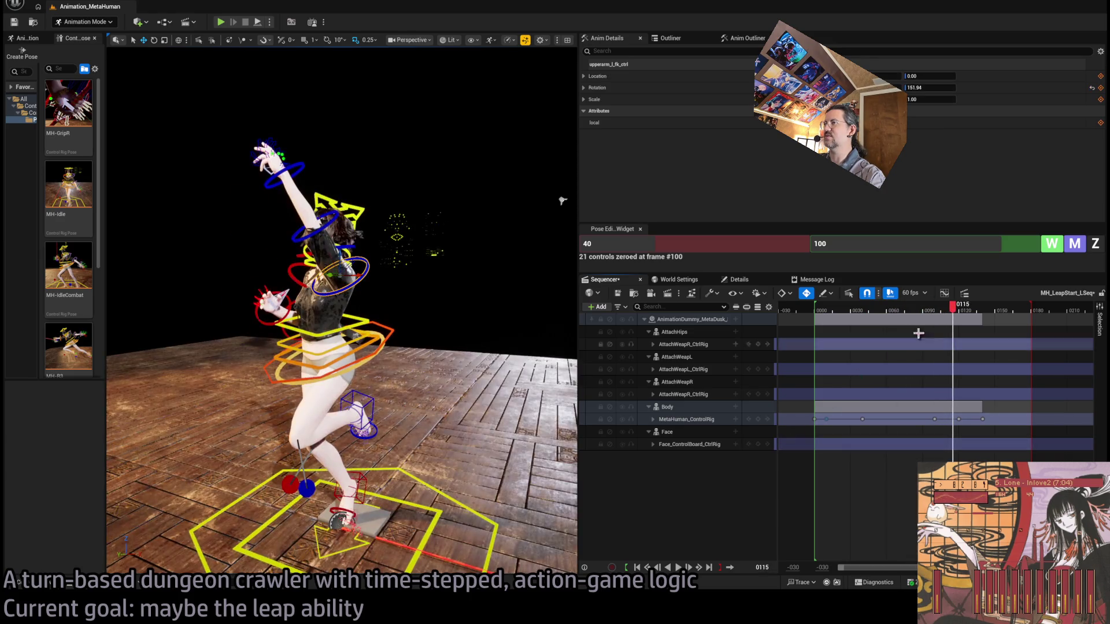
{"action": "left_click_drag", "start_coordinate": [962, 315], "coordinate": [963, 315]}
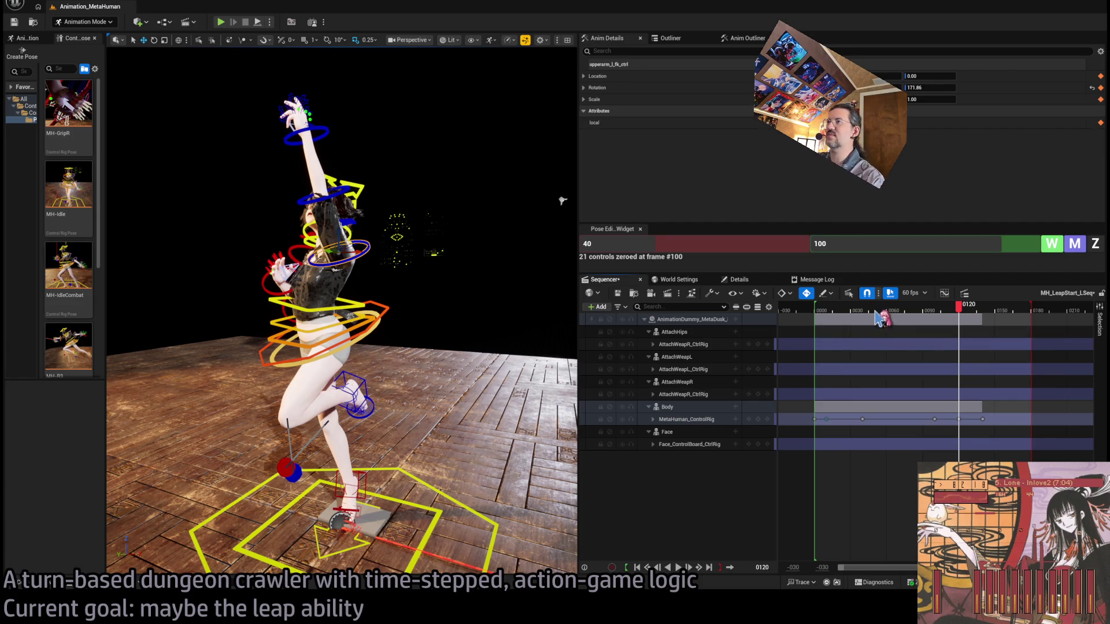
{"action": "mouse_move", "coordinate": [880, 313]}
{"action": "left_mouse_down"}
{"action": "mouse_move", "coordinate": [823, 315]}
{"action": "mouse_move", "coordinate": [883, 318]}
{"action": "mouse_move", "coordinate": [971, 300]}
{"action": "mouse_move", "coordinate": [830, 319]}
{"action": "left_mouse_up"}
Step: Review the leap, then drag the Body section's end handle later
{"action": "key", "text": "space"}
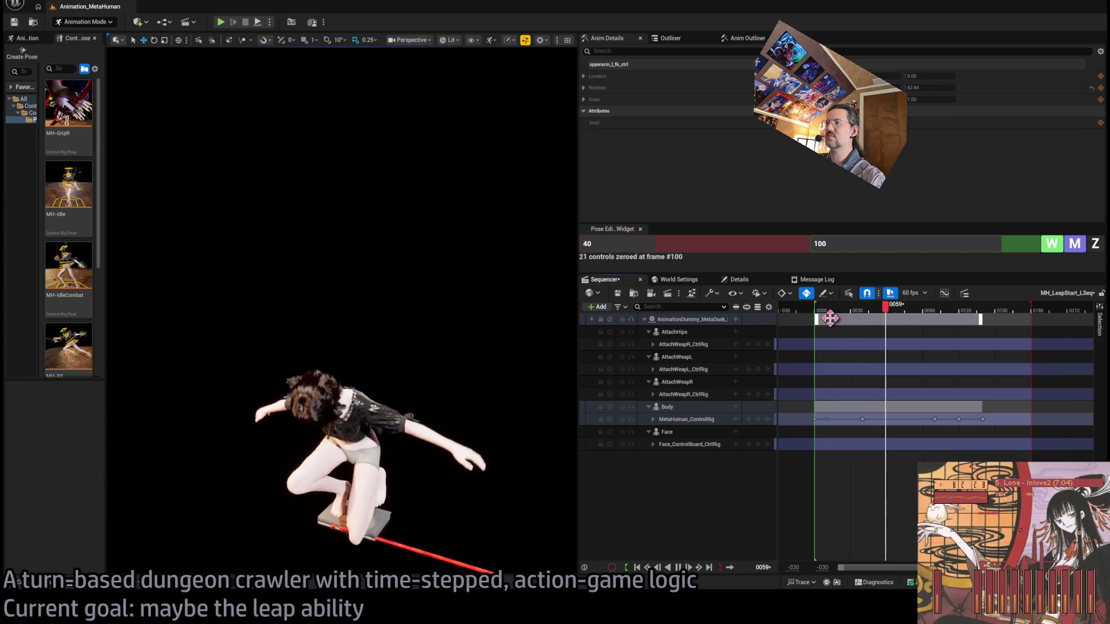
{"action": "key", "text": "space"}
{"action": "left_click_drag", "start_coordinate": [911, 315], "coordinate": [827, 318]}
{"action": "key", "text": "space"}
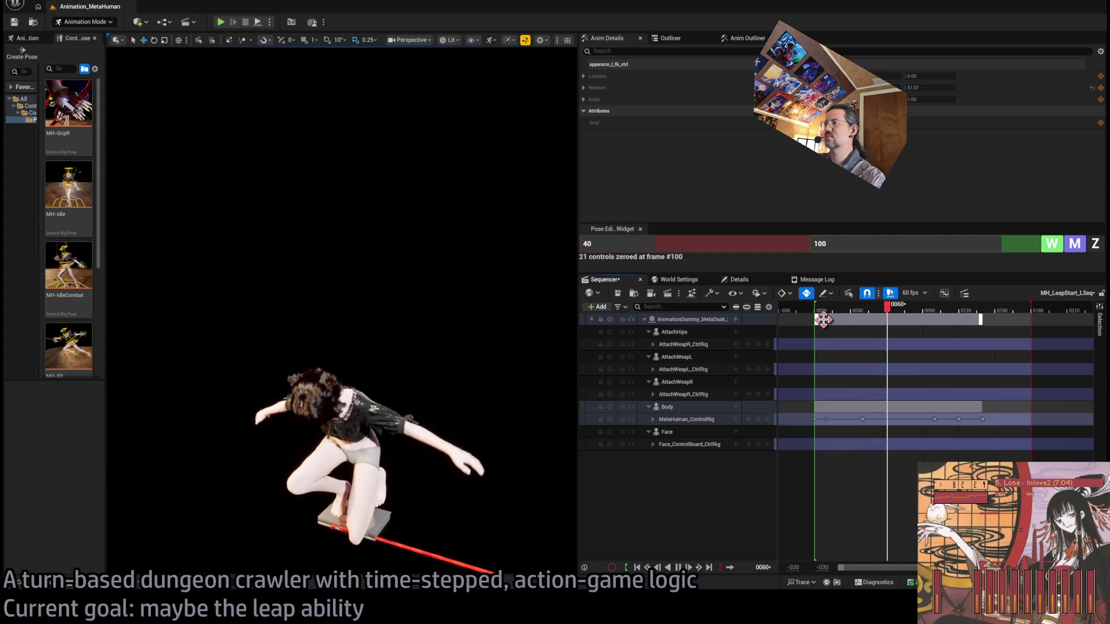
{"action": "key", "text": "space"}
{"action": "left_click_drag", "start_coordinate": [942, 314], "coordinate": [958, 312]}
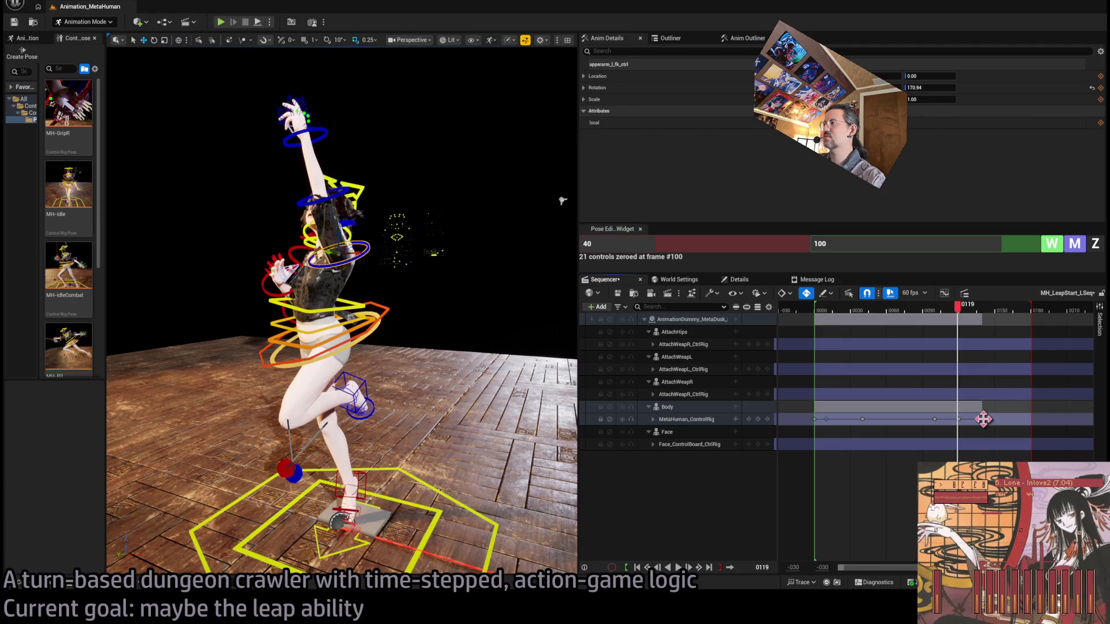
{"action": "left_click_drag", "start_coordinate": [984, 419], "coordinate": [1028, 421]}
Step: Check the ending from frame 109 and trim the Body section end back to frame 151
{"action": "left_click_drag", "start_coordinate": [994, 315], "coordinate": [934, 315]}
{"action": "key", "text": "space"}
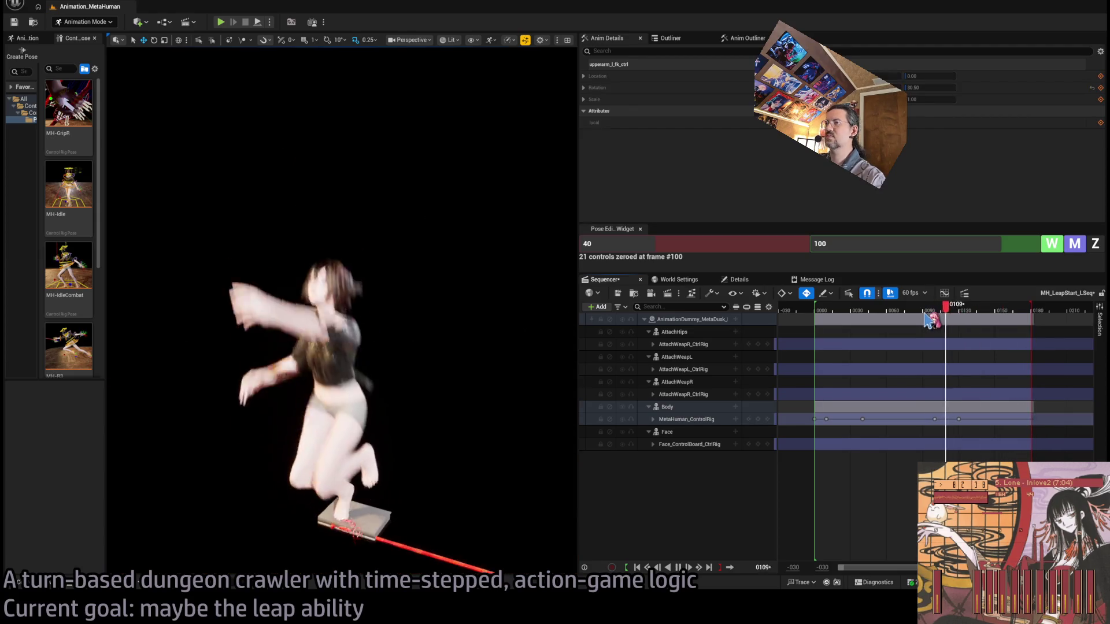
{"action": "key", "text": "space"}
{"action": "left_click_drag", "start_coordinate": [1016, 318], "coordinate": [1002, 320]}
{"action": "mouse_move", "coordinate": [1033, 419]}
{"action": "left_mouse_down"}
{"action": "mouse_move", "coordinate": [963, 419]}
{"action": "mouse_move", "coordinate": [995, 418]}
{"action": "left_mouse_up"}
Step: Replay the leap from frame 6 to confirm it plays through to the landing
{"action": "mouse_move", "coordinate": [941, 312]}
{"action": "left_mouse_down"}
{"action": "mouse_move", "coordinate": [991, 313]}
{"action": "mouse_move", "coordinate": [955, 312]}
{"action": "left_mouse_up"}
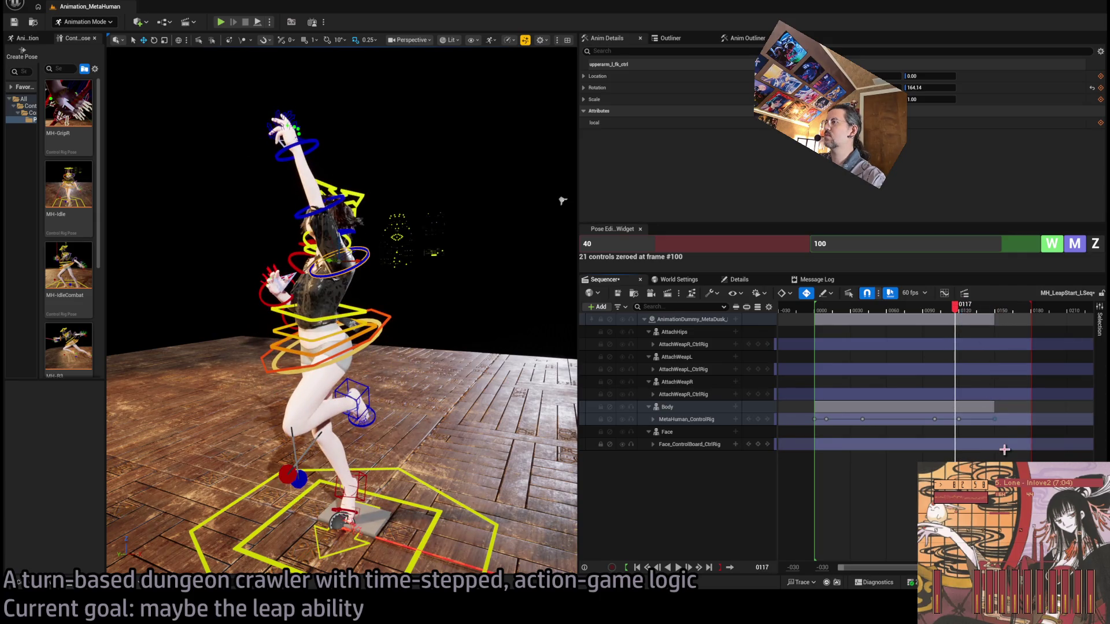
{"action": "key", "text": "space"}
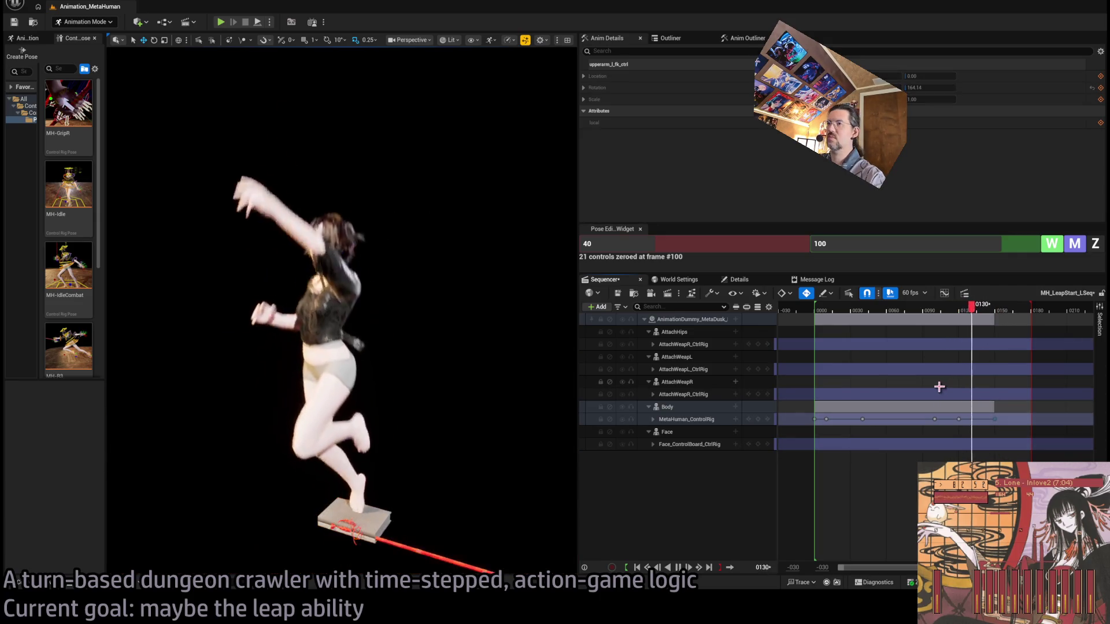
{"action": "key", "text": "space"}
{"action": "left_click_drag", "start_coordinate": [972, 315], "coordinate": [823, 318]}
{"action": "key", "text": "space"}
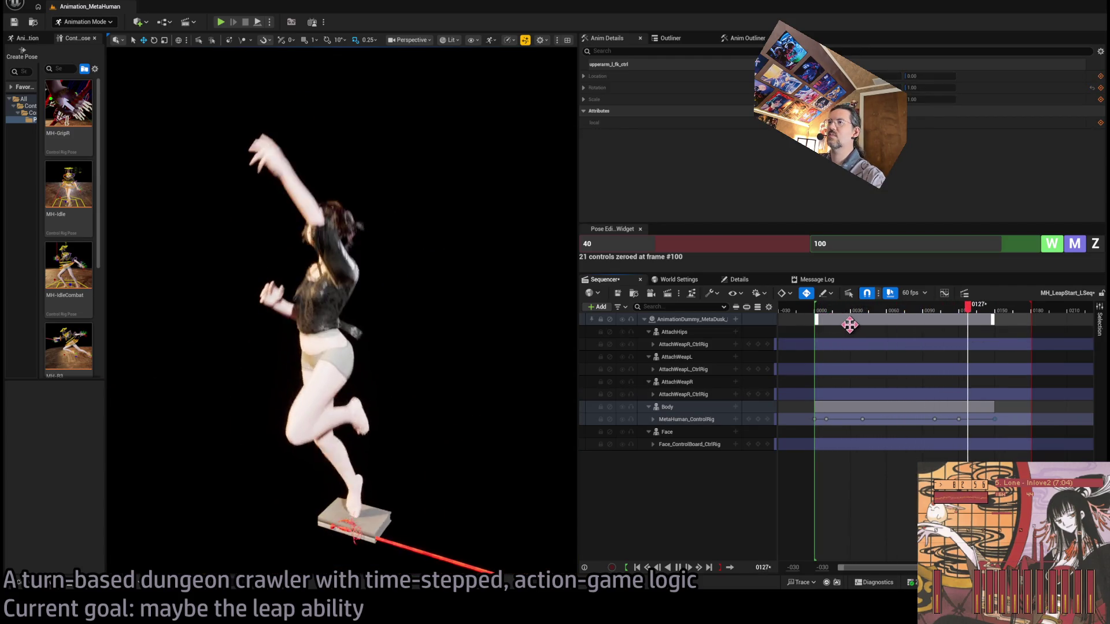
{"action": "key", "text": "space"}
{"action": "mouse_move", "coordinate": [862, 310]}
{"action": "left_mouse_down"}
{"action": "mouse_move", "coordinate": [819, 313]}
{"action": "mouse_move", "coordinate": [902, 317]}
{"action": "mouse_move", "coordinate": [807, 327]}
{"action": "mouse_move", "coordinate": [865, 333]}
{"action": "mouse_move", "coordinate": [844, 332]}
{"action": "left_mouse_up"}
{"action": "key", "text": "space"}
{"action": "key", "text": "space"}
{"action": "key", "text": "space"}
{"action": "key", "text": "space"}
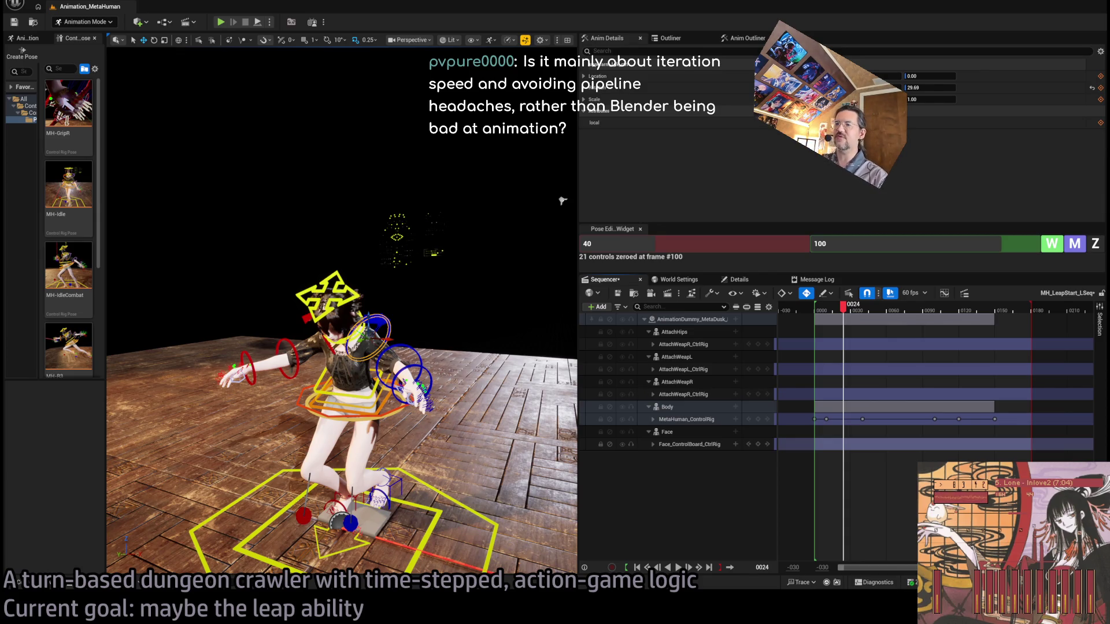
Step: Orbit in closer and select the body_ctrl hip control after trying the upper-arm and spine controls
{"action": "mouse_move", "coordinate": [853, 310]}
{"action": "left_mouse_down"}
{"action": "mouse_move", "coordinate": [831, 316]}
{"action": "mouse_move", "coordinate": [968, 311]}
{"action": "mouse_move", "coordinate": [822, 319]}
{"action": "left_mouse_up"}
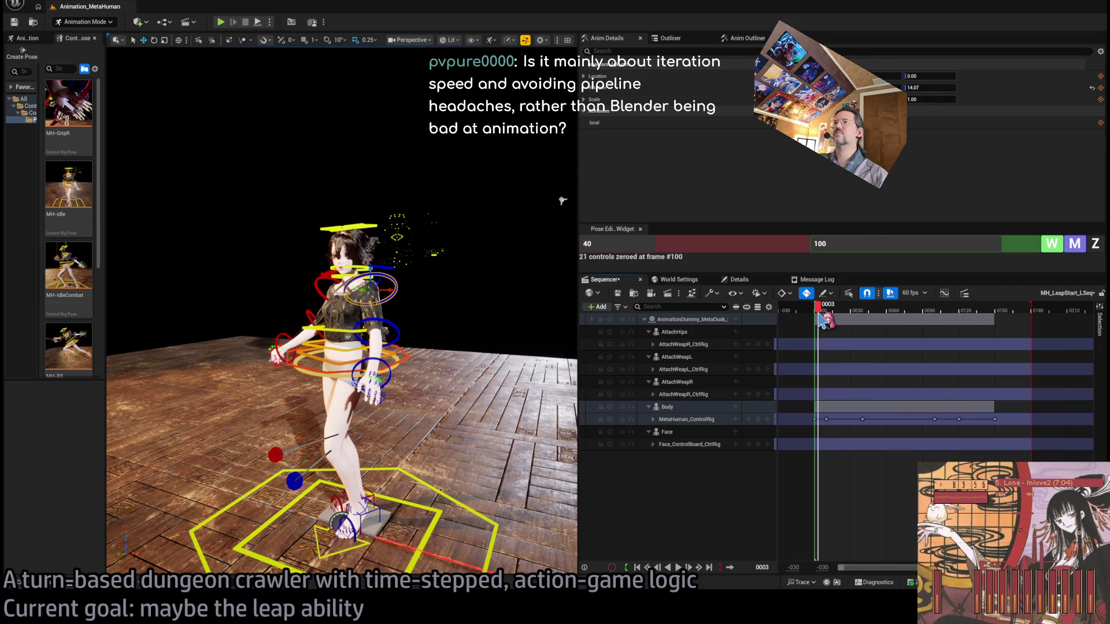
{"action": "mouse_move", "coordinate": [347, 347]}
{"action": "left_mouse_down"}
{"action": "mouse_move", "coordinate": [417, 312]}
{"action": "mouse_move", "coordinate": [378, 249]}
{"action": "left_mouse_up"}
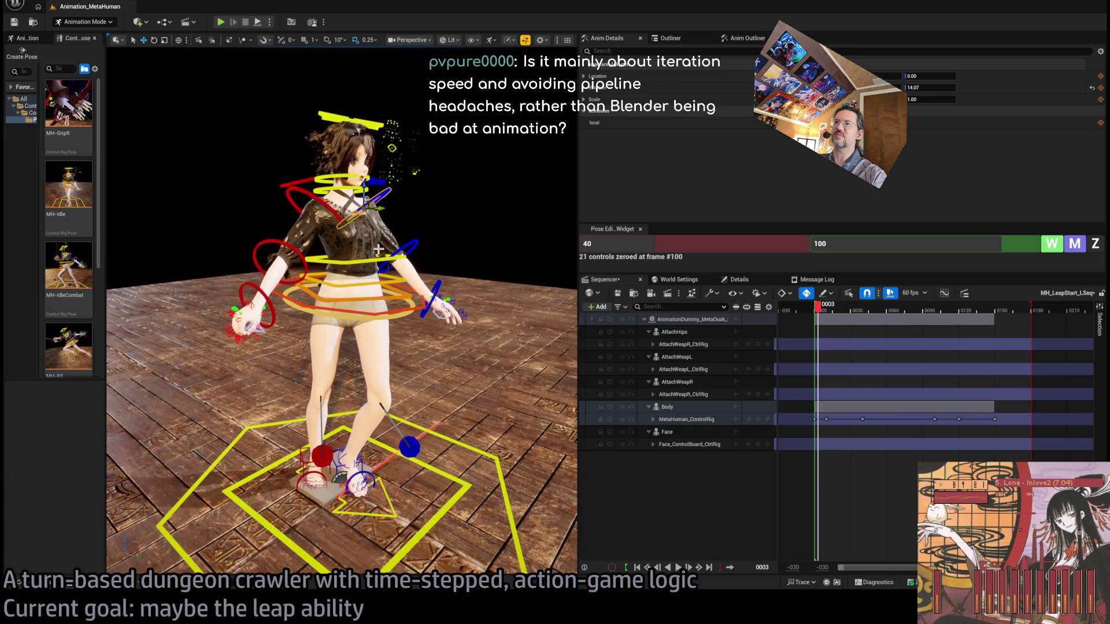
{"action": "left_click", "coordinate": [305, 191]}
{"action": "left_click", "coordinate": [357, 306]}
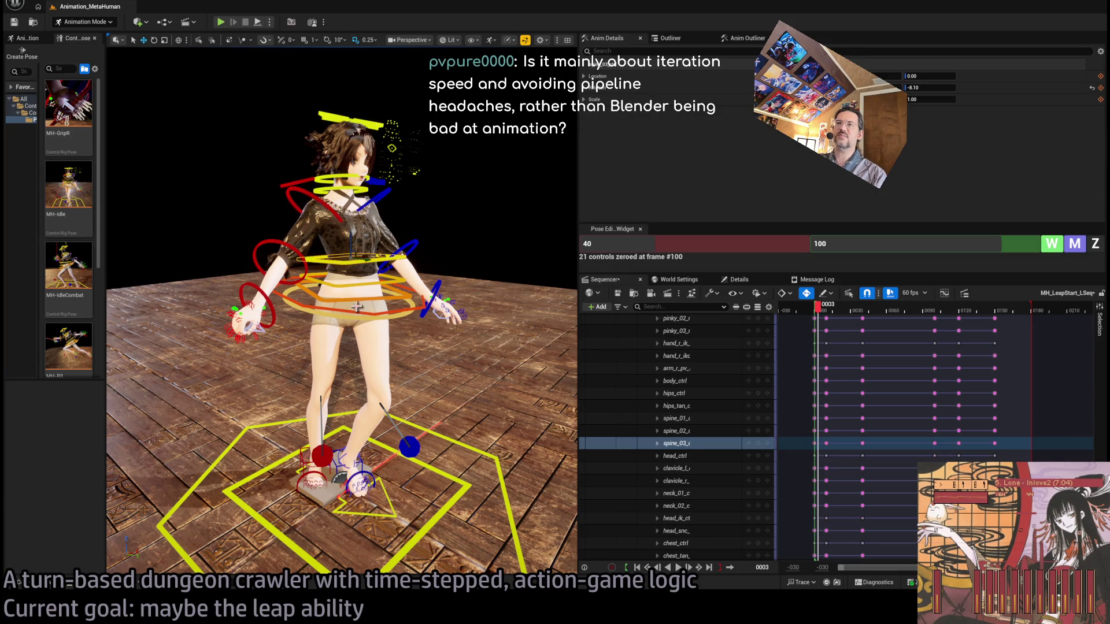
{"action": "left_click", "coordinate": [393, 316]}
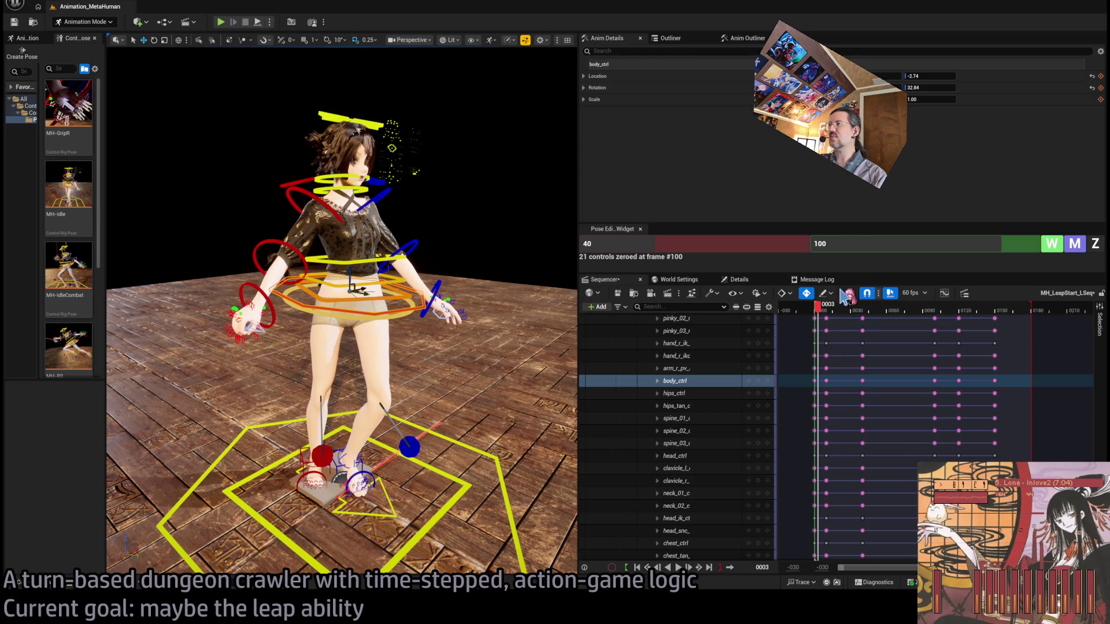
{"action": "mouse_move", "coordinate": [818, 307]}
{"action": "left_mouse_down"}
{"action": "mouse_move", "coordinate": [965, 325]}
{"action": "mouse_move", "coordinate": [816, 335]}
{"action": "left_mouse_up"}
Step: Orbit around the character, scrub to frame 11 and play MH_LeapStart_LSeq
{"action": "mouse_move", "coordinate": [168, 156]}
{"action": "left_mouse_down"}
{"action": "mouse_move", "coordinate": [307, 191]}
{"action": "mouse_move", "coordinate": [359, 243]}
{"action": "mouse_move", "coordinate": [392, 186]}
{"action": "left_mouse_up"}
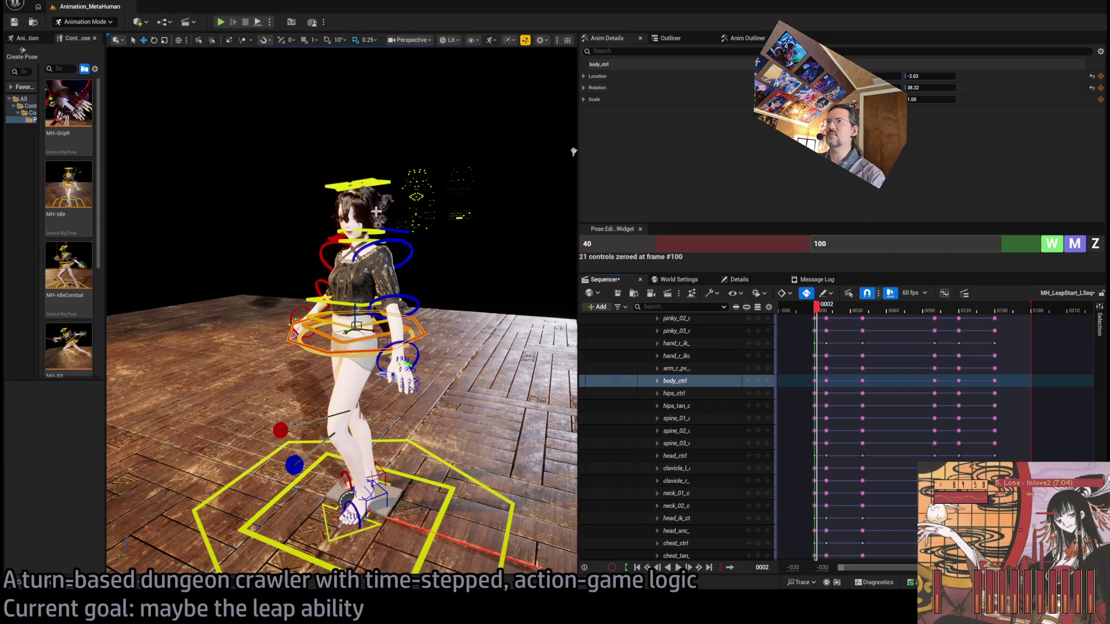
{"action": "mouse_move", "coordinate": [817, 310]}
{"action": "left_mouse_down"}
{"action": "mouse_move", "coordinate": [849, 312]}
{"action": "mouse_move", "coordinate": [815, 316]}
{"action": "mouse_move", "coordinate": [831, 320]}
{"action": "left_mouse_up"}
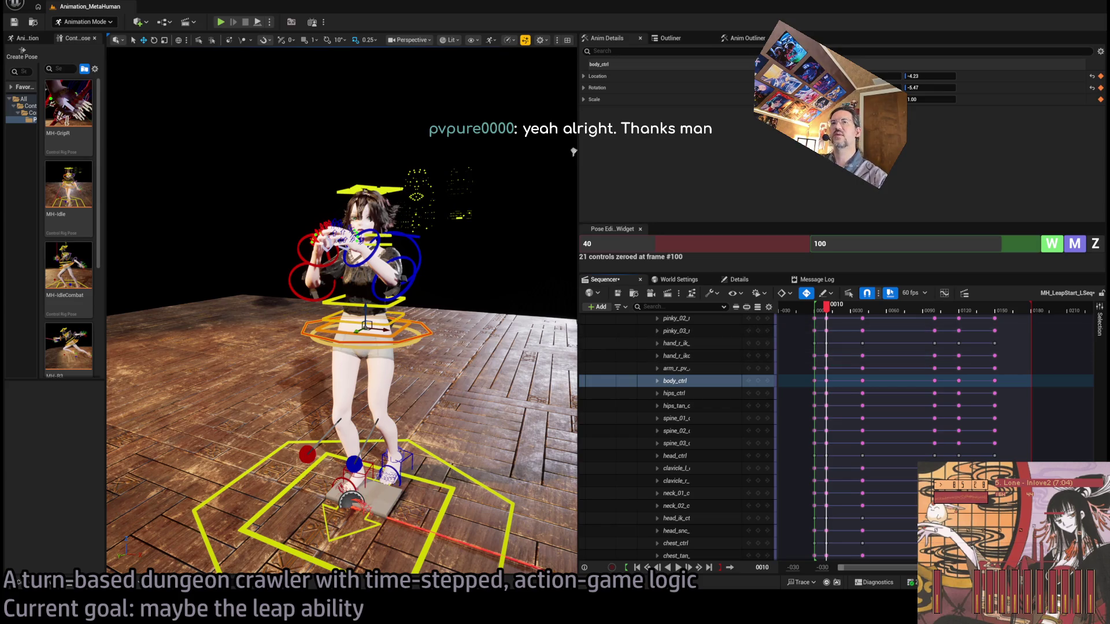
{"action": "mouse_move", "coordinate": [833, 312]}
{"action": "left_mouse_down"}
{"action": "mouse_move", "coordinate": [865, 313]}
{"action": "mouse_move", "coordinate": [835, 314]}
{"action": "left_mouse_up"}
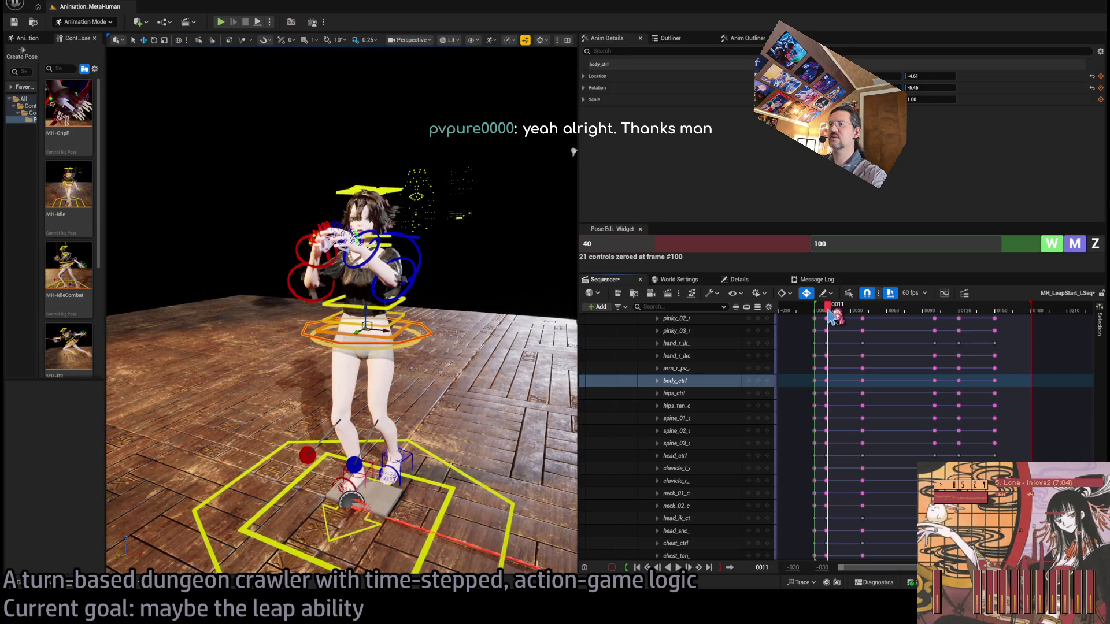
{"action": "key", "text": "space"}
{"action": "mouse_move", "coordinate": [828, 312]}
{"action": "left_mouse_down"}
{"action": "mouse_move", "coordinate": [862, 313]}
{"action": "mouse_move", "coordinate": [826, 313]}
{"action": "left_mouse_up"}
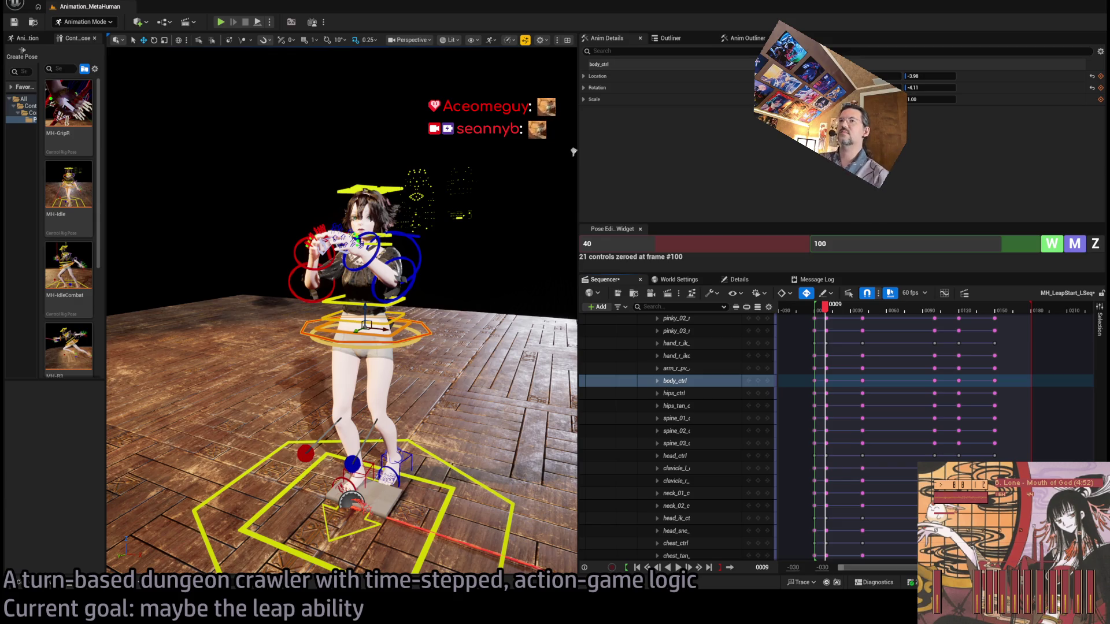
Step: Save MH_LeapStart_LSeq with Ctrl+S, then scrub ahead to the crouched, leaning pose
{"action": "mouse_move", "coordinate": [828, 311]}
{"action": "left_mouse_down"}
{"action": "mouse_move", "coordinate": [809, 315]}
{"action": "mouse_move", "coordinate": [879, 327]}
{"action": "mouse_move", "coordinate": [812, 331]}
{"action": "mouse_move", "coordinate": [828, 331]}
{"action": "left_mouse_up"}
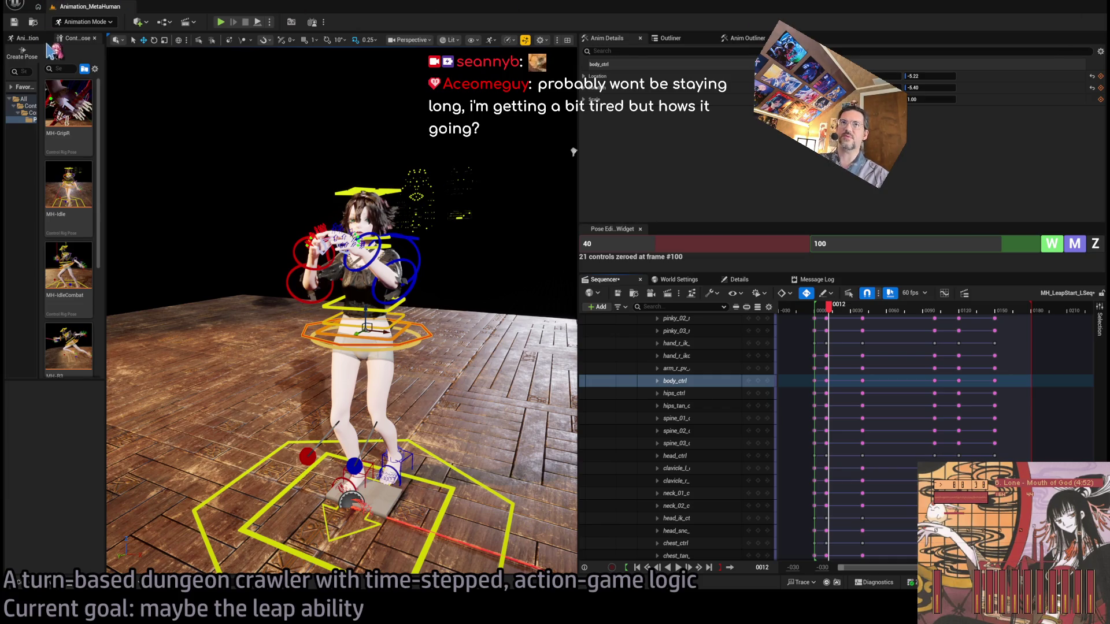
{"action": "key", "text": "ctrl+s"}
{"action": "left_click_drag", "start_coordinate": [827, 312], "coordinate": [961, 322]}
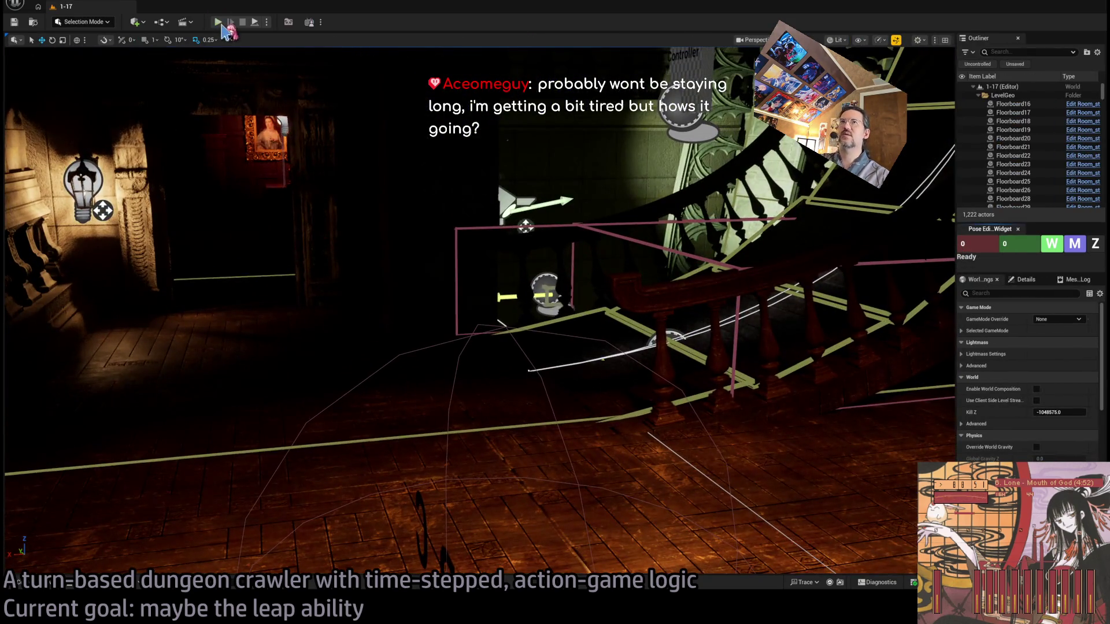
Step: Play the 1-17 level in the editor, trigger the leap ability at a target, then stop with Esc
{"action": "left_click", "coordinate": [219, 22]}
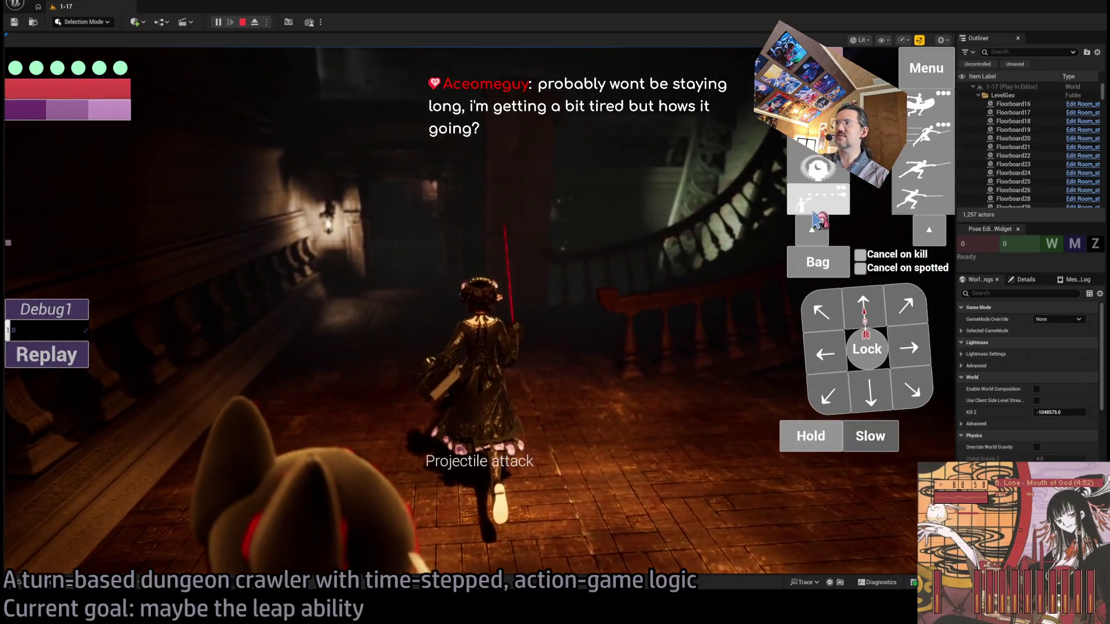
{"action": "left_click", "coordinate": [813, 212]}
{"action": "left_click", "coordinate": [657, 344]}
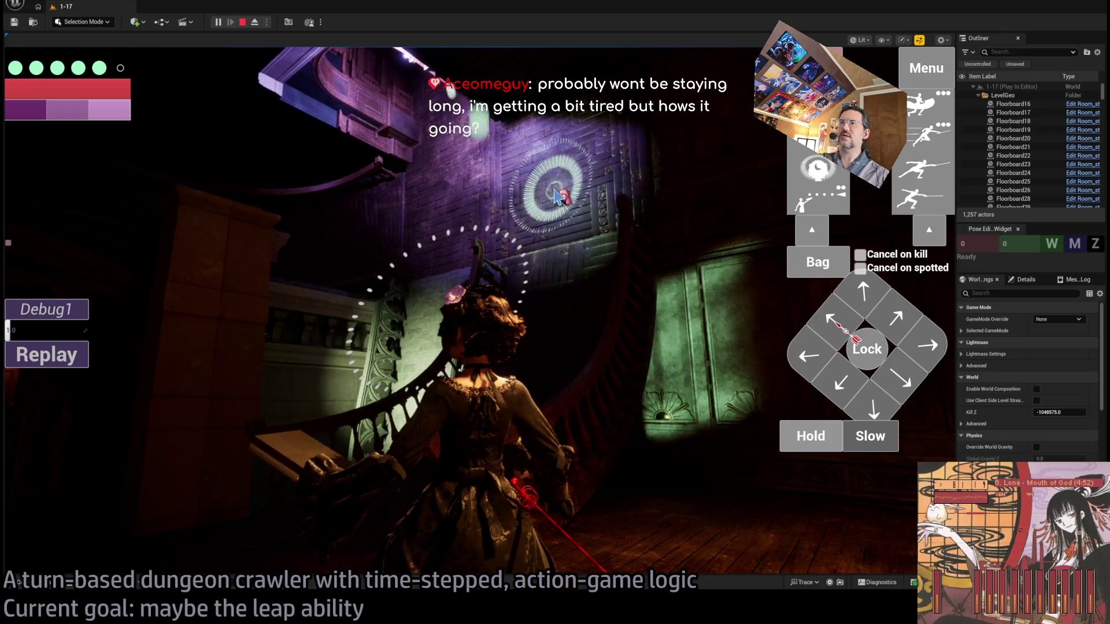
{"action": "left_click", "coordinate": [557, 197]}
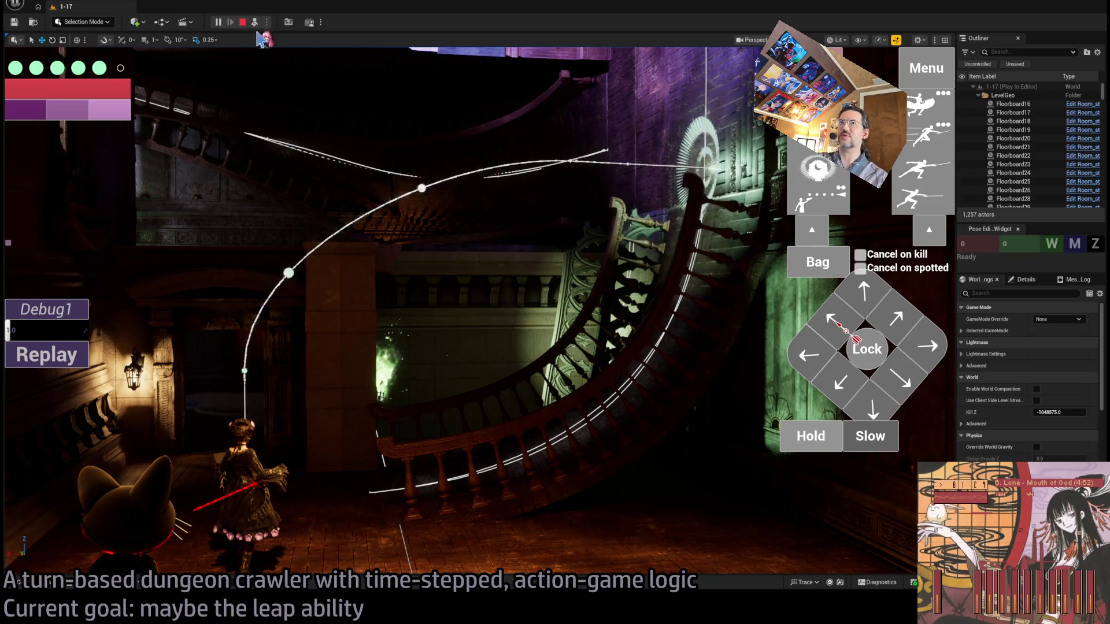
{"action": "left_click", "coordinate": [254, 22]}
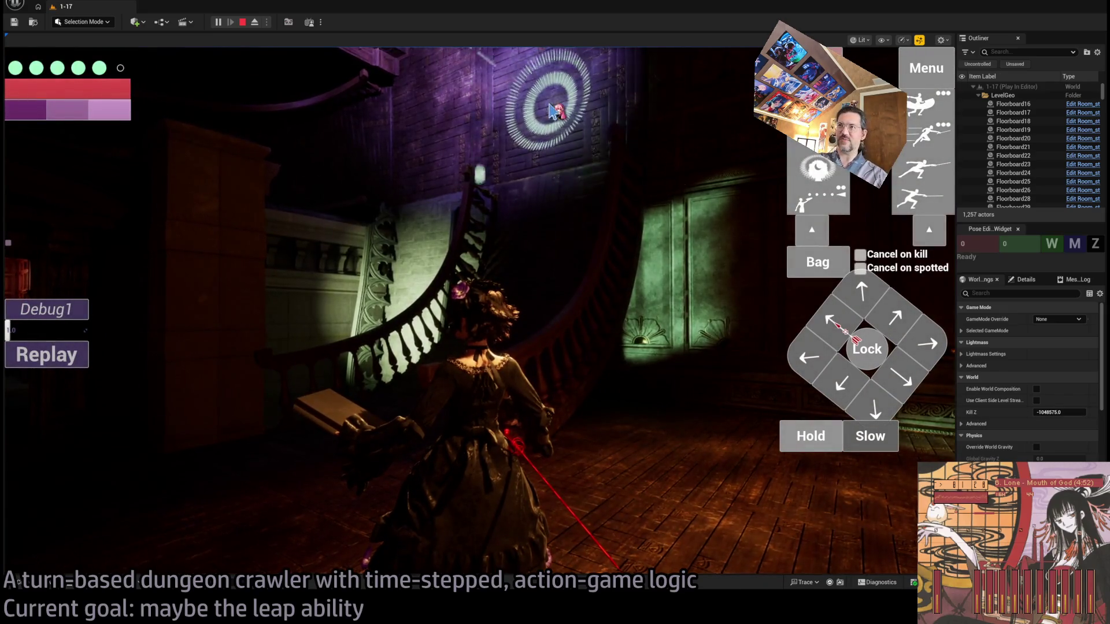
{"action": "left_click", "coordinate": [553, 110]}
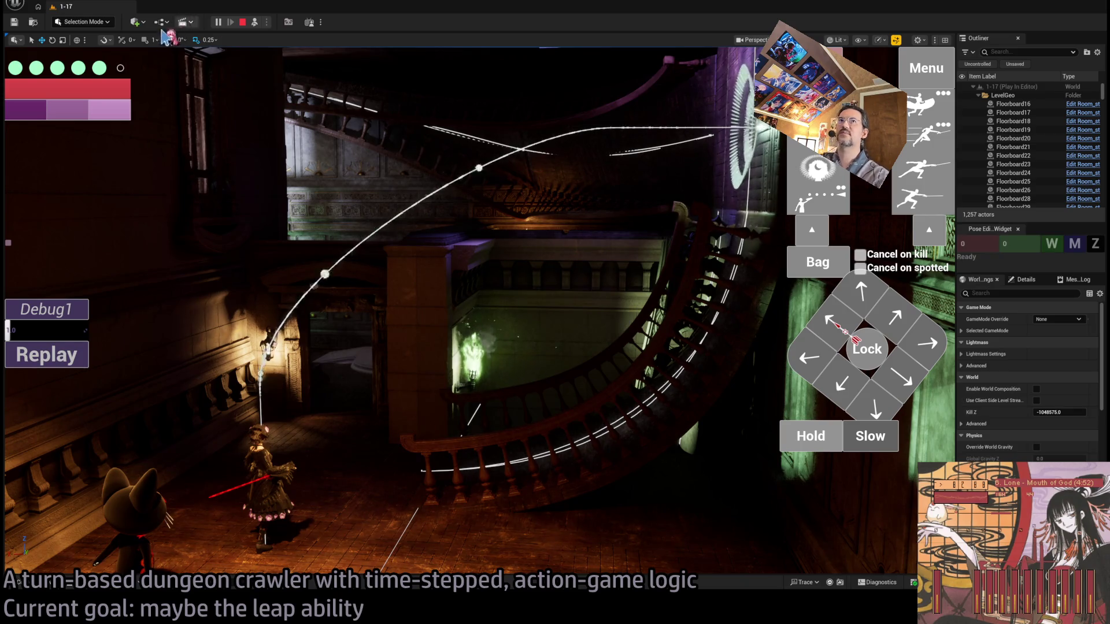
{"action": "key", "text": "Escape"}
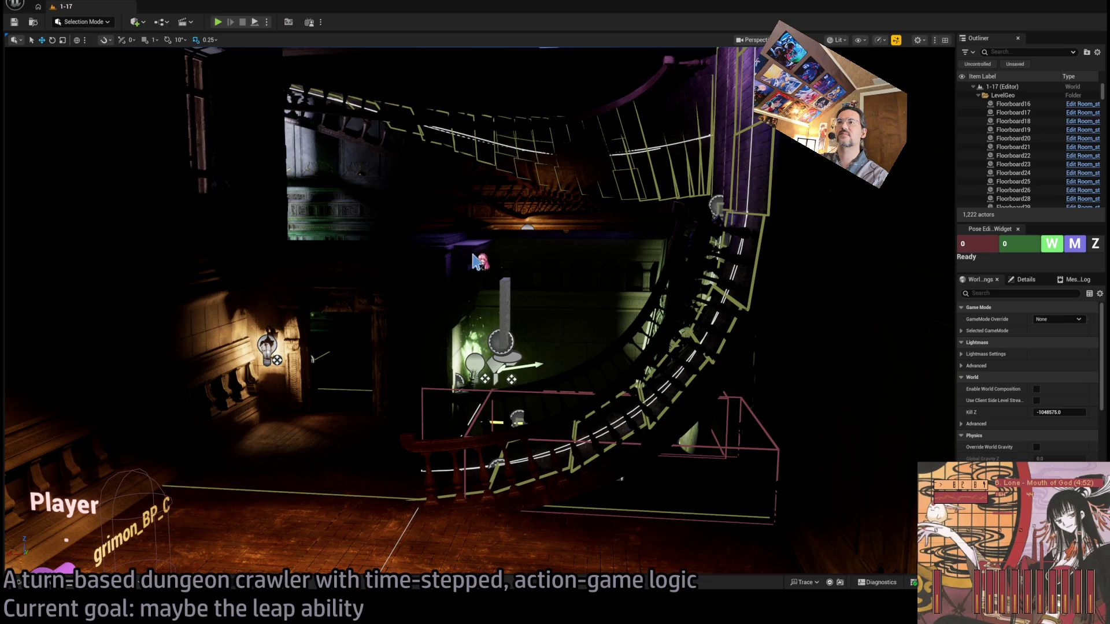
Step: Widen the Sequencer panel and select MetaHuman_ControlRig to enter Animation Mode
{"action": "scroll", "coordinate": [623, 315], "scroll_direction": "down", "scroll_amount": 5}
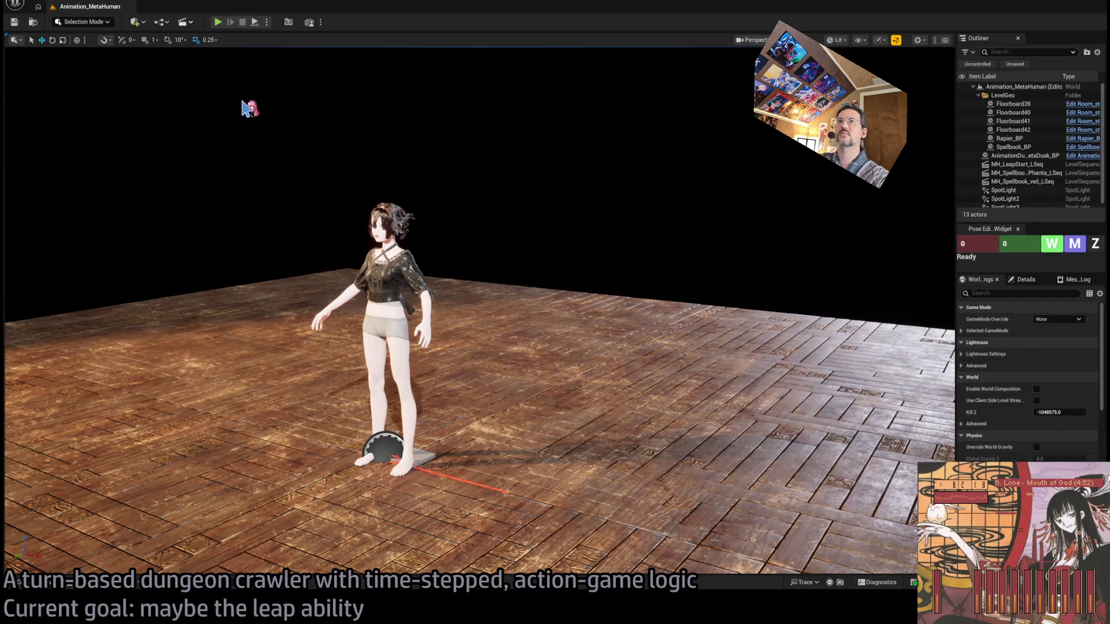
{"action": "mouse_move", "coordinate": [956, 258]}
{"action": "left_mouse_down"}
{"action": "mouse_move", "coordinate": [456, 283]}
{"action": "mouse_move", "coordinate": [484, 277]}
{"action": "left_mouse_up"}
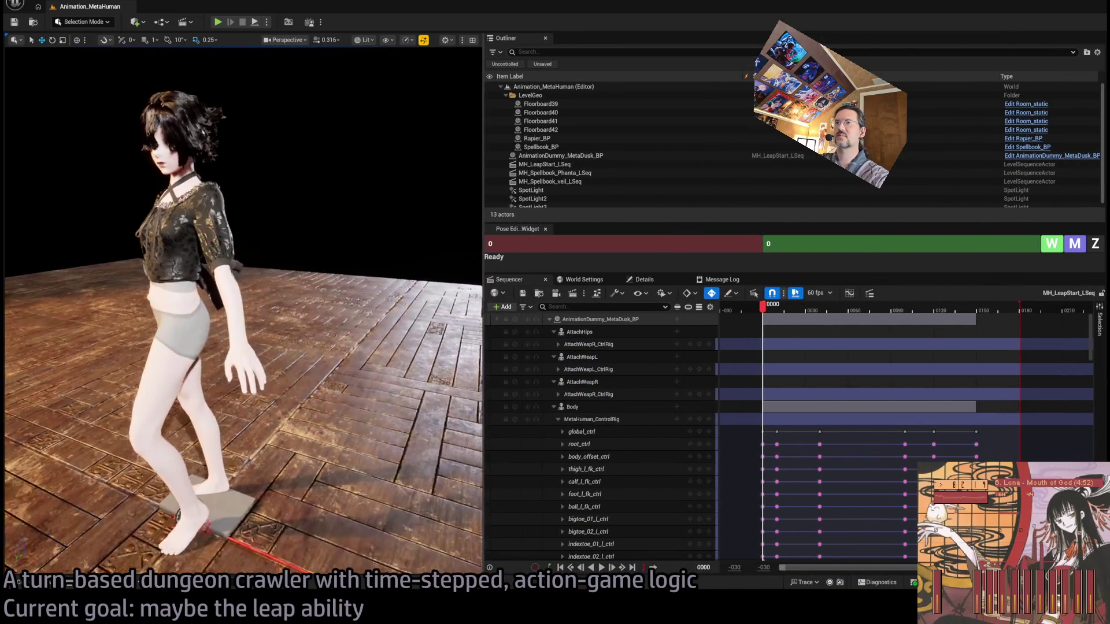
{"action": "left_click", "coordinate": [639, 419]}
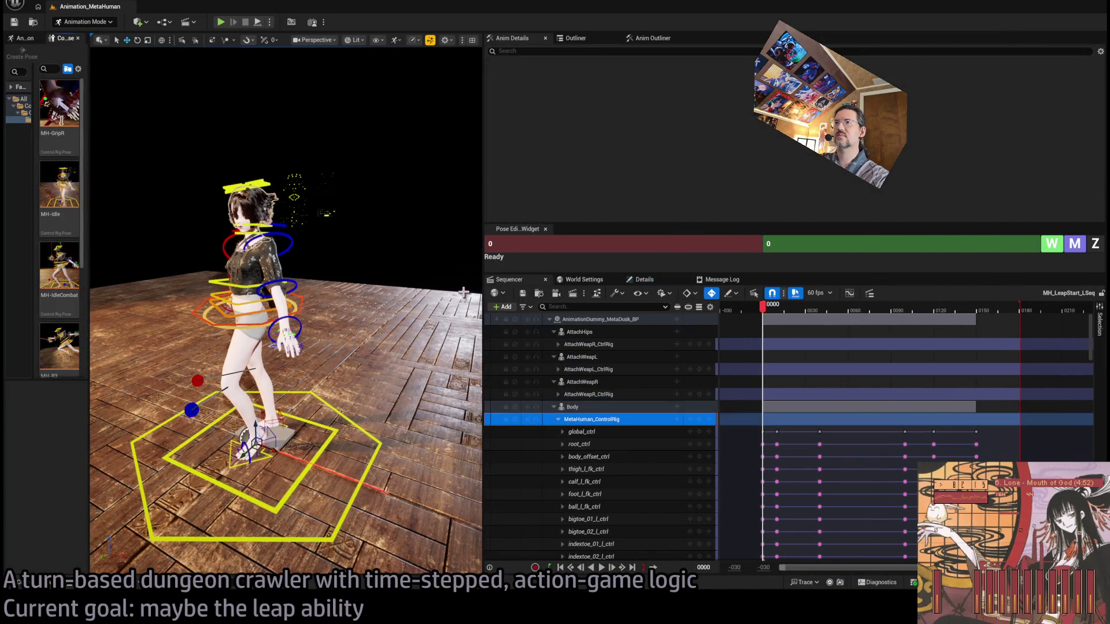
Step: Select the forearm controls and trial-move the left-arm keys near frame 10, then undo it
{"action": "left_click_drag", "start_coordinate": [485, 289], "coordinate": [444, 314]}
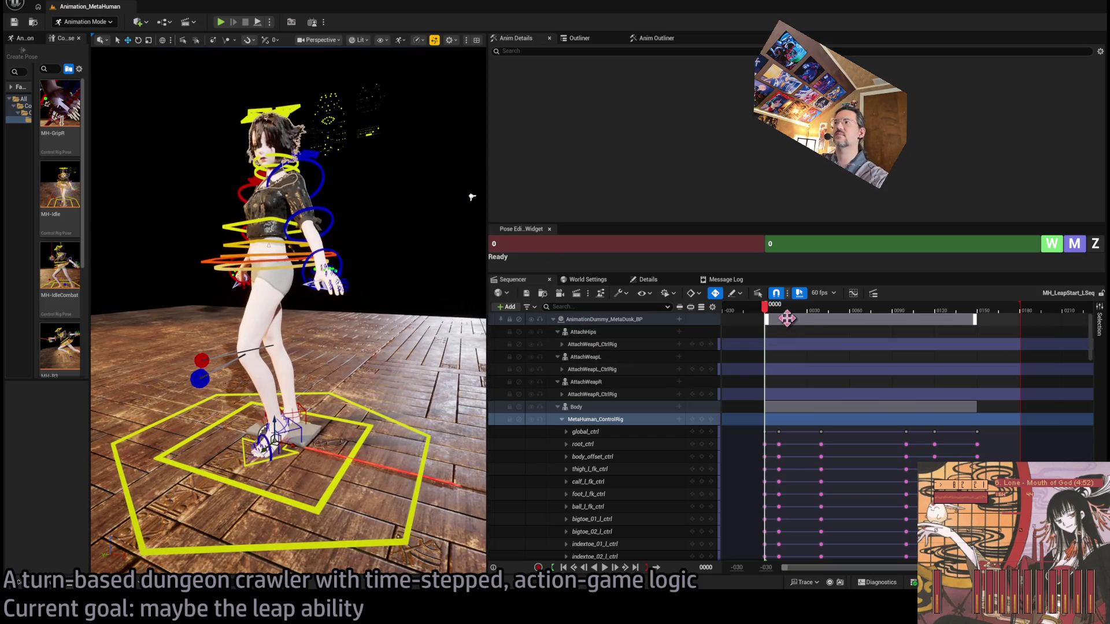
{"action": "mouse_move", "coordinate": [768, 314]}
{"action": "left_mouse_down"}
{"action": "mouse_move", "coordinate": [842, 315]}
{"action": "mouse_move", "coordinate": [815, 328]}
{"action": "mouse_move", "coordinate": [774, 321]}
{"action": "mouse_move", "coordinate": [782, 326]}
{"action": "left_mouse_up"}
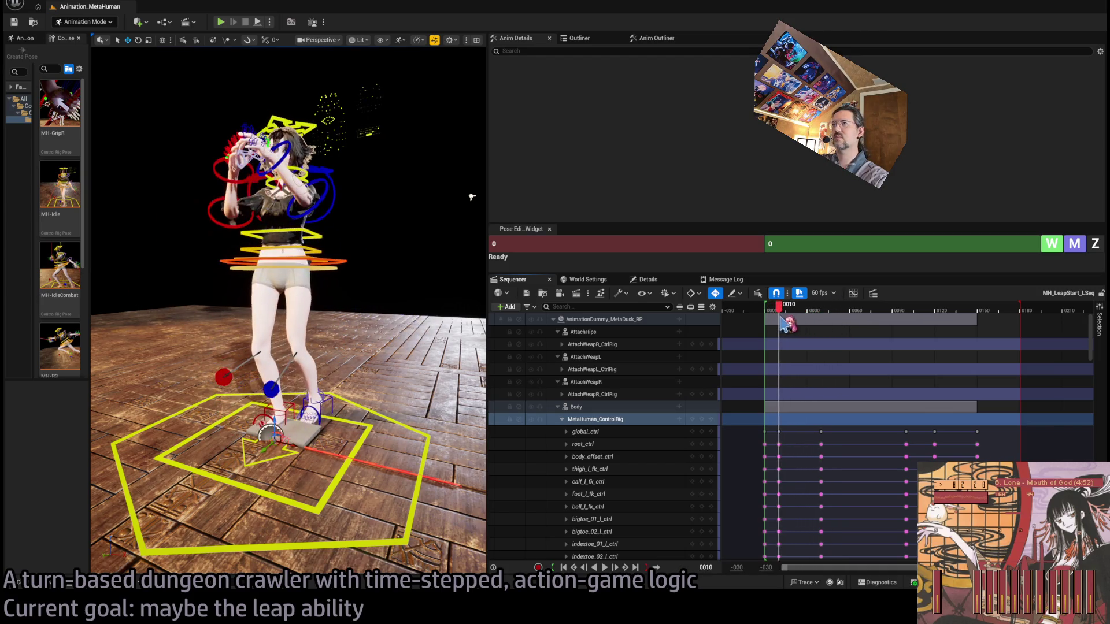
{"action": "left_click", "coordinate": [334, 197]}
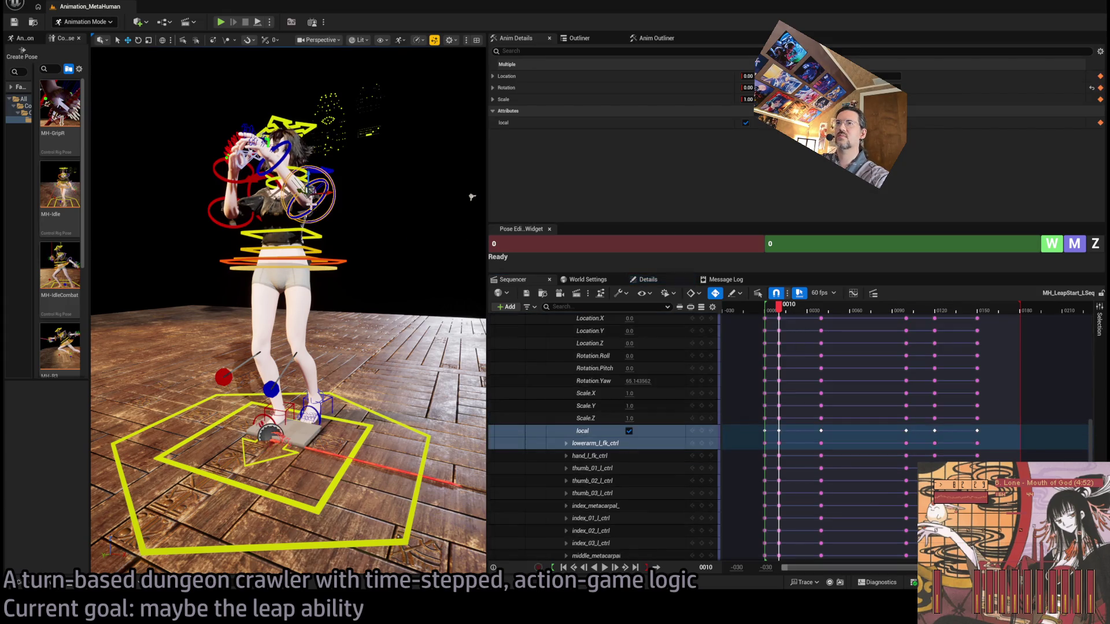
{"action": "left_click", "coordinate": [223, 232]}
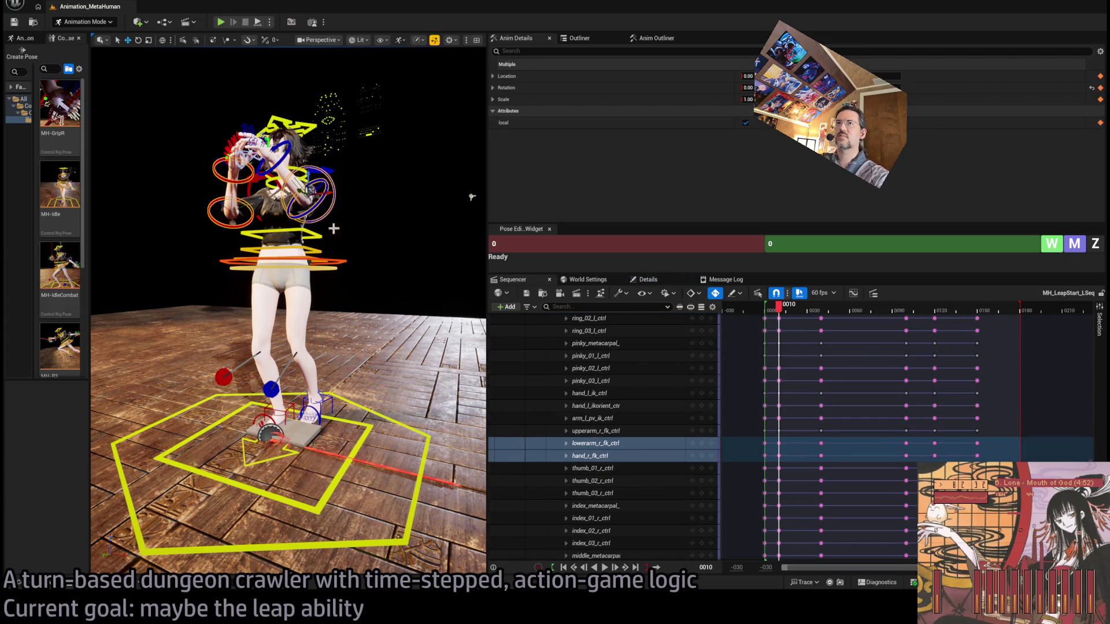
{"action": "left_click_drag", "start_coordinate": [794, 439], "coordinate": [772, 471]}
{"action": "scroll", "coordinate": [793, 429], "scroll_direction": "up", "scroll_amount": 3}
{"action": "scroll", "coordinate": [792, 429], "scroll_direction": "up", "scroll_amount": 10}
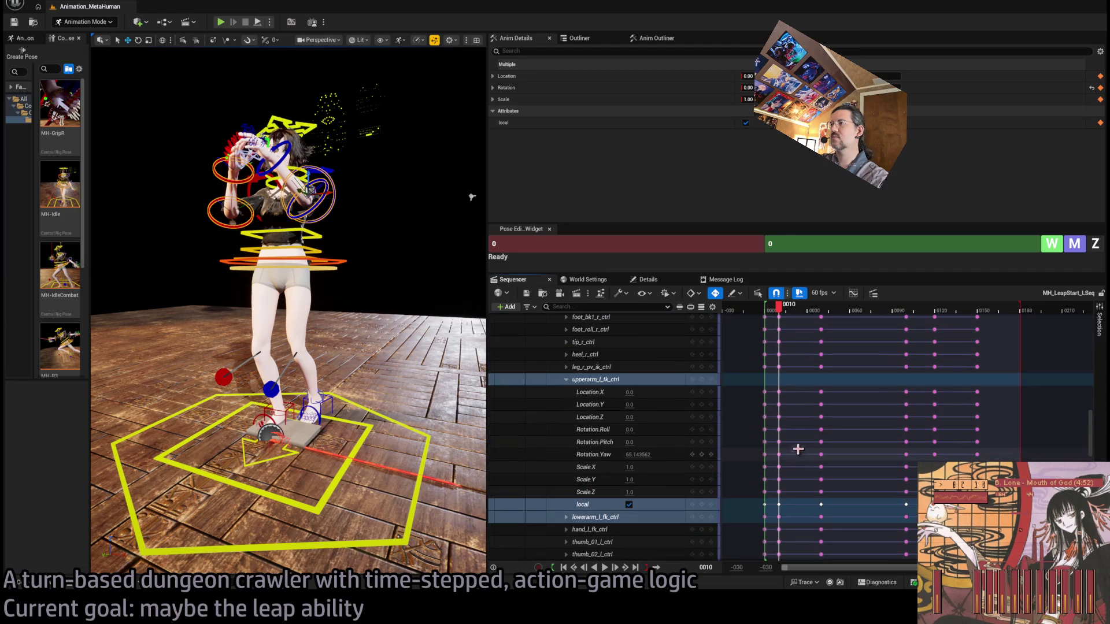
{"action": "left_click", "coordinate": [566, 379]}
{"action": "mouse_move", "coordinate": [793, 379]}
{"action": "left_mouse_down"}
{"action": "mouse_move", "coordinate": [777, 394]}
{"action": "mouse_move", "coordinate": [793, 393]}
{"action": "left_mouse_up"}
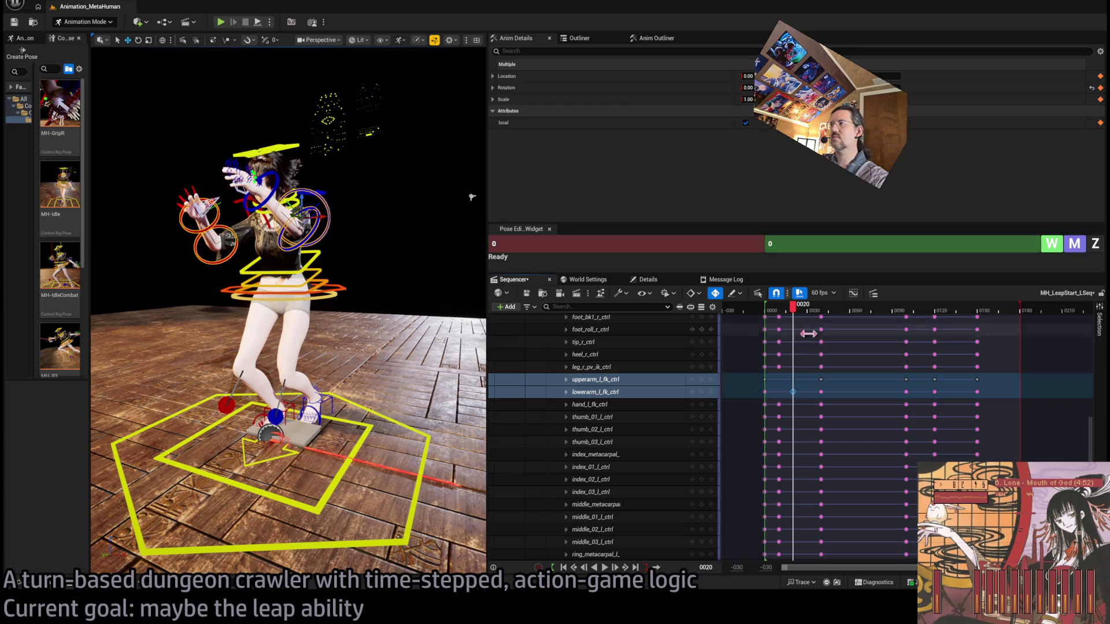
{"action": "key", "text": "ctrl+z"}
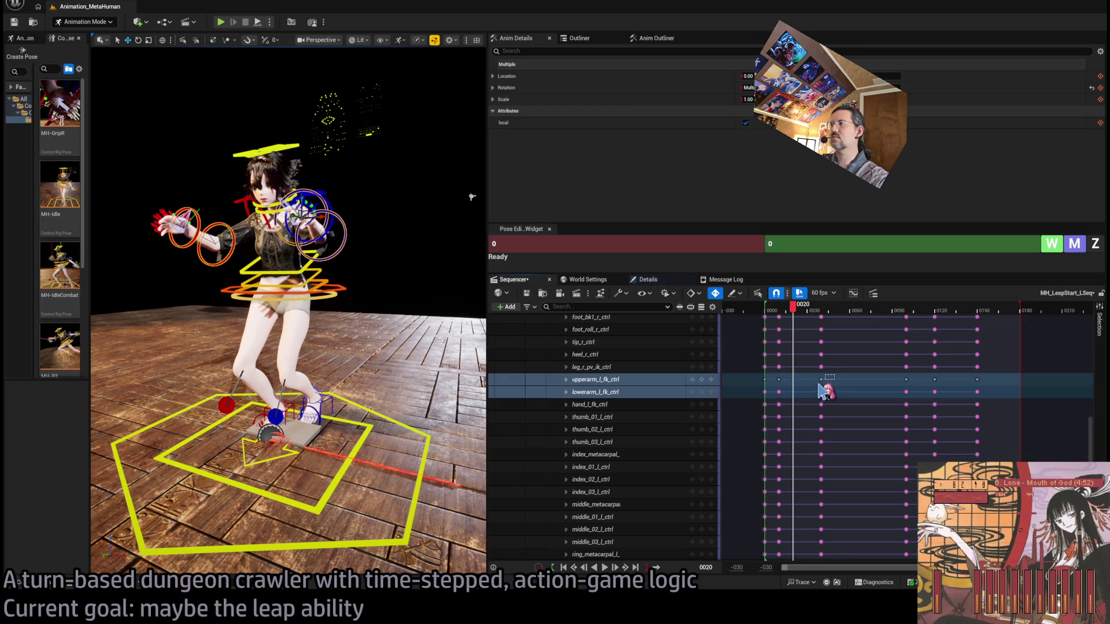
Step: Move the right forearm keys around frames 10–20 and scrub to check the right arm
{"action": "scroll", "coordinate": [827, 404], "scroll_direction": "down", "scroll_amount": 5}
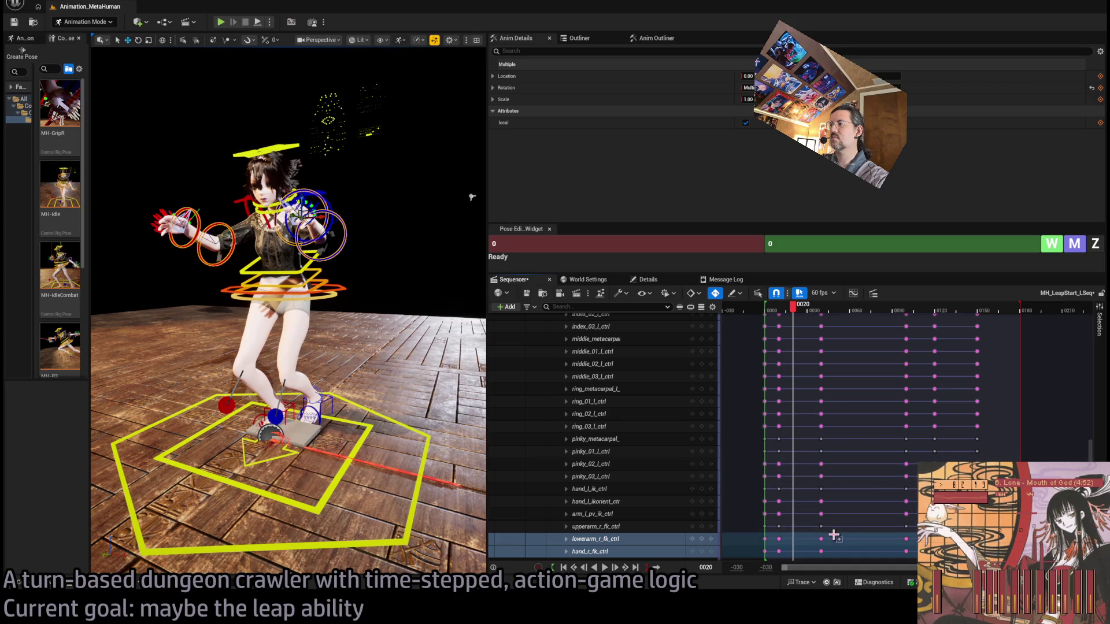
{"action": "mouse_move", "coordinate": [833, 535]}
{"action": "left_mouse_down"}
{"action": "mouse_move", "coordinate": [771, 545]}
{"action": "mouse_move", "coordinate": [790, 512]}
{"action": "left_mouse_up"}
{"action": "scroll", "coordinate": [792, 504], "scroll_direction": "down", "scroll_amount": 2}
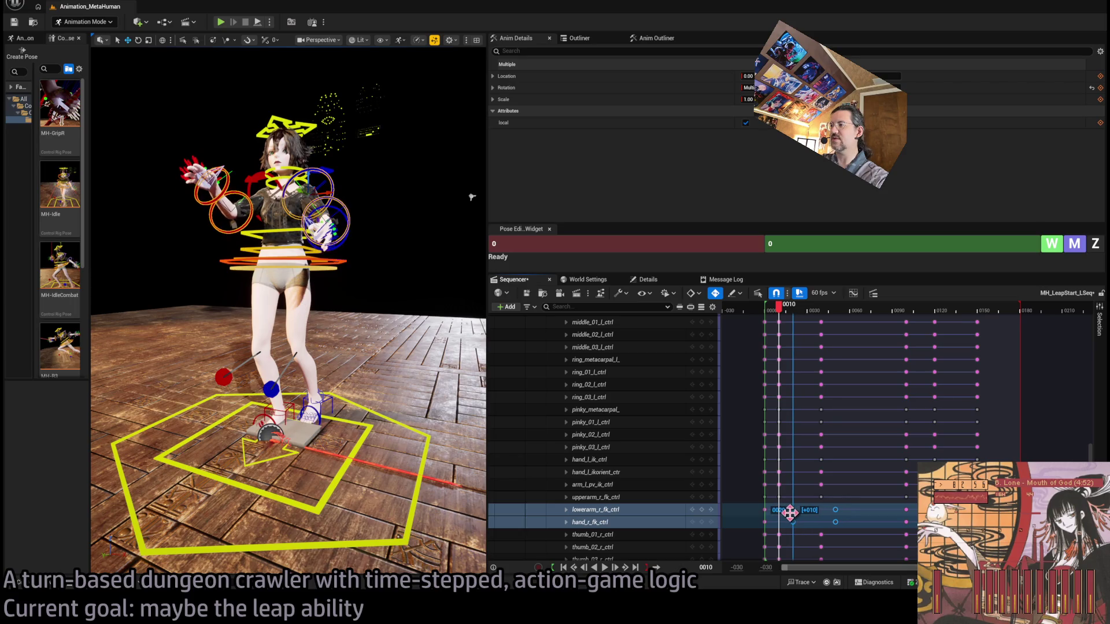
{"action": "mouse_move", "coordinate": [787, 318]}
{"action": "left_mouse_down"}
{"action": "mouse_move", "coordinate": [774, 319]}
{"action": "mouse_move", "coordinate": [822, 334]}
{"action": "mouse_move", "coordinate": [760, 322]}
{"action": "mouse_move", "coordinate": [865, 345]}
{"action": "mouse_move", "coordinate": [778, 350]}
{"action": "mouse_move", "coordinate": [808, 351]}
{"action": "mouse_move", "coordinate": [782, 352]}
{"action": "mouse_move", "coordinate": [798, 354]}
{"action": "left_mouse_up"}
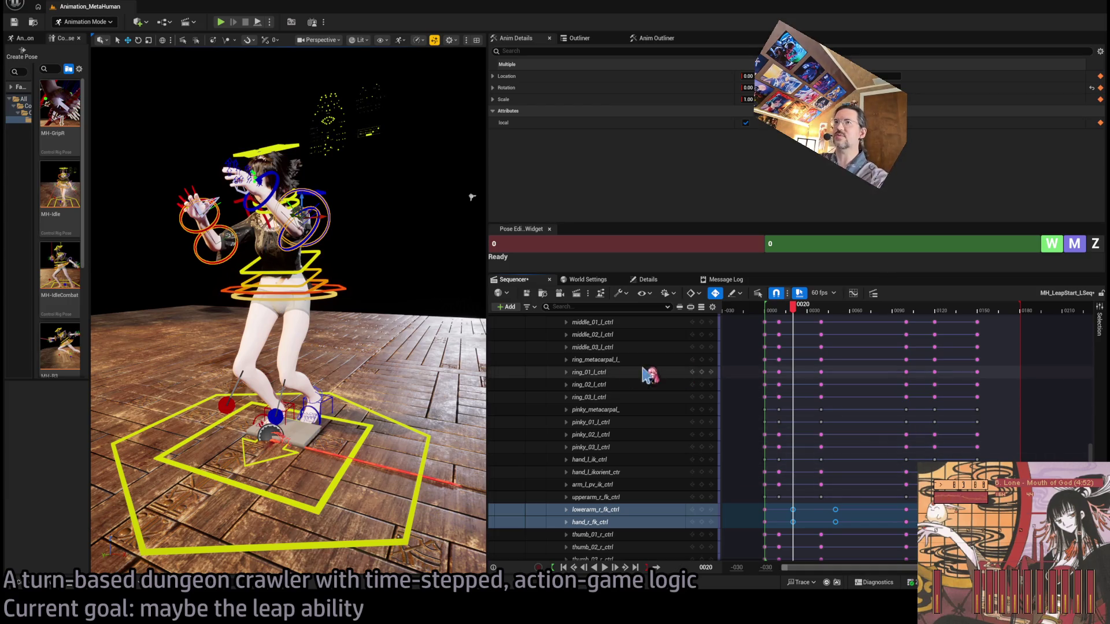
Step: Undo back to the earlier arm-control selection and frame the upper body in view
{"action": "left_click", "coordinate": [274, 195]}
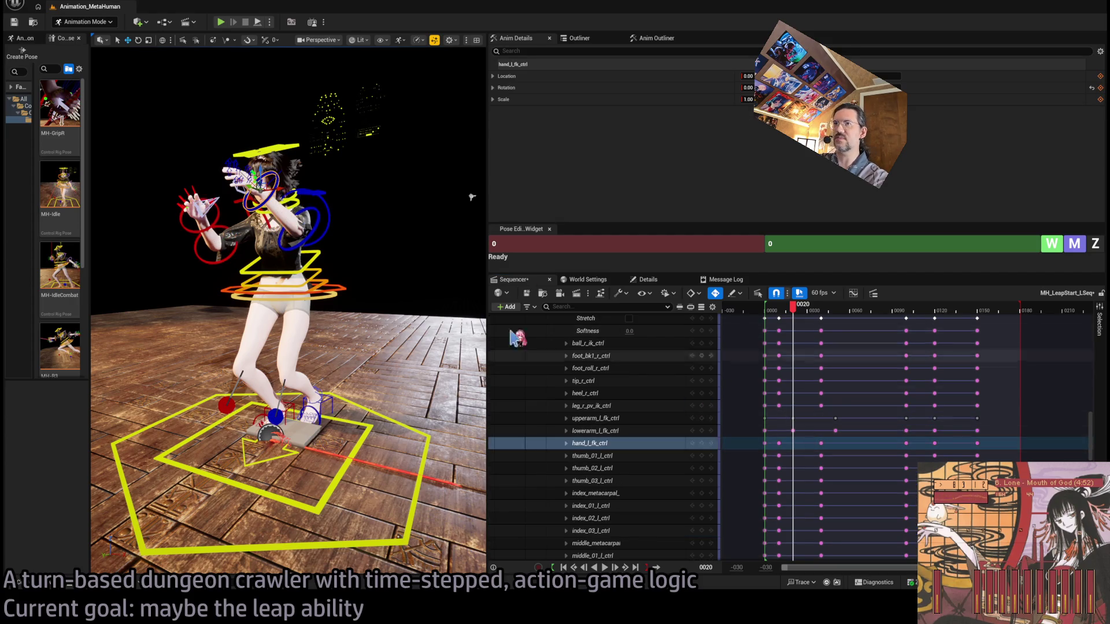
{"action": "key", "text": "ctrl+z"}
{"action": "key", "text": "f"}
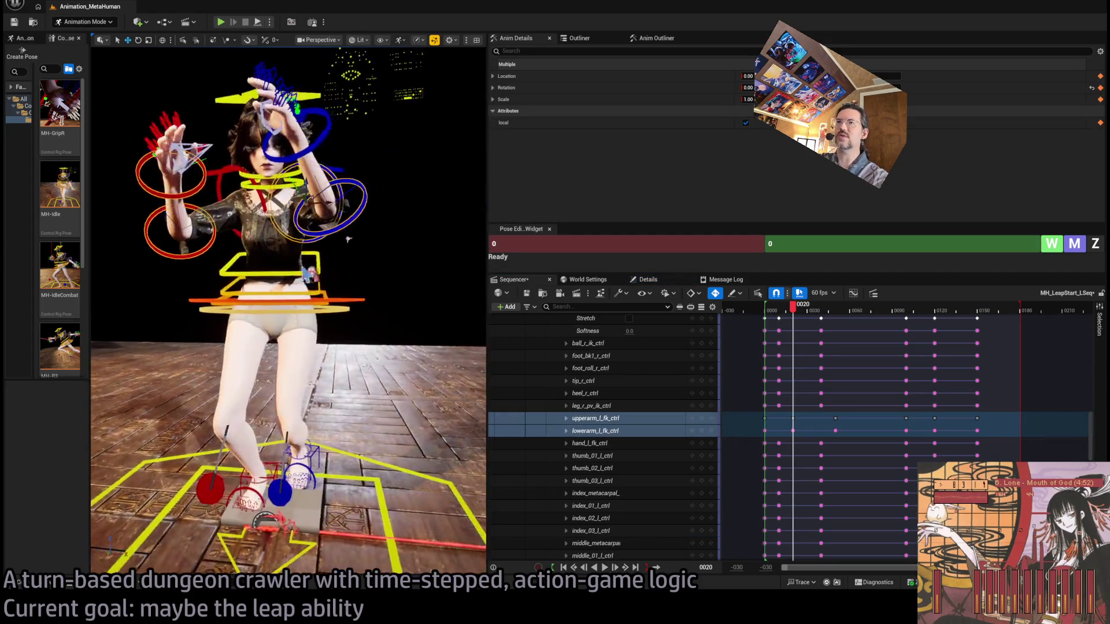
{"action": "key", "text": "ctrl+z"}
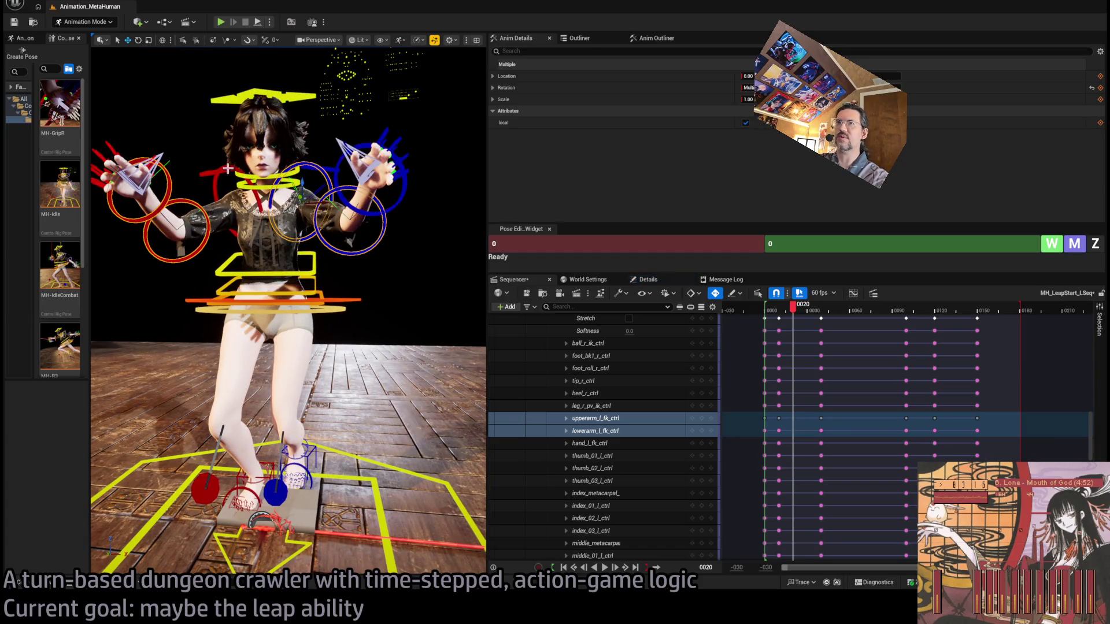
{"action": "left_click", "coordinate": [242, 171]}
{"action": "key", "text": "ctrl+z"}
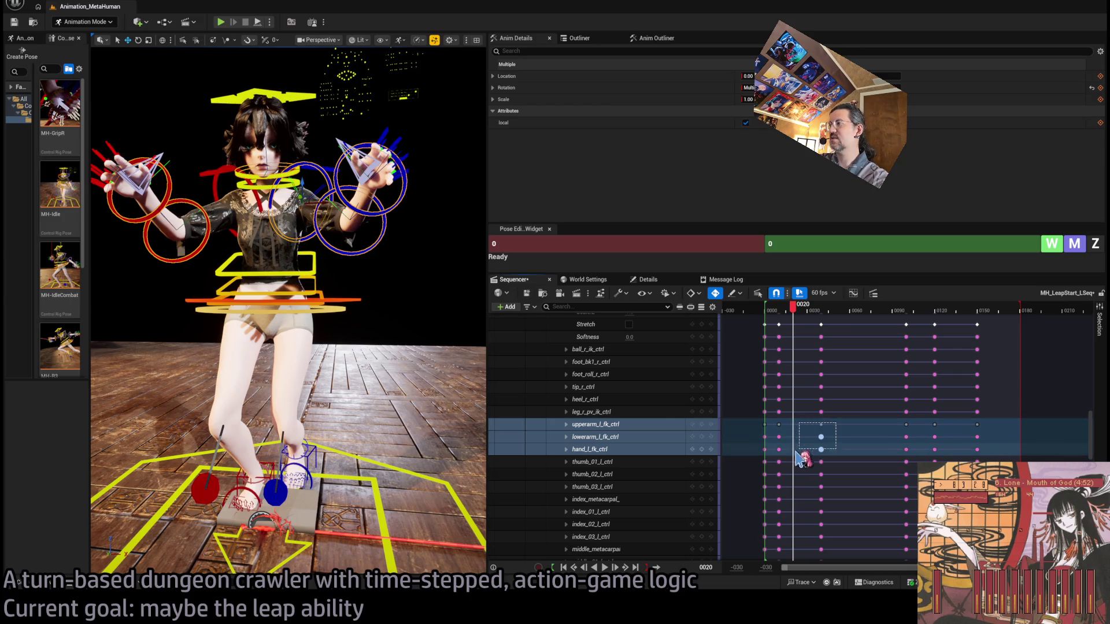
{"action": "scroll", "coordinate": [838, 453], "scroll_direction": "up", "scroll_amount": 5}
{"action": "scroll", "coordinate": [838, 466], "scroll_direction": "up", "scroll_amount": 8}
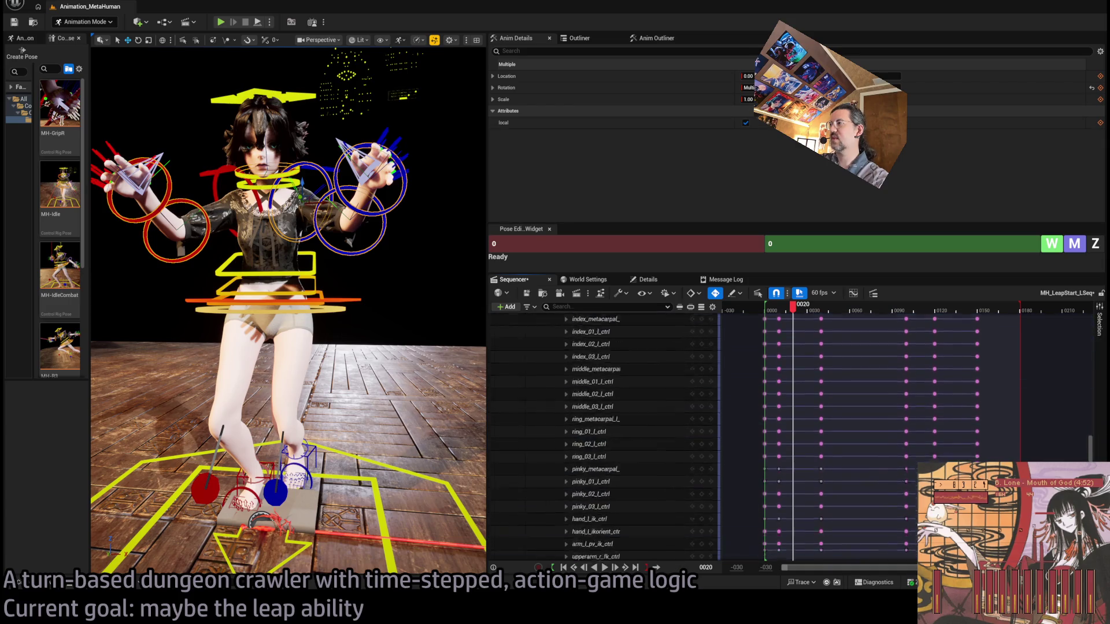
{"action": "key", "text": "ctrl+z"}
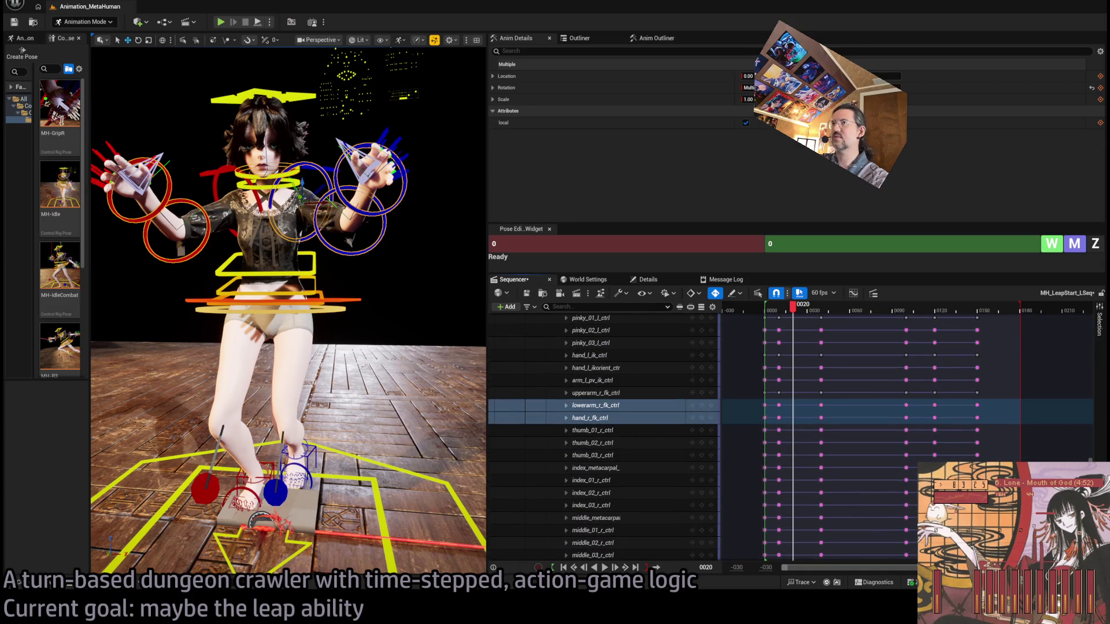
Step: Move the left upper arm, forearm and hand keys to frame 30 and play back
{"action": "left_click", "coordinate": [215, 187], "text": "shift"}
{"action": "mouse_move", "coordinate": [838, 388]}
{"action": "left_mouse_down"}
{"action": "mouse_move", "coordinate": [770, 421]}
{"action": "mouse_move", "coordinate": [795, 394]}
{"action": "mouse_move", "coordinate": [814, 407]}
{"action": "left_mouse_up"}
{"action": "key", "text": "ctrl+z"}
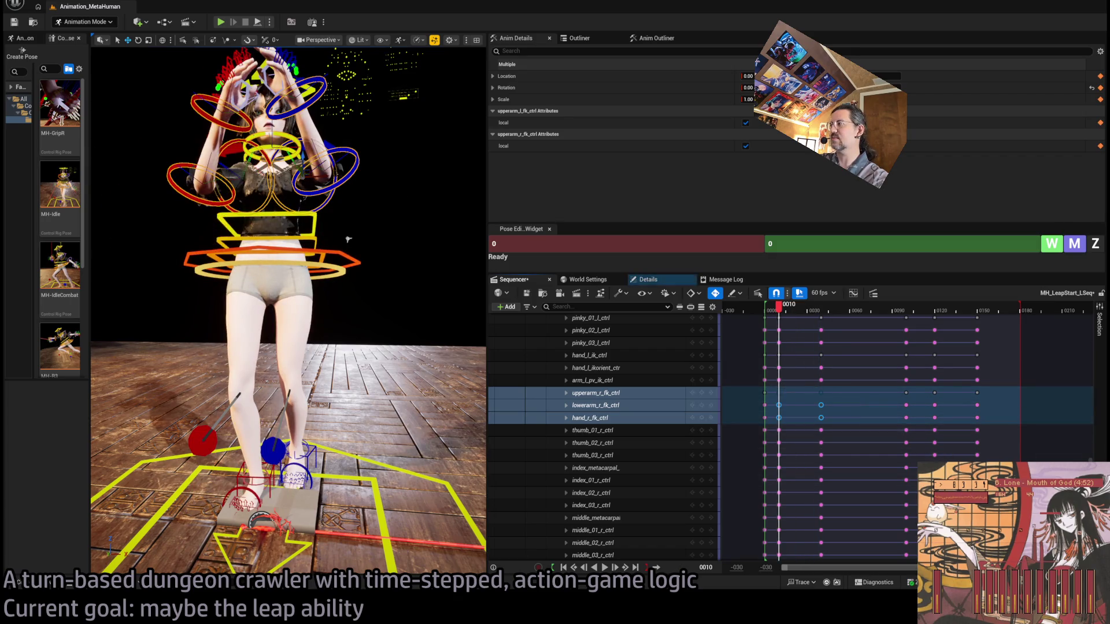
{"action": "key", "text": "ctrl+z"}
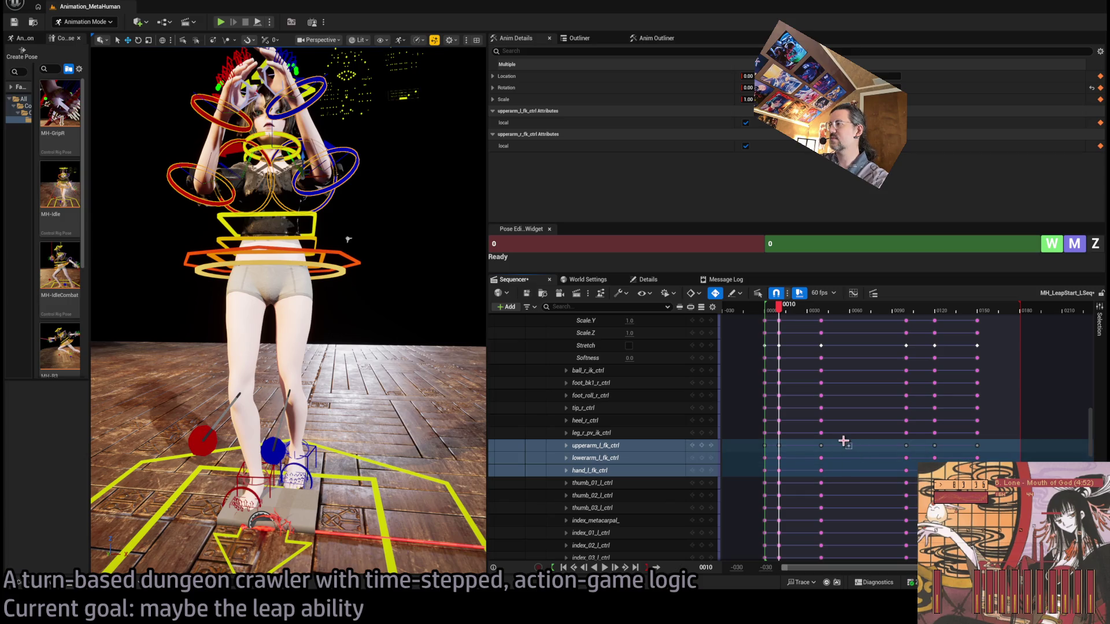
{"action": "mouse_move", "coordinate": [842, 445]}
{"action": "left_mouse_down"}
{"action": "mouse_move", "coordinate": [776, 481]}
{"action": "mouse_move", "coordinate": [796, 461]}
{"action": "mouse_move", "coordinate": [807, 467]}
{"action": "left_mouse_up"}
{"action": "key", "text": "space"}
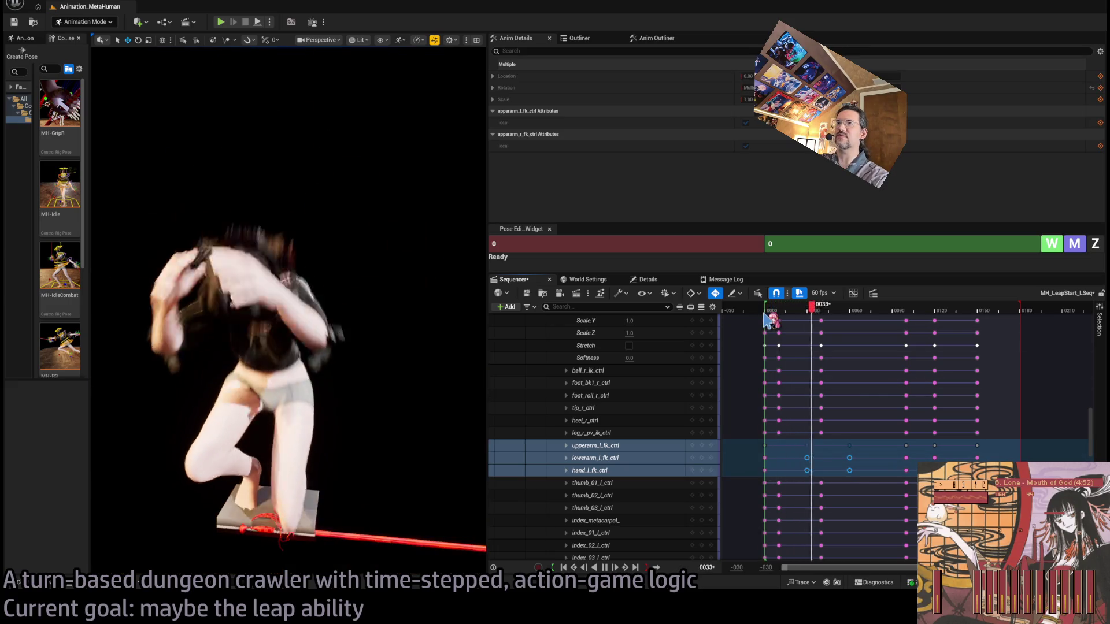
Step: Move the selected left-arm keys from frame 30 to frame 22 and replay from the start
{"action": "key", "text": "space"}
{"action": "left_click_drag", "start_coordinate": [807, 458], "coordinate": [793, 458]}
{"action": "left_click", "coordinate": [769, 314]}
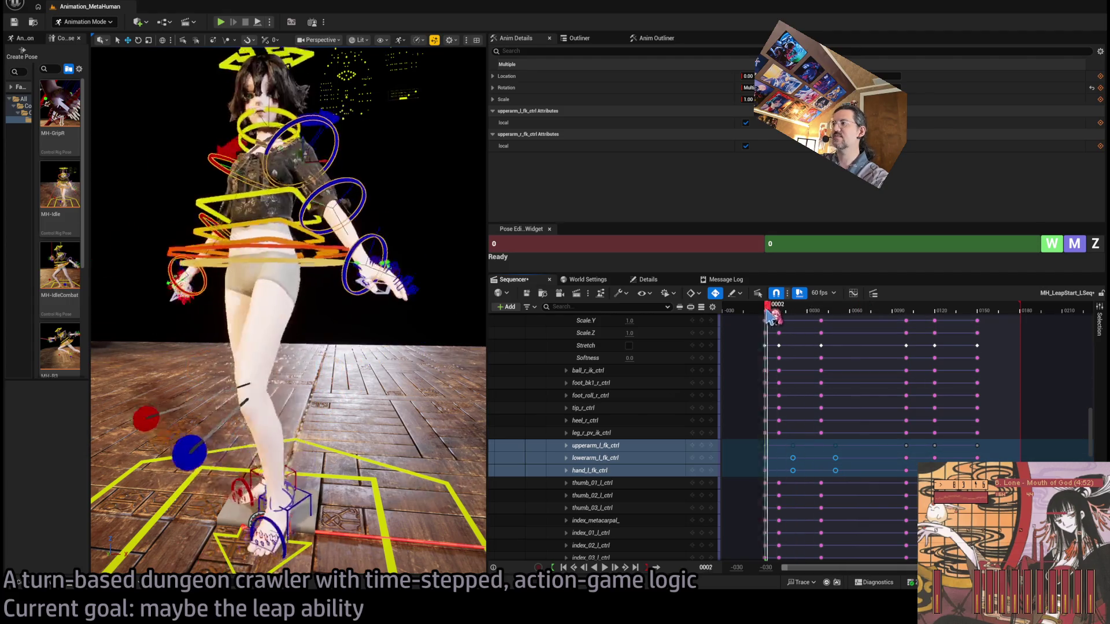
{"action": "key", "text": "space"}
{"action": "key", "text": "space"}
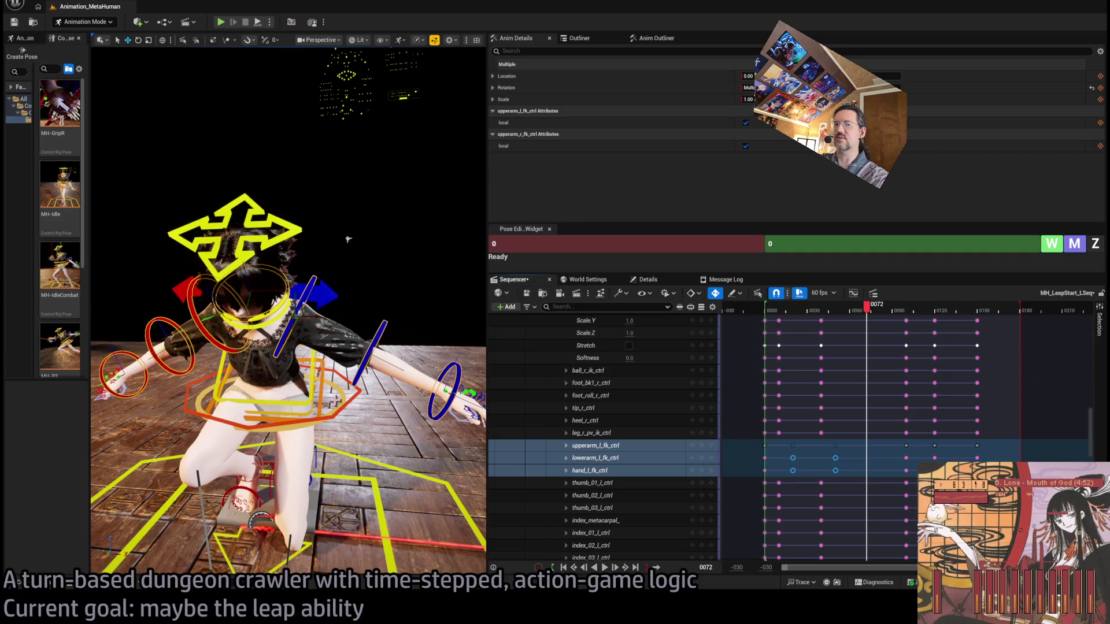
{"action": "scroll", "coordinate": [349, 239], "scroll_direction": "down", "scroll_amount": 10}
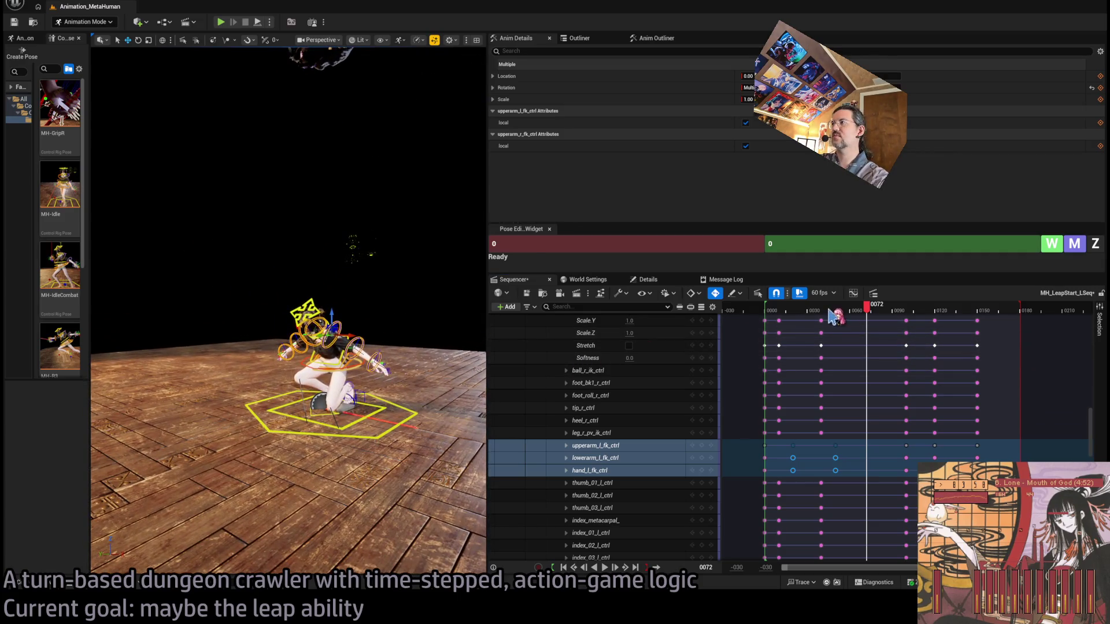
{"action": "left_click", "coordinate": [766, 315]}
{"action": "key", "text": "space"}
{"action": "key", "text": "space"}
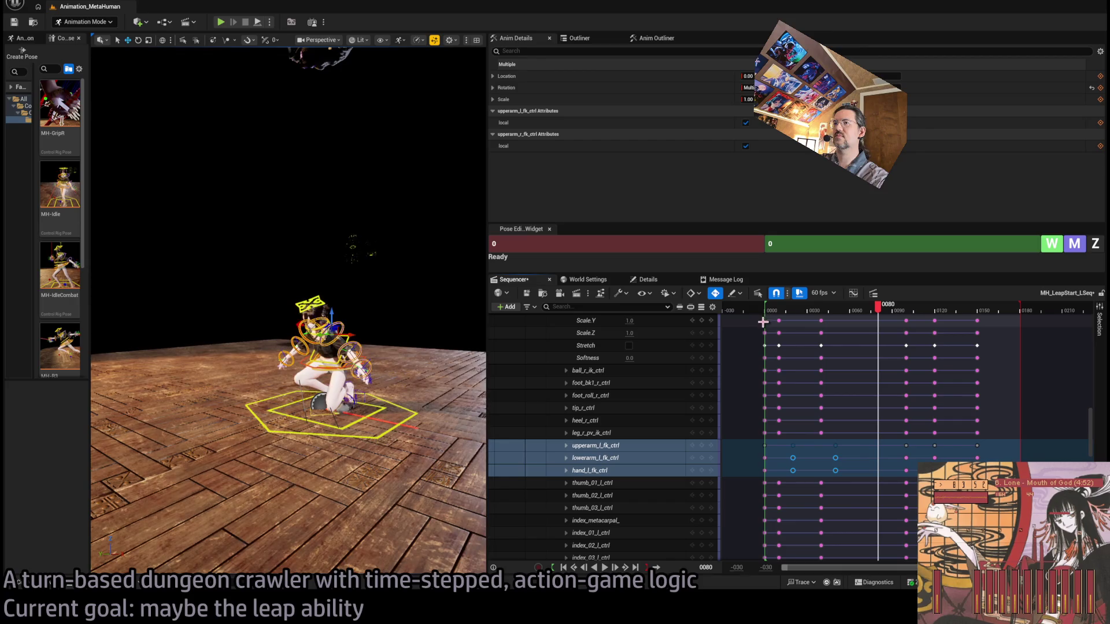
Step: Play and scrub through the leap, checking the poses around frames 49 and 72
{"action": "mouse_move", "coordinate": [823, 313]}
{"action": "left_mouse_down"}
{"action": "mouse_move", "coordinate": [788, 317]}
{"action": "mouse_move", "coordinate": [850, 322]}
{"action": "mouse_move", "coordinate": [877, 343]}
{"action": "left_mouse_up"}
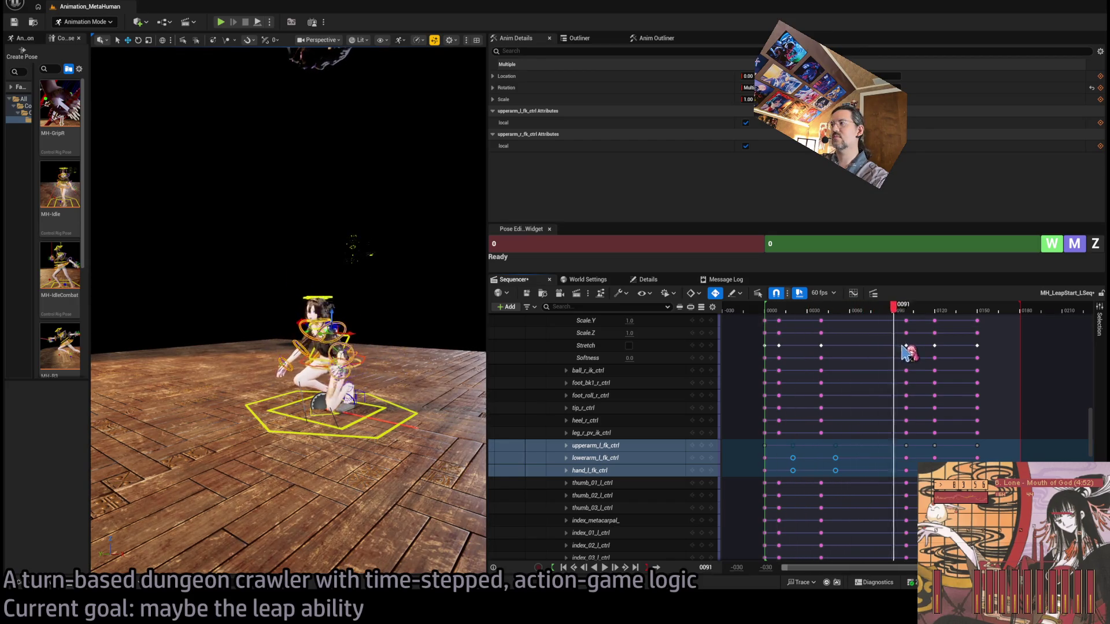
{"action": "key", "text": "space"}
{"action": "key", "text": "space"}
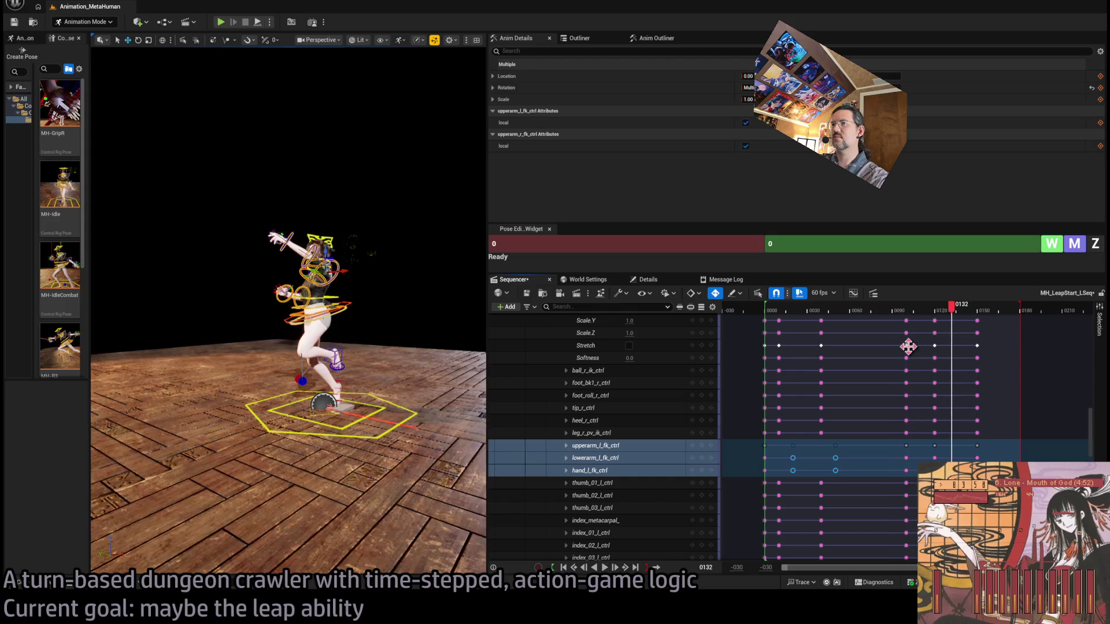
{"action": "left_click", "coordinate": [865, 315]}
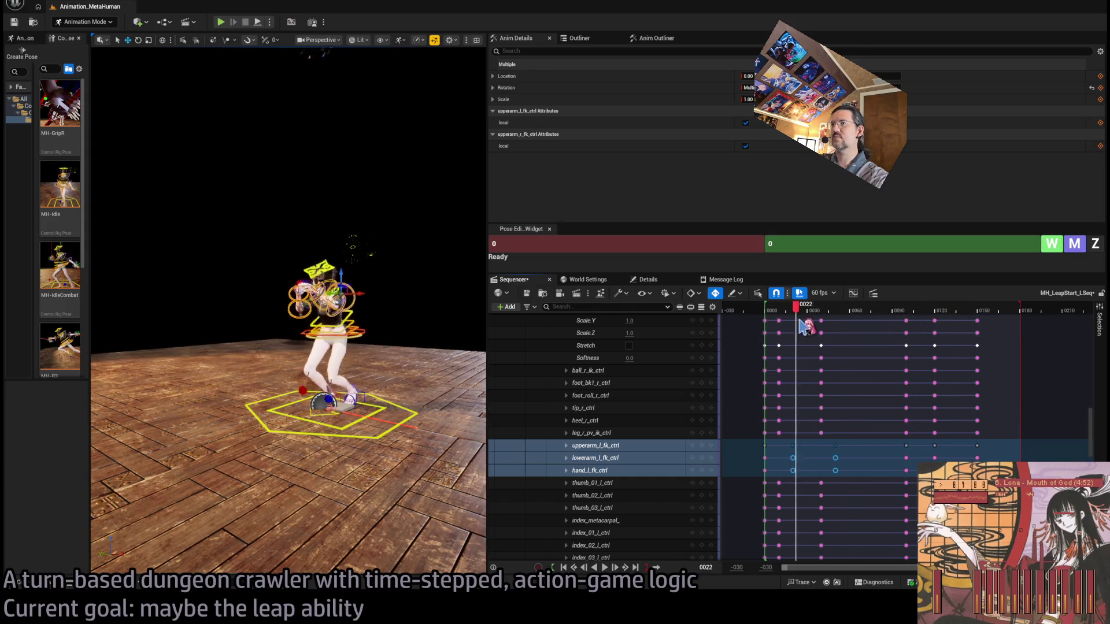
{"action": "left_click_drag", "start_coordinate": [802, 327], "coordinate": [840, 333]}
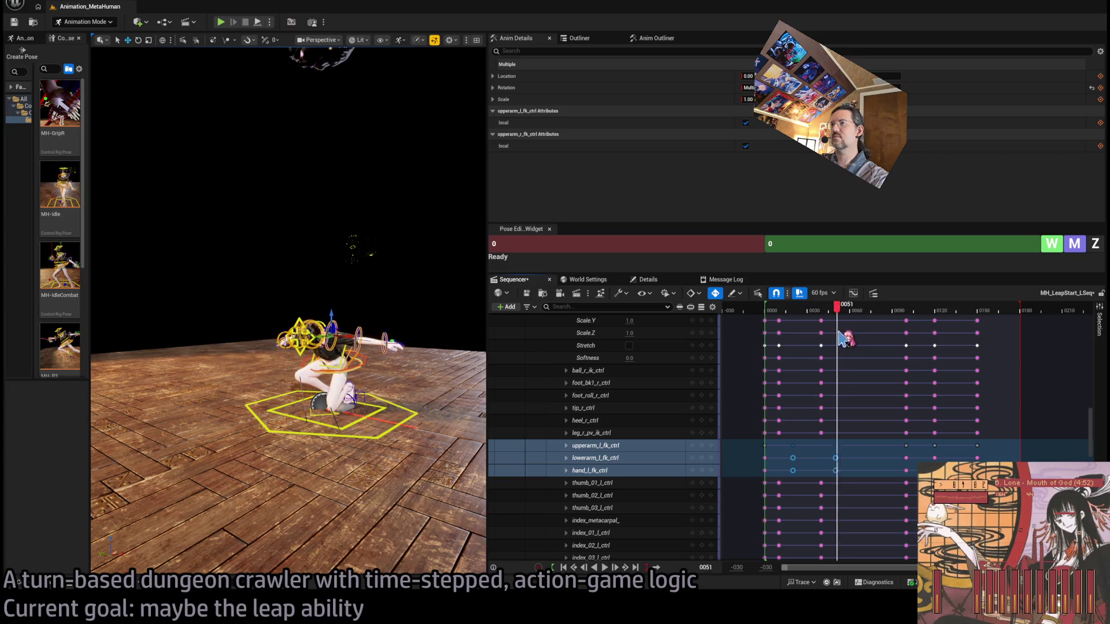
{"action": "left_click_drag", "start_coordinate": [881, 344], "coordinate": [771, 340]}
{"action": "key", "text": "space"}
{"action": "key", "text": "space"}
Step: Replay the leap repeatedly from frame 10, then frame the arm controls in the viewport
{"action": "key", "text": "space"}
{"action": "key", "text": "space"}
{"action": "left_click", "coordinate": [769, 313]}
{"action": "key", "text": "space"}
{"action": "key", "text": "space"}
{"action": "left_click", "coordinate": [781, 312]}
{"action": "key", "text": "space"}
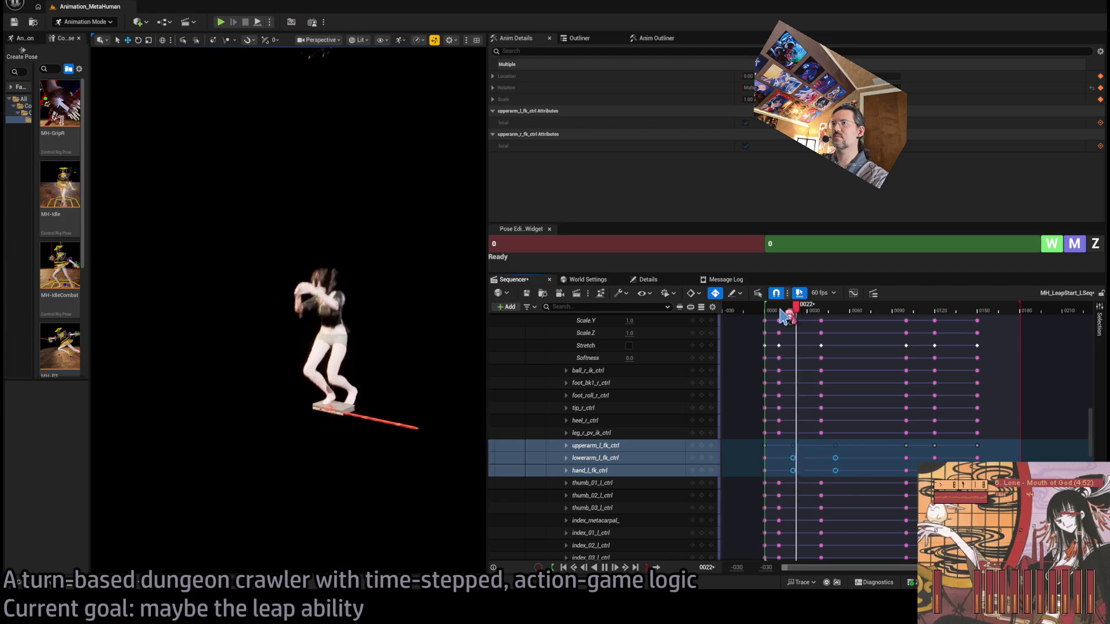
{"action": "key", "text": "space"}
{"action": "left_click", "coordinate": [782, 312]}
{"action": "key", "text": "space"}
{"action": "key", "text": "space"}
{"action": "left_click", "coordinate": [782, 312]}
{"action": "key", "text": "space"}
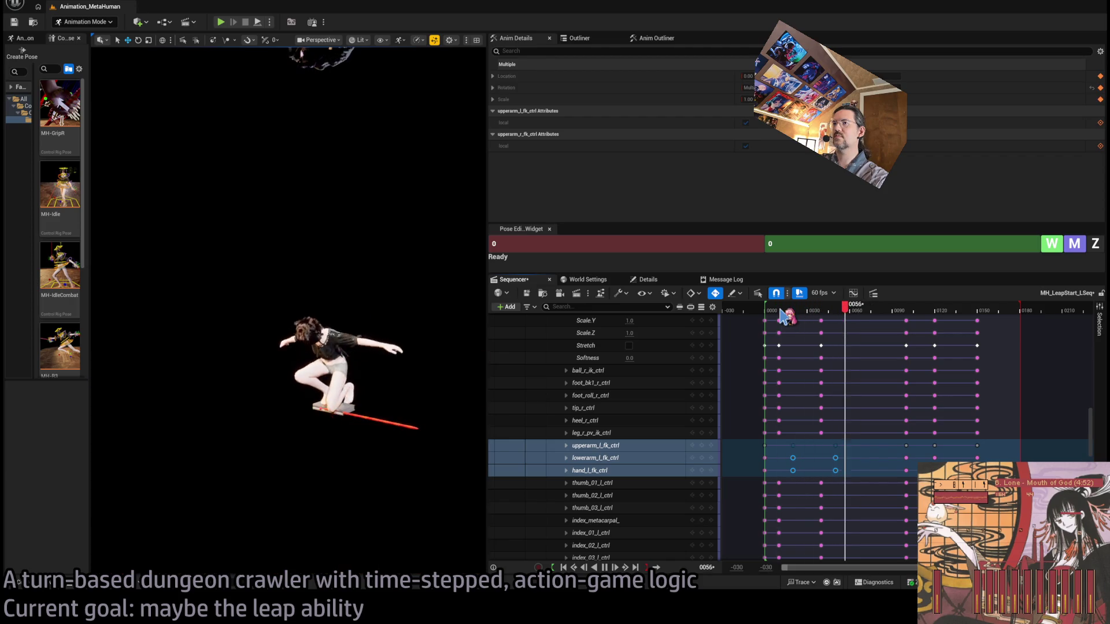
{"action": "key", "text": "space"}
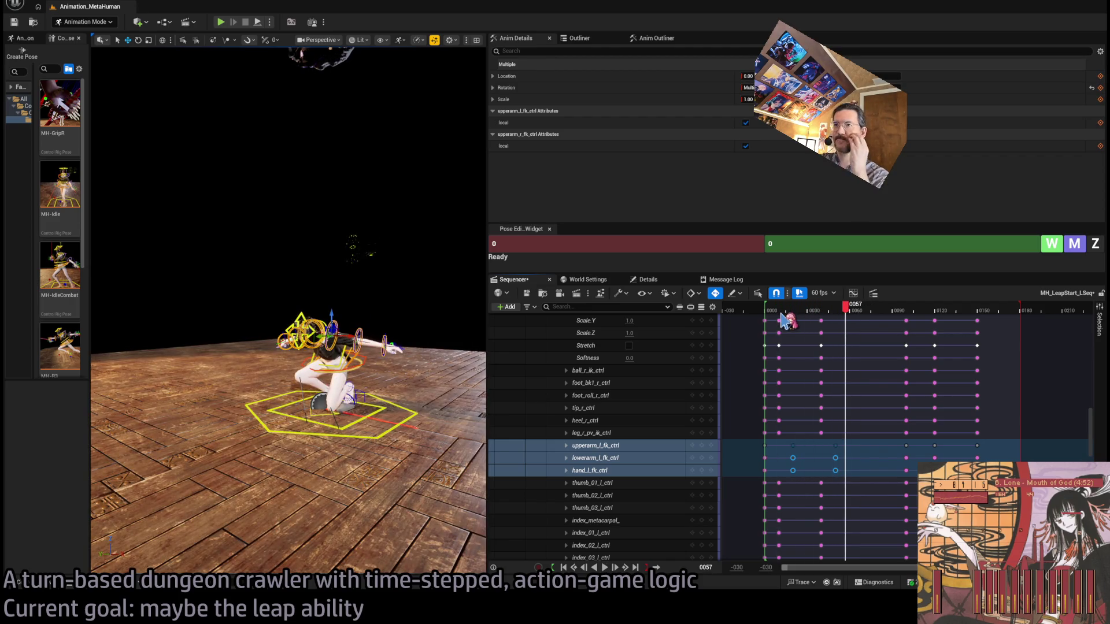
{"action": "key", "text": "f"}
{"action": "mouse_move", "coordinate": [448, 99]}
{"action": "left_mouse_down"}
{"action": "mouse_move", "coordinate": [405, 110]}
{"action": "mouse_move", "coordinate": [449, 99]}
{"action": "left_mouse_up"}
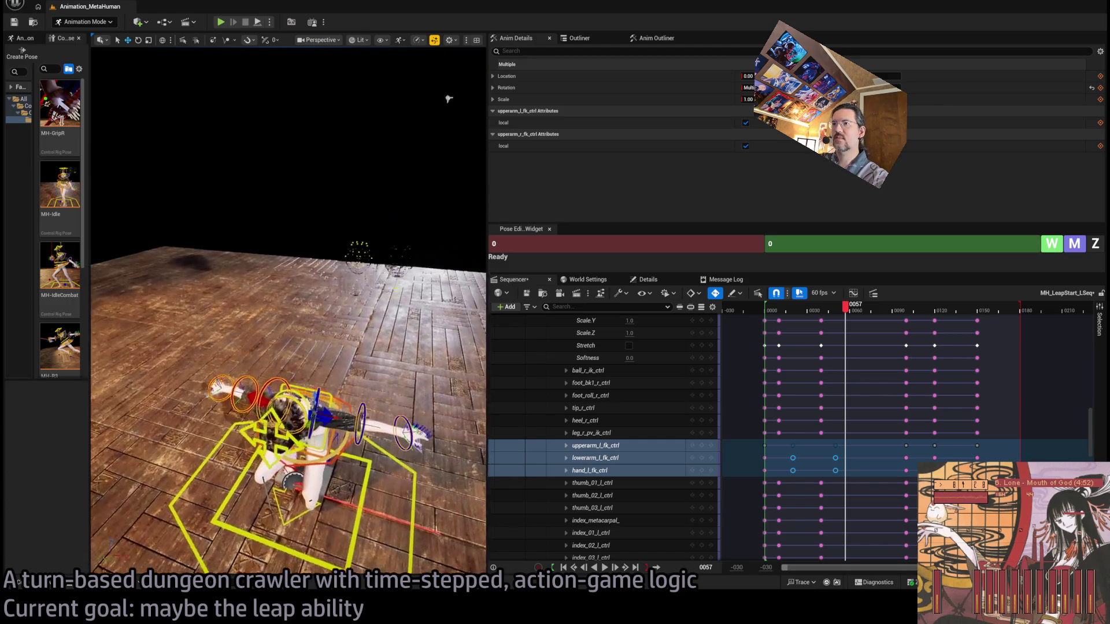
Step: Select lowerarm_l and hand_l, drag their keys +5 frames in Sequencer, and replay the leap
{"action": "left_click", "coordinate": [427, 413]}
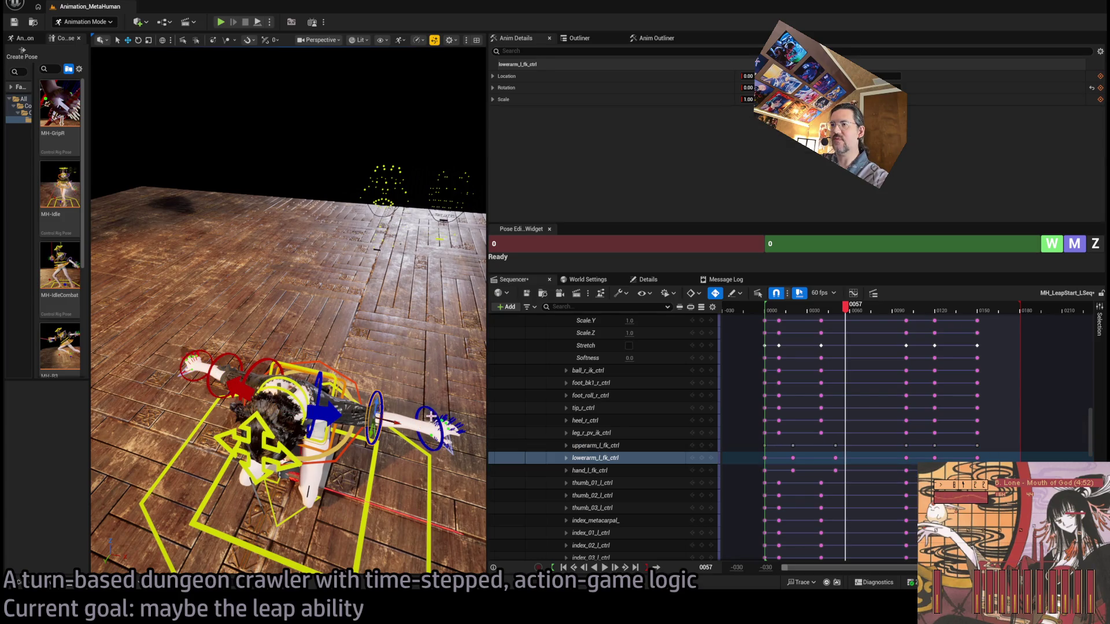
{"action": "left_click", "coordinate": [433, 415], "text": "ctrl"}
{"action": "left_click", "coordinate": [198, 356]}
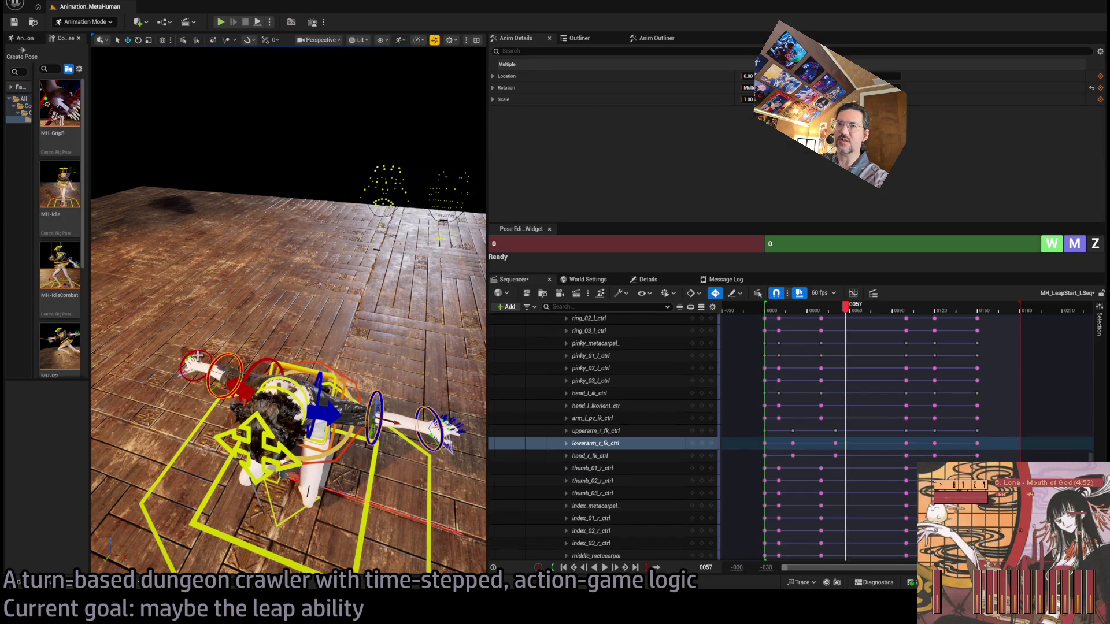
{"action": "left_click", "coordinate": [208, 361], "text": "ctrl"}
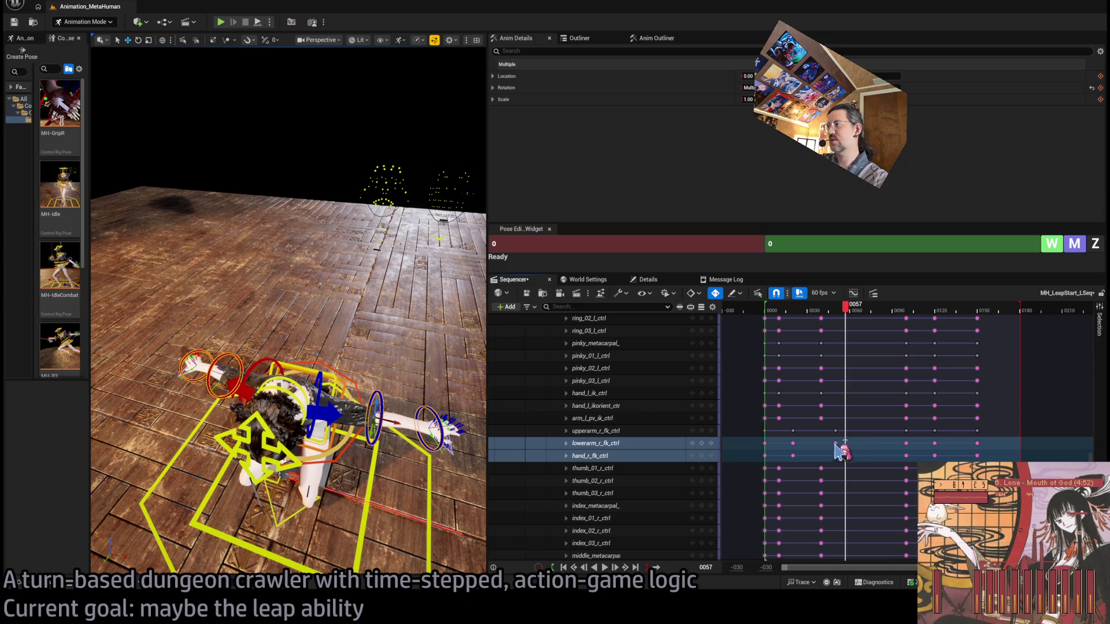
{"action": "scroll", "coordinate": [839, 462], "scroll_direction": "down", "scroll_amount": 10}
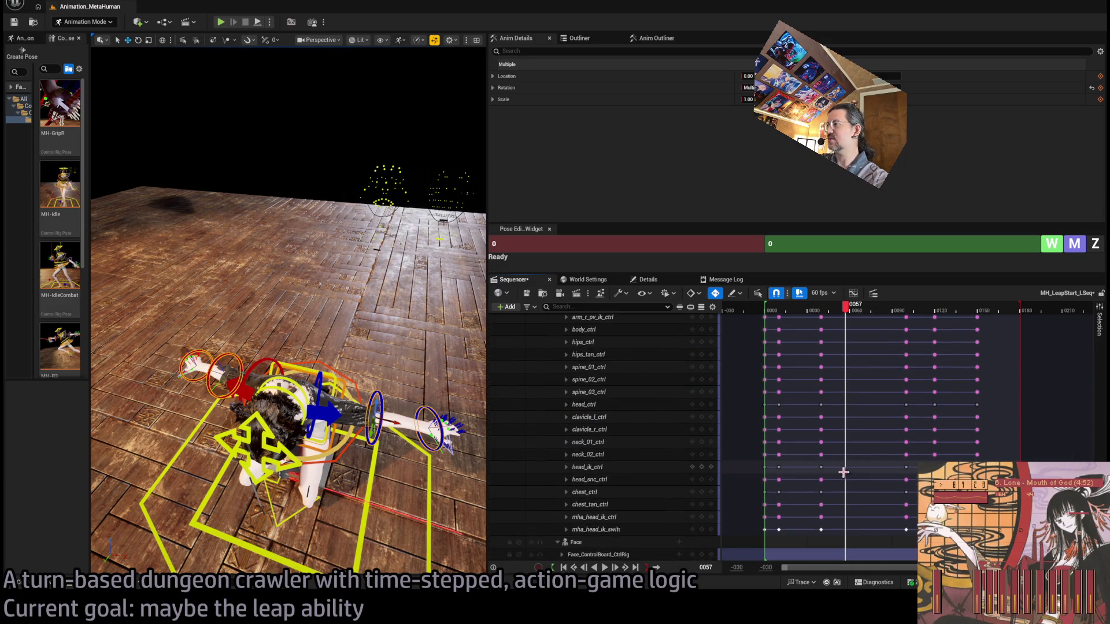
{"action": "scroll", "coordinate": [856, 492], "scroll_direction": "up", "scroll_amount": 10}
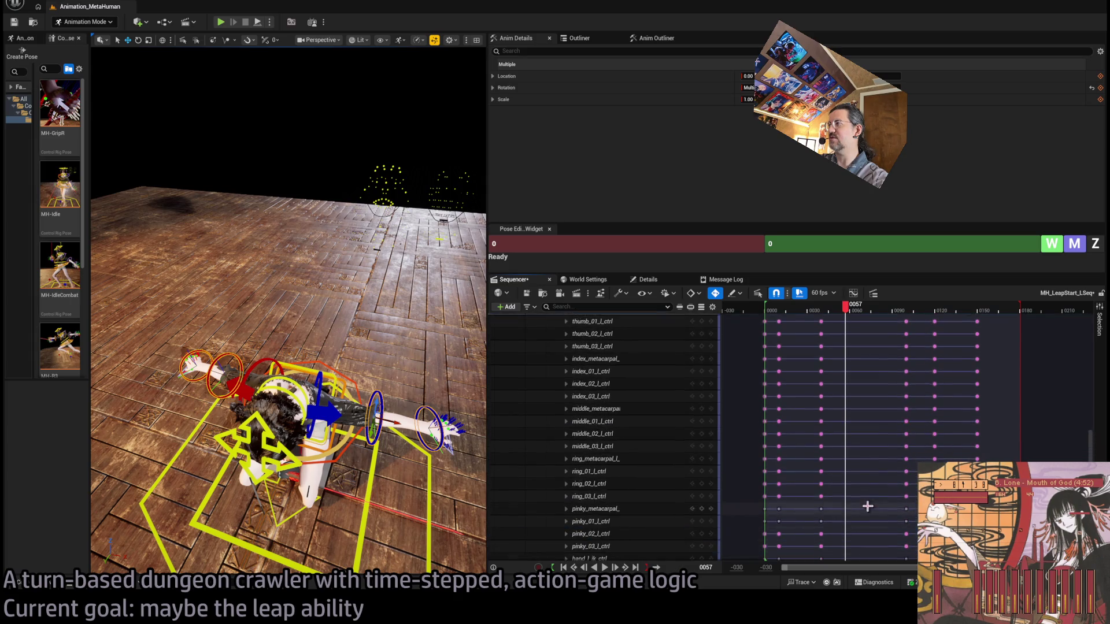
{"action": "scroll", "coordinate": [868, 507], "scroll_direction": "up", "scroll_amount": 4}
{"action": "mouse_move", "coordinate": [852, 446]}
{"action": "left_mouse_down"}
{"action": "mouse_move", "coordinate": [776, 461]}
{"action": "mouse_move", "coordinate": [791, 448]}
{"action": "mouse_move", "coordinate": [799, 460]}
{"action": "left_mouse_up"}
{"action": "left_click_drag", "start_coordinate": [793, 307], "coordinate": [783, 319]}
{"action": "key", "text": "space"}
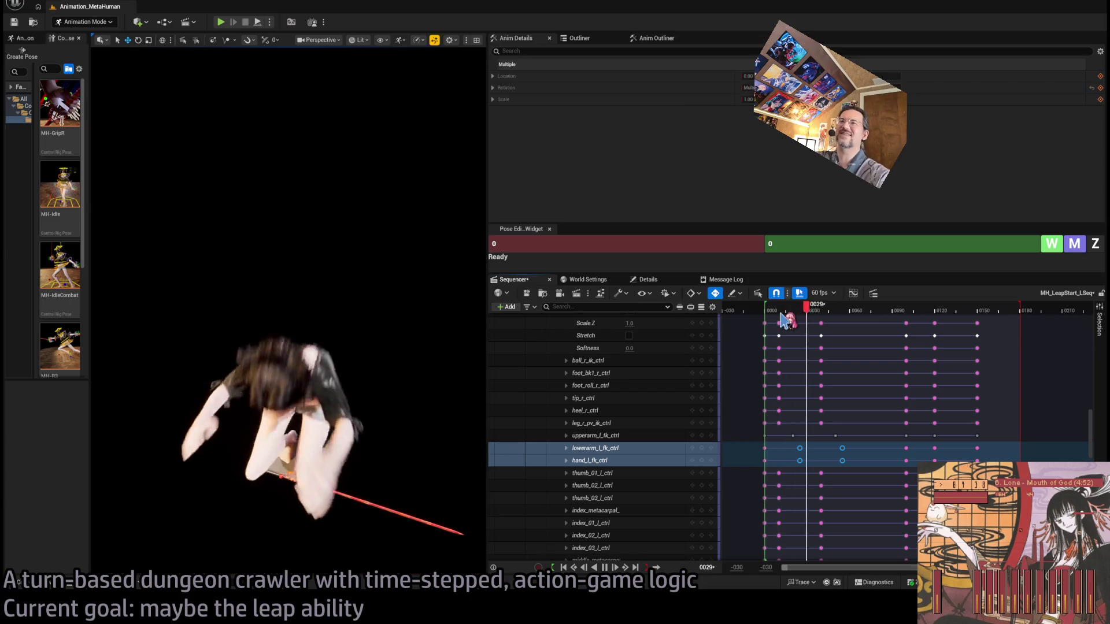
Step: Stop playback at frame 72 and scrub the leap back through frames 23, 20 and 13
{"action": "key", "text": "space"}
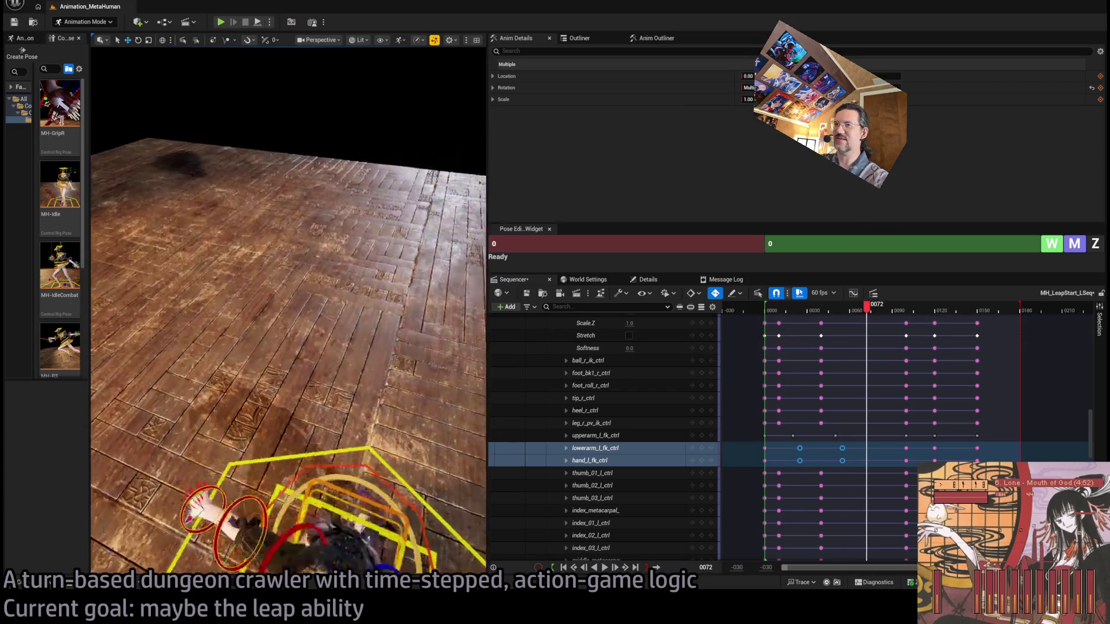
{"action": "left_click_drag", "start_coordinate": [832, 316], "coordinate": [780, 315]}
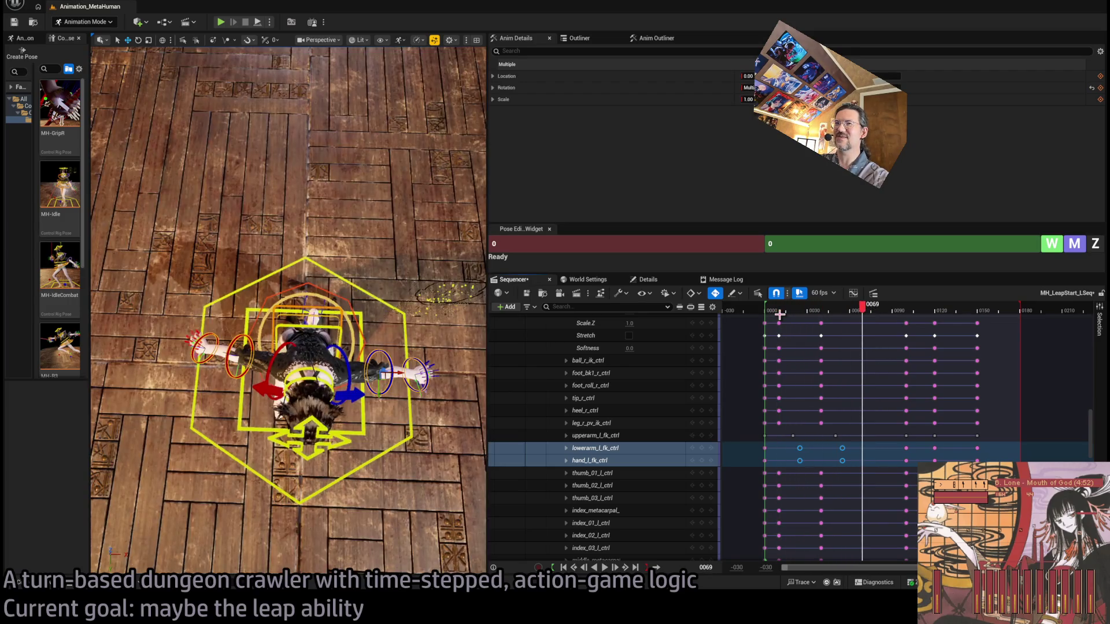
{"action": "left_click", "coordinate": [798, 315]}
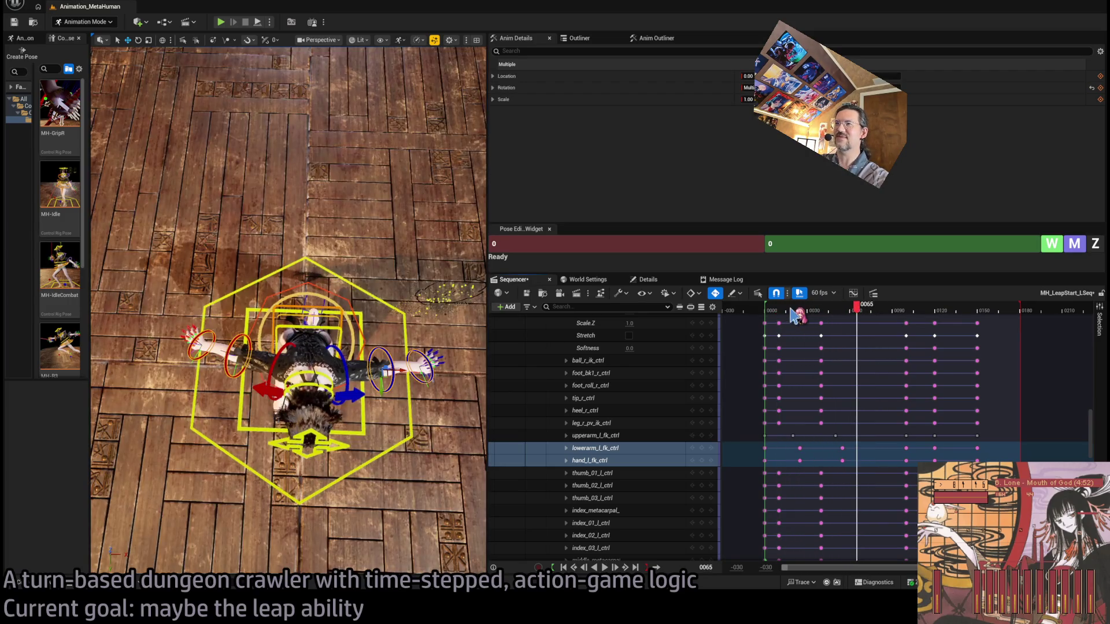
{"action": "left_click", "coordinate": [797, 315]}
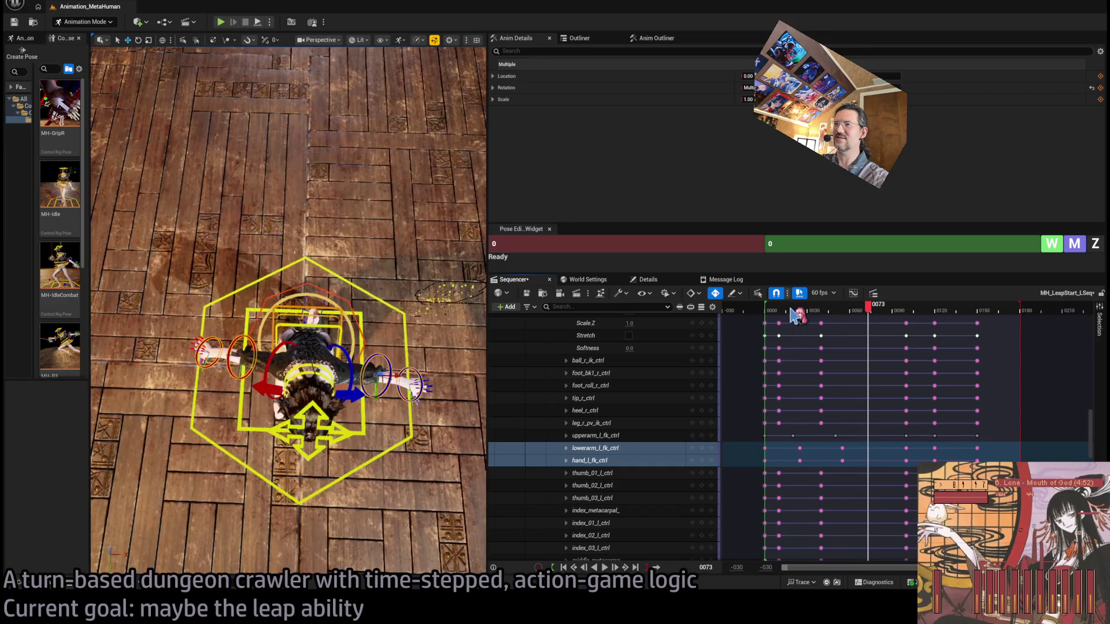
{"action": "left_click", "coordinate": [797, 315]}
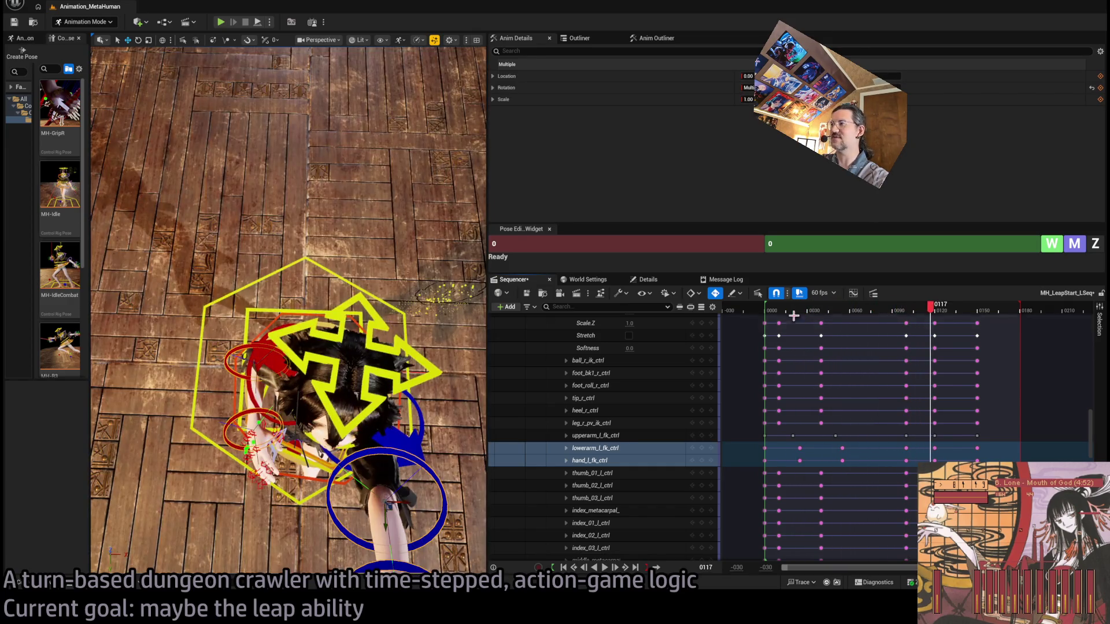
{"action": "left_click", "coordinate": [784, 315]}
Step: Replay from frame 13 to frame 58, frame the rig, and widen the pose library panel
{"action": "key", "text": "space"}
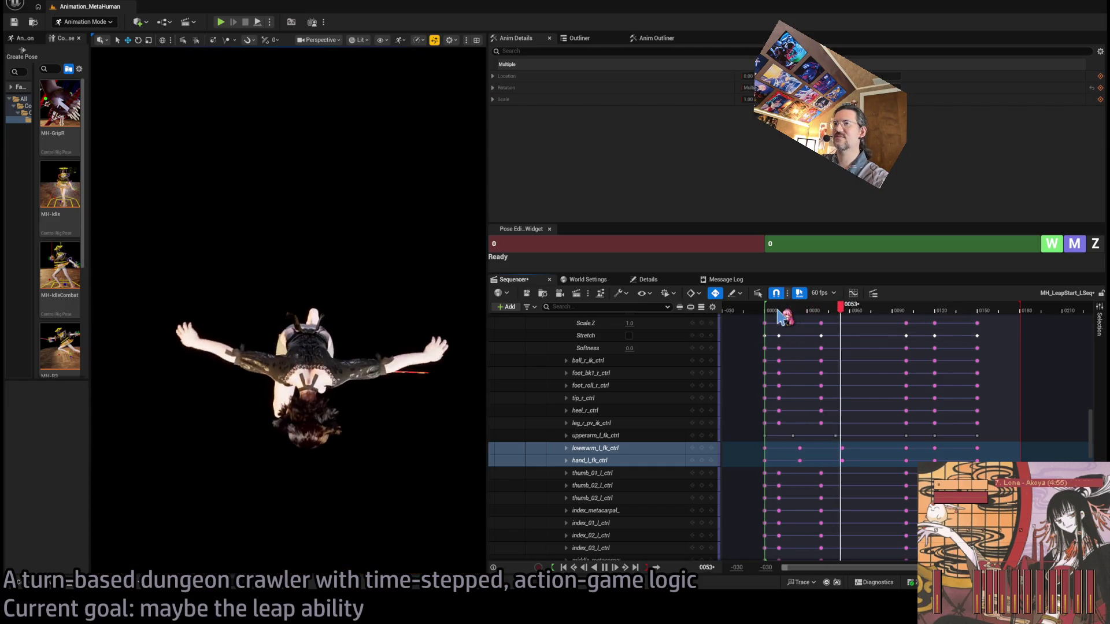
{"action": "key", "text": "space"}
{"action": "key", "text": "f"}
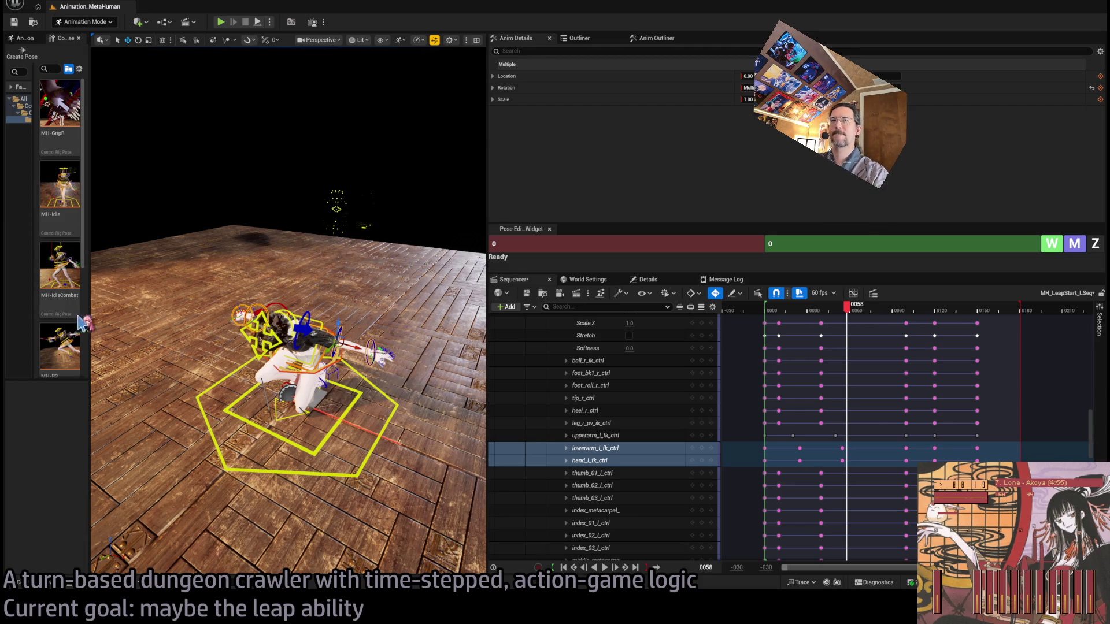
{"action": "left_click_drag", "start_coordinate": [85, 323], "coordinate": [125, 322]}
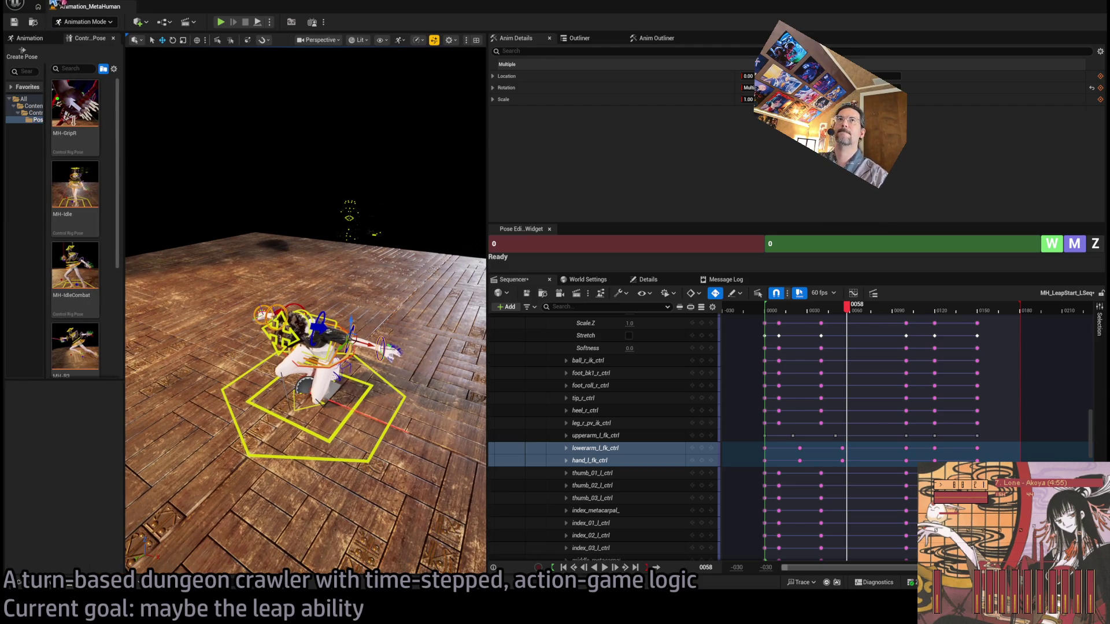
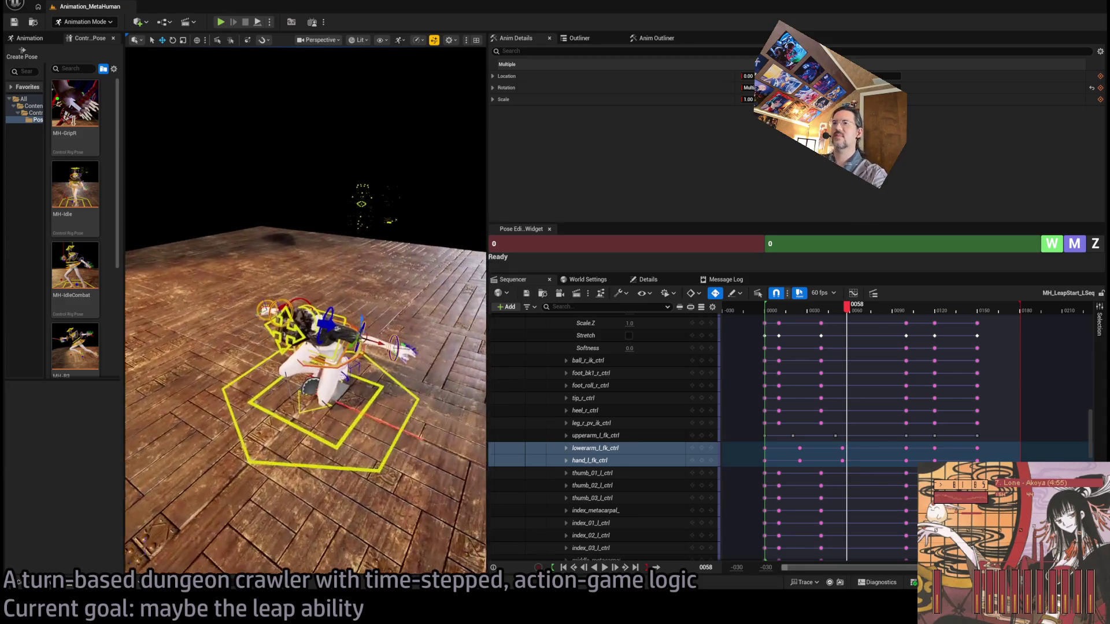
Step: Review the leap animation by scrubbing and playing it back from the start and frame 30
{"action": "mouse_move", "coordinate": [849, 305]}
{"action": "left_mouse_down"}
{"action": "mouse_move", "coordinate": [775, 304]}
{"action": "mouse_move", "coordinate": [940, 310]}
{"action": "mouse_move", "coordinate": [781, 336]}
{"action": "left_mouse_up"}
{"action": "key", "text": "space"}
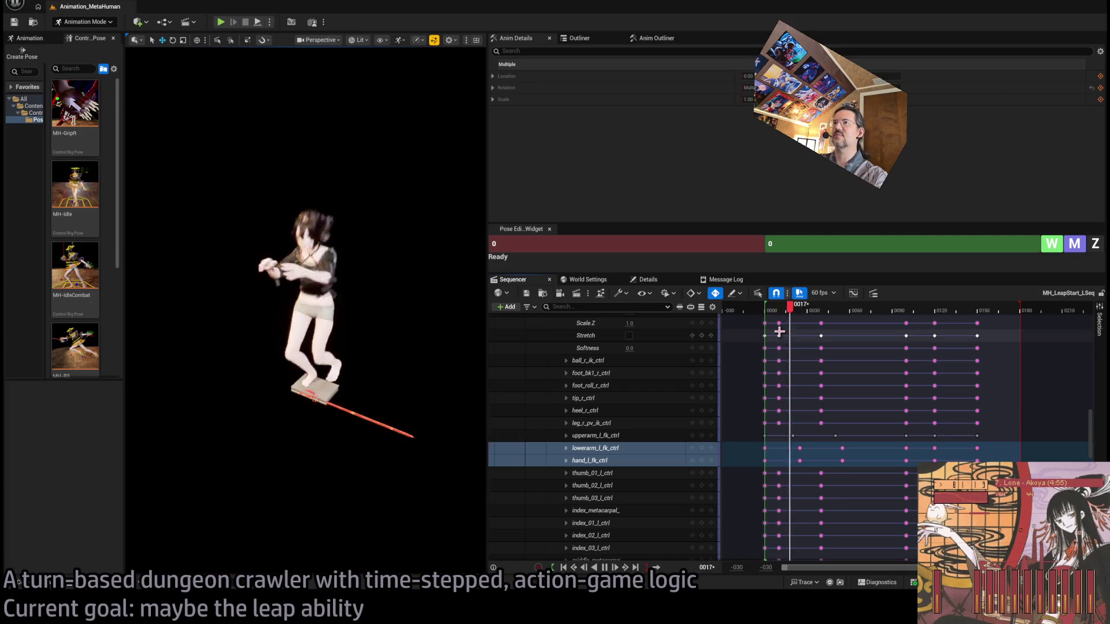
{"action": "key", "text": "space"}
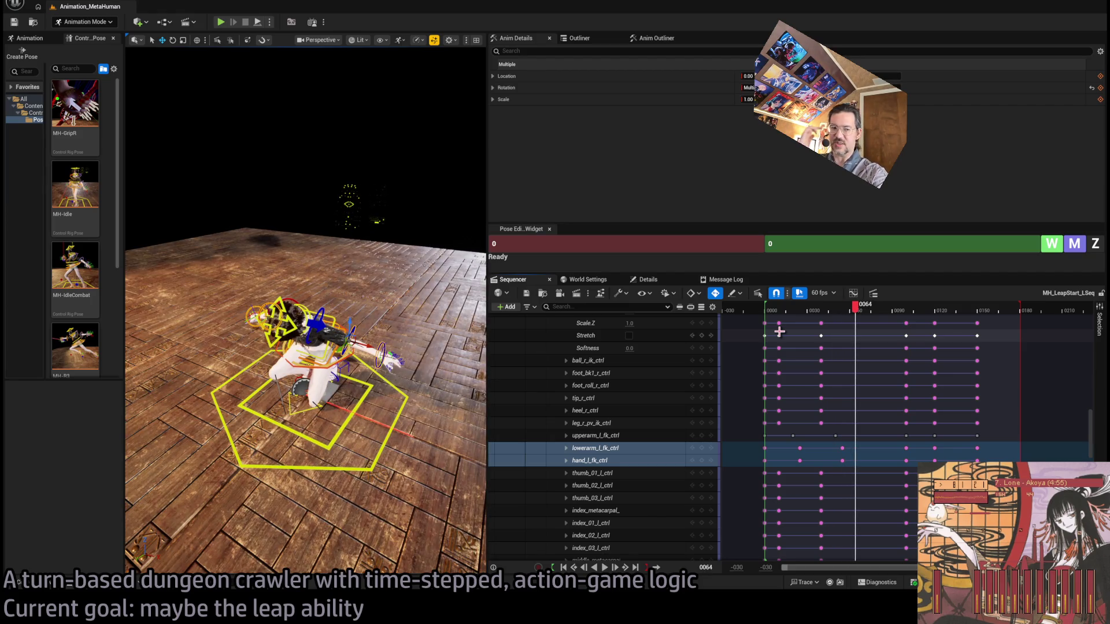
{"action": "left_click_drag", "start_coordinate": [778, 311], "coordinate": [768, 316]}
{"action": "key", "text": "space"}
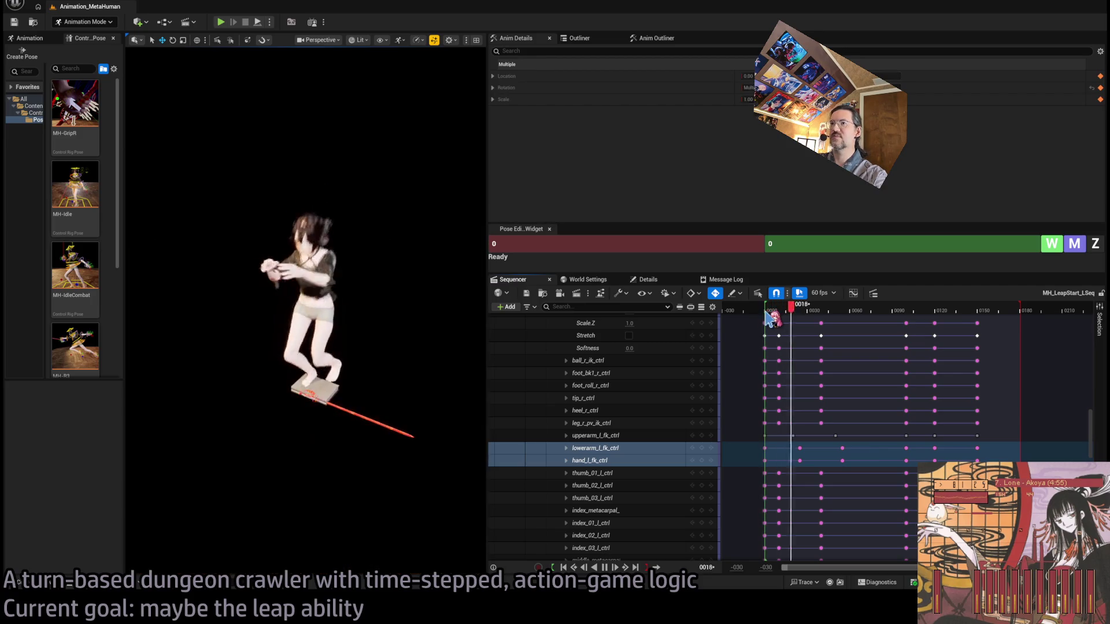
{"action": "key", "text": "space"}
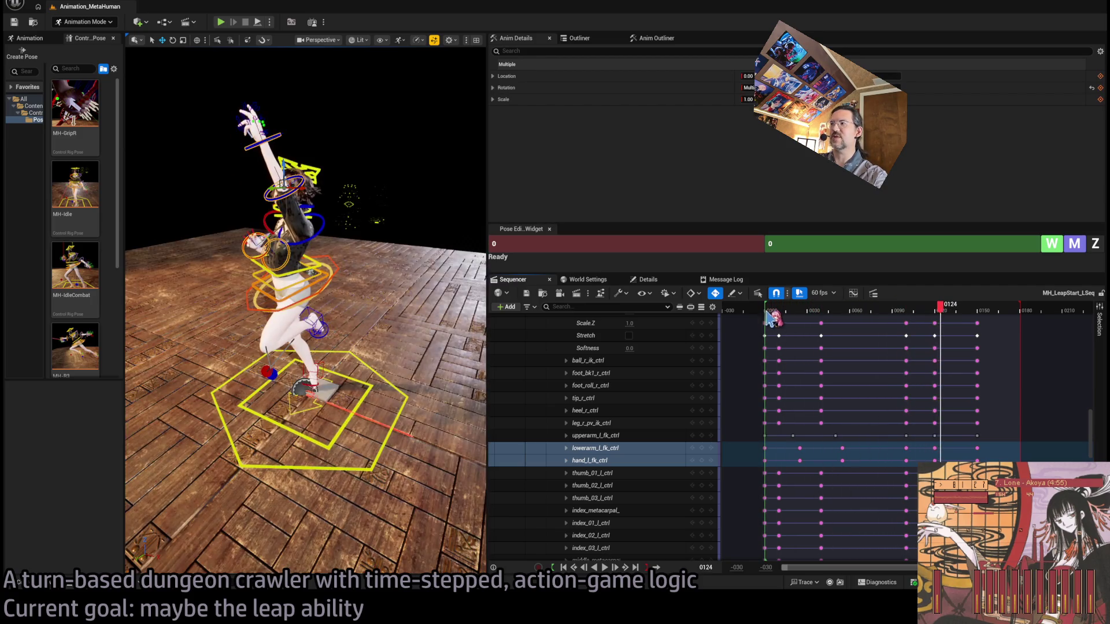
{"action": "mouse_move", "coordinate": [902, 312]}
{"action": "left_mouse_down"}
{"action": "mouse_move", "coordinate": [798, 312]}
{"action": "mouse_move", "coordinate": [847, 310]}
{"action": "left_mouse_up"}
{"action": "key", "text": "space"}
{"action": "left_click_drag", "start_coordinate": [370, 324], "coordinate": [316, 302]}
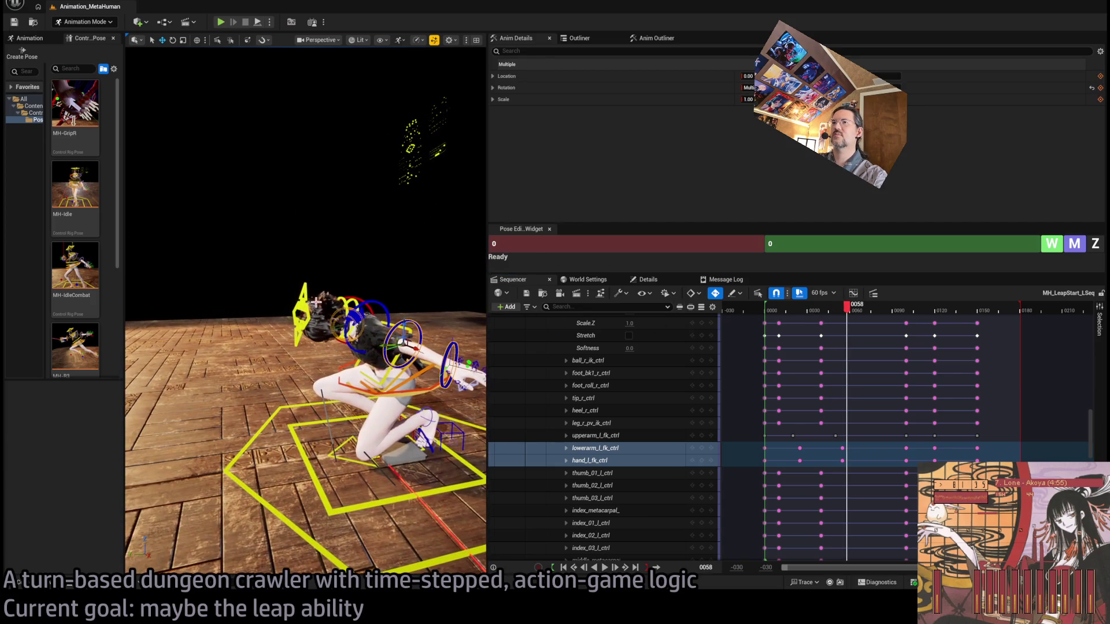
Step: Select head_ctrl, neck_01_ctrl and neck_02_ctrl, box-select their keys and move the neck keys earlier
{"action": "left_click", "coordinate": [336, 299]}
{"action": "left_click", "coordinate": [369, 303], "text": "ctrl"}
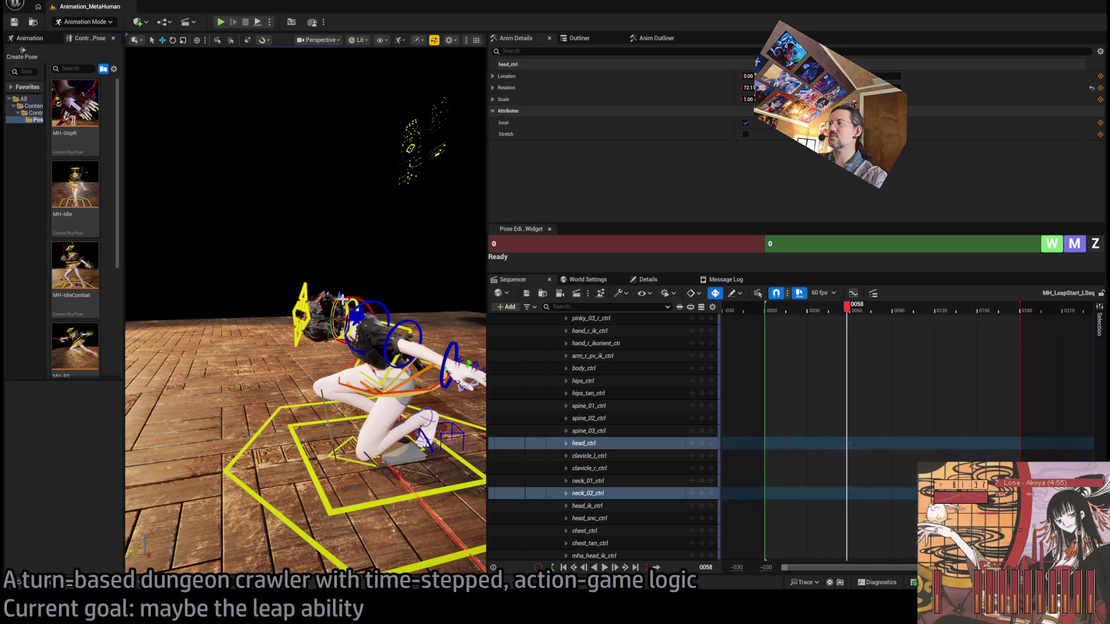
{"action": "left_click", "coordinate": [356, 300], "text": "ctrl"}
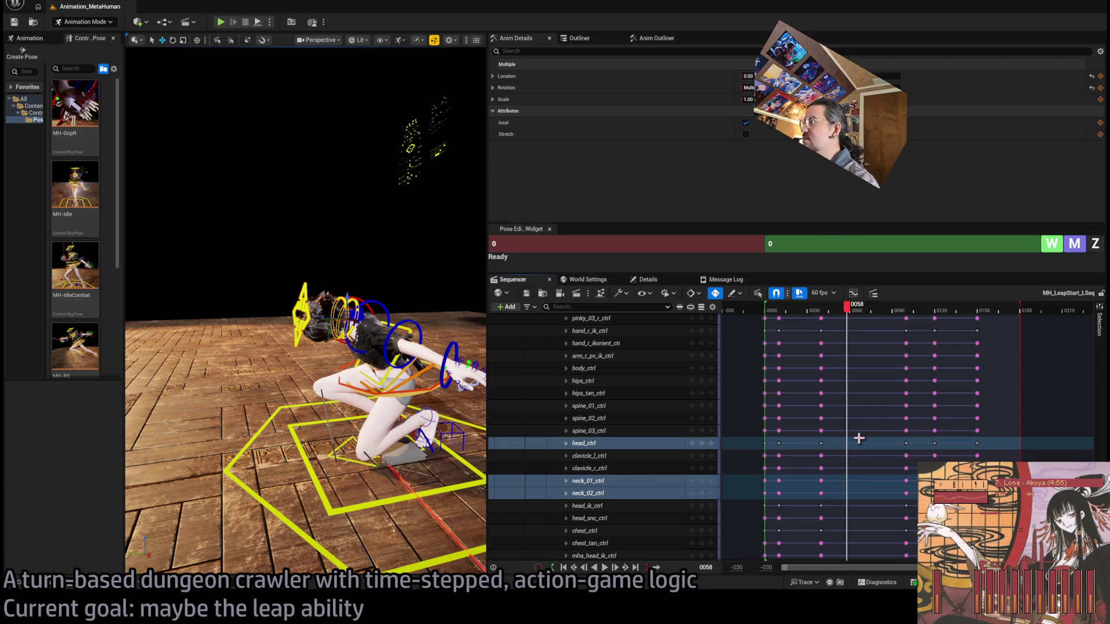
{"action": "left_click_drag", "start_coordinate": [836, 439], "coordinate": [772, 449]}
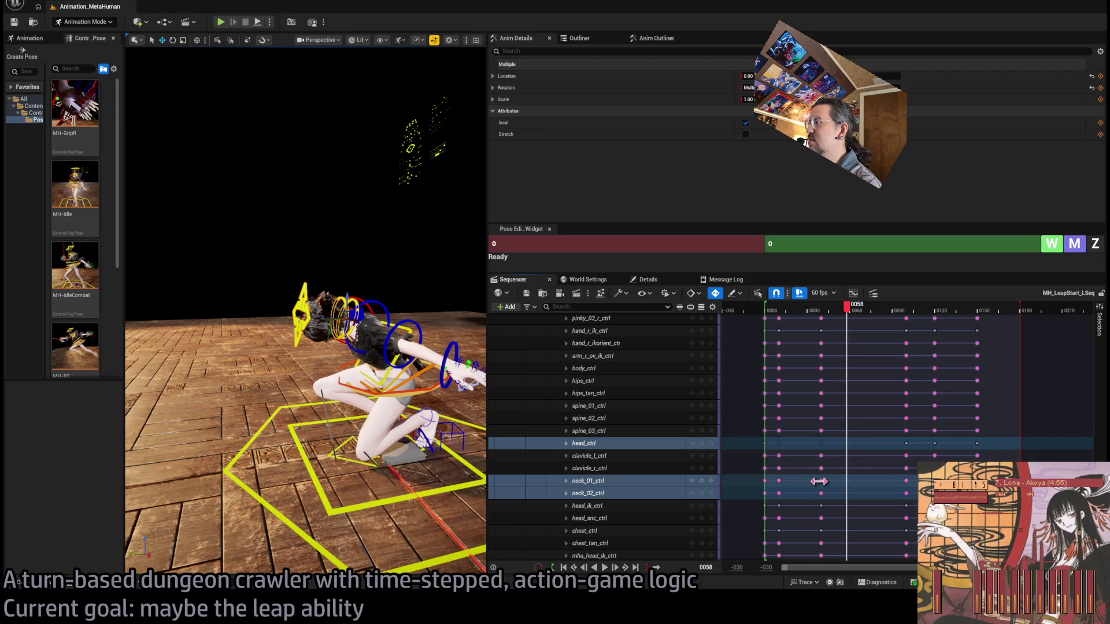
{"action": "left_click_drag", "start_coordinate": [821, 481], "coordinate": [807, 481]}
Step: Retime the neck keys to about frames 20 and 50, test a later timing, then undo it
{"action": "key", "text": "space"}
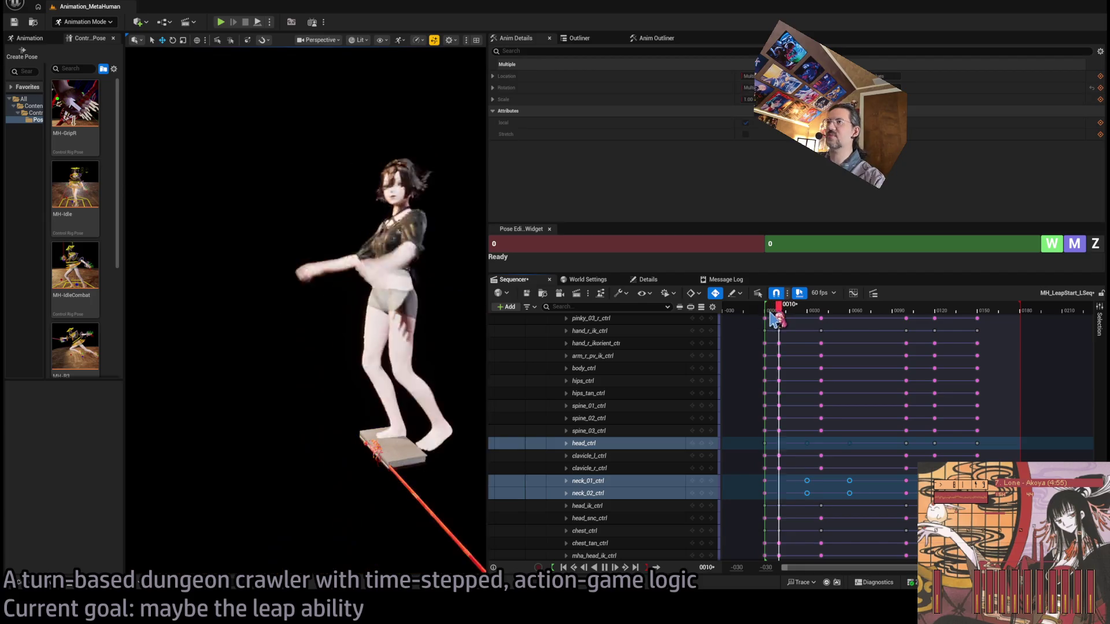
{"action": "key", "text": "space"}
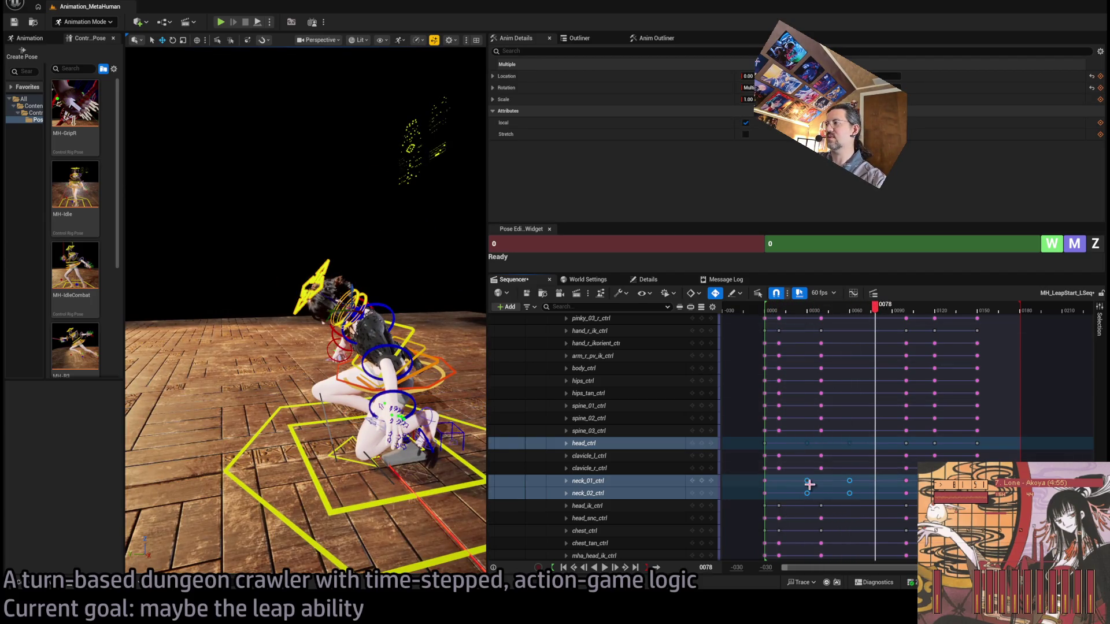
{"action": "left_click", "coordinate": [807, 481]}
{"action": "left_click_drag", "start_coordinate": [807, 481], "coordinate": [793, 480]}
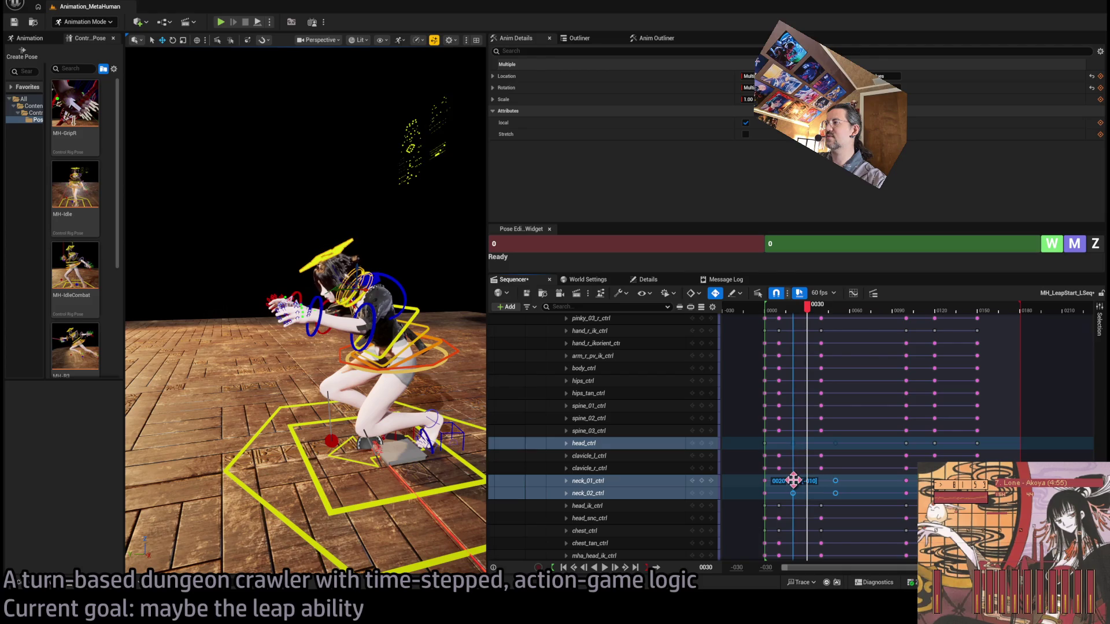
{"action": "left_click_drag", "start_coordinate": [843, 449], "coordinate": [856, 439]}
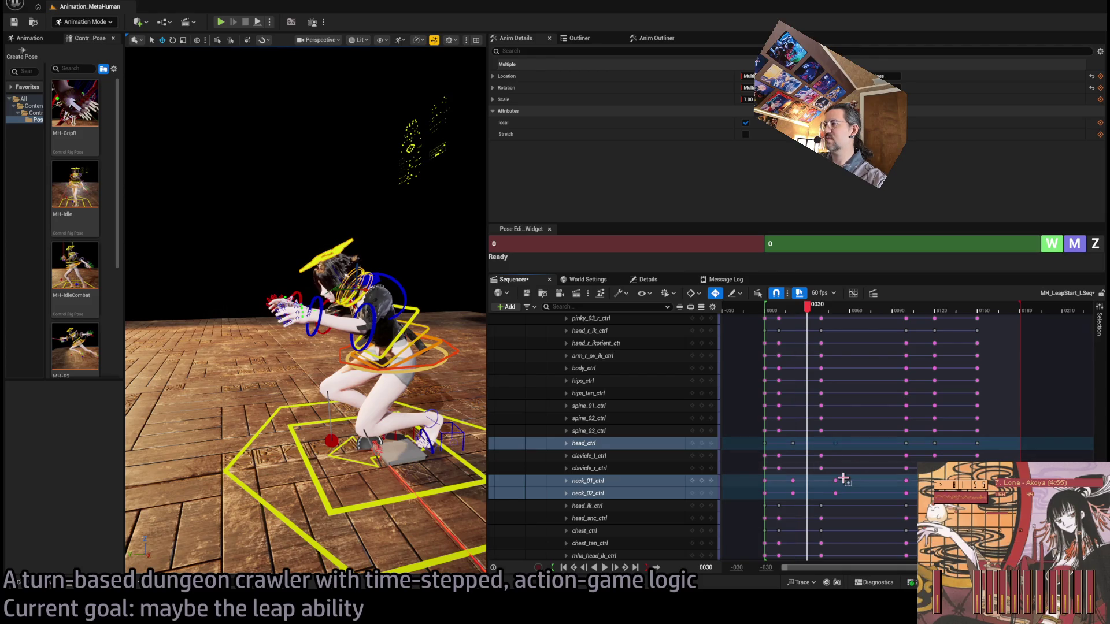
{"action": "left_click_drag", "start_coordinate": [836, 481], "coordinate": [855, 481]}
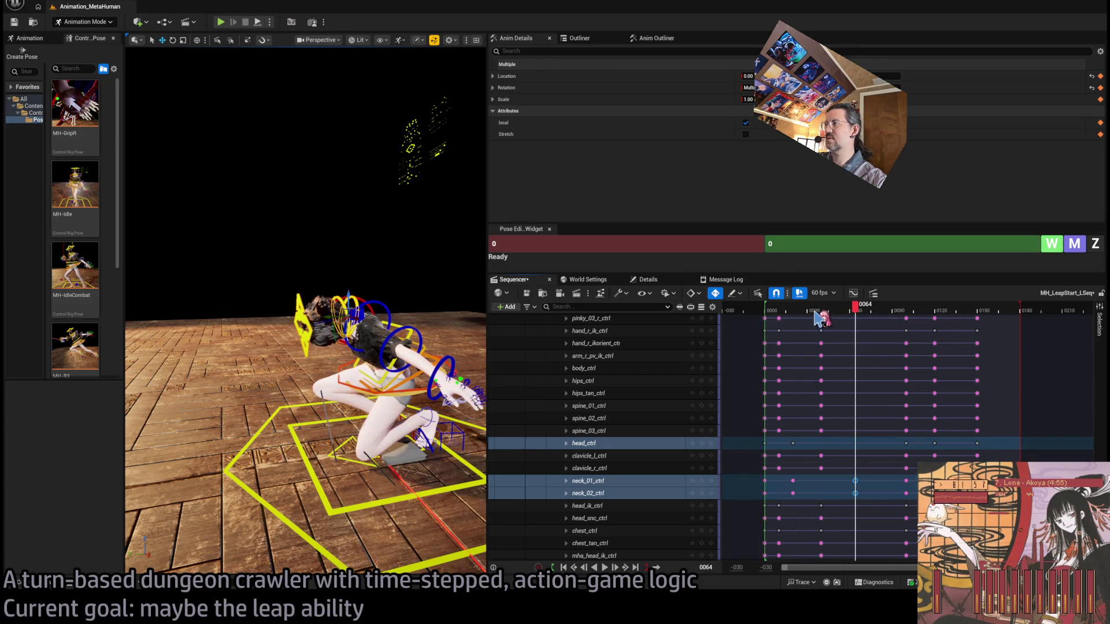
{"action": "key", "text": "space"}
{"action": "key", "text": "ctrl+z"}
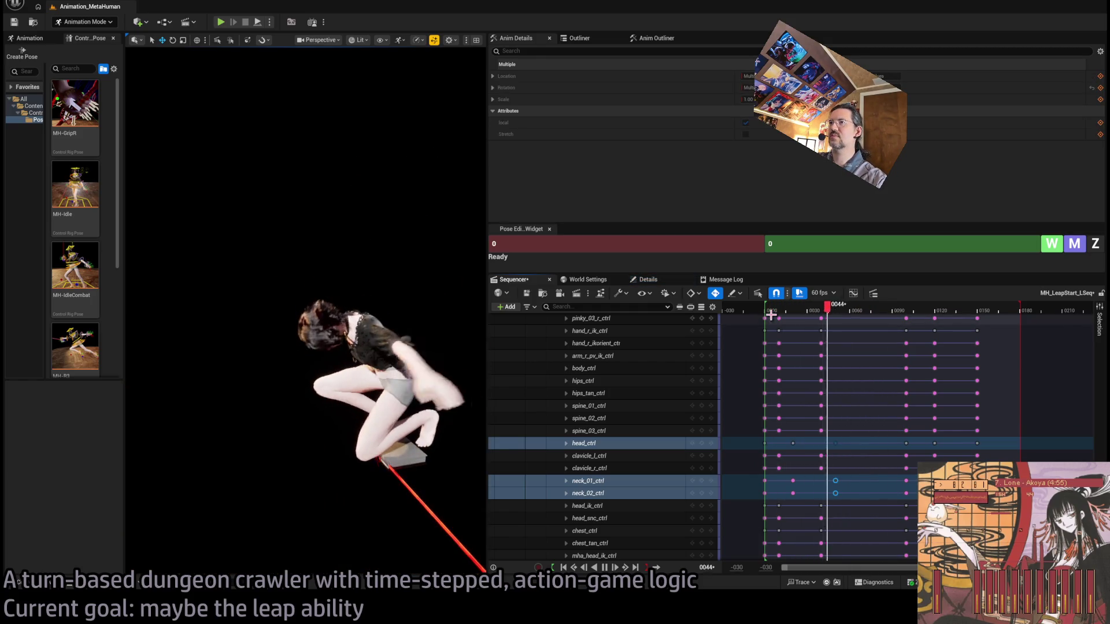
{"action": "key", "text": "space"}
Step: Scrub frames 42–86 to check the pose and focus the timeline on the selected controls
{"action": "left_click", "coordinate": [825, 315]}
{"action": "mouse_move", "coordinate": [827, 315]}
{"action": "left_mouse_down"}
{"action": "mouse_move", "coordinate": [889, 320]}
{"action": "mouse_move", "coordinate": [835, 333]}
{"action": "mouse_move", "coordinate": [902, 335]}
{"action": "mouse_move", "coordinate": [841, 339]}
{"action": "left_mouse_up"}
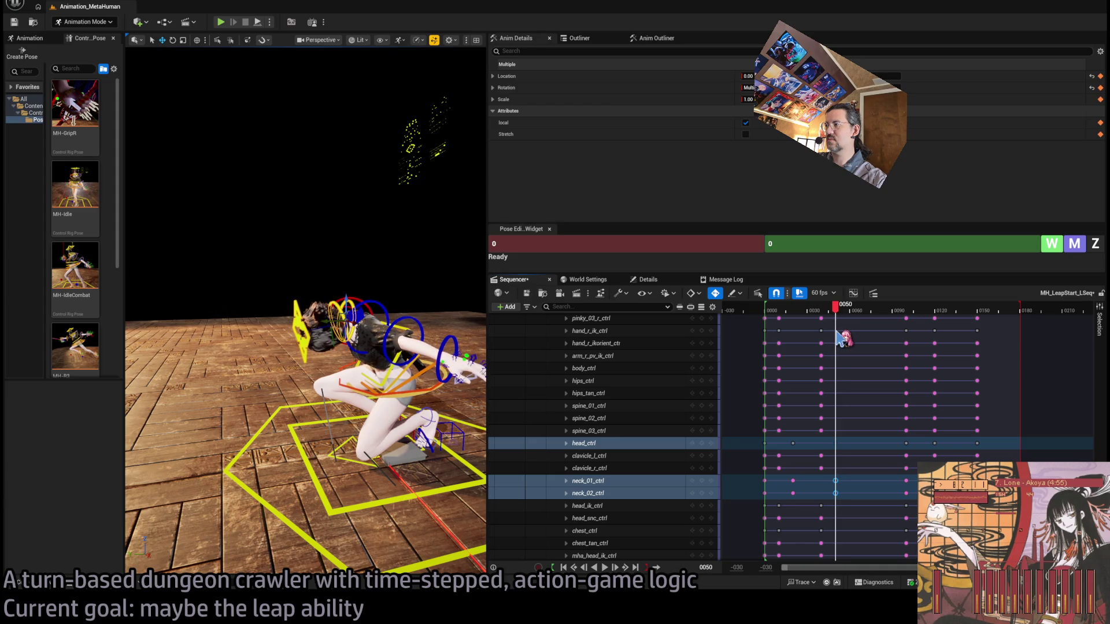
{"action": "mouse_move", "coordinate": [862, 334]}
{"action": "left_mouse_down"}
{"action": "mouse_move", "coordinate": [874, 335]}
{"action": "mouse_move", "coordinate": [845, 340]}
{"action": "left_mouse_up"}
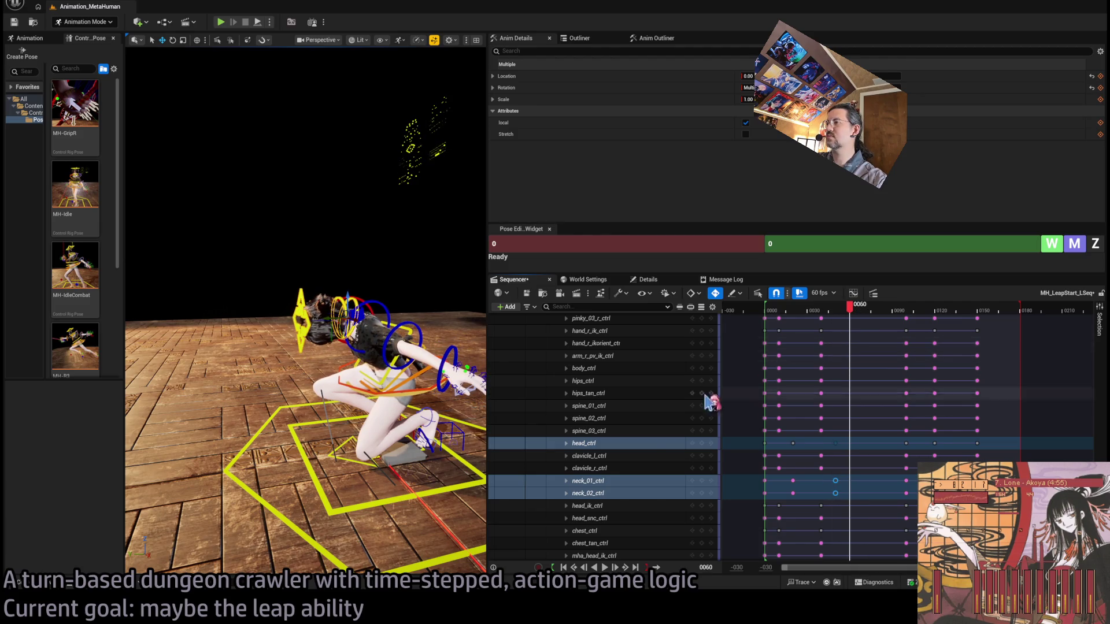
{"action": "left_click", "coordinate": [702, 444]}
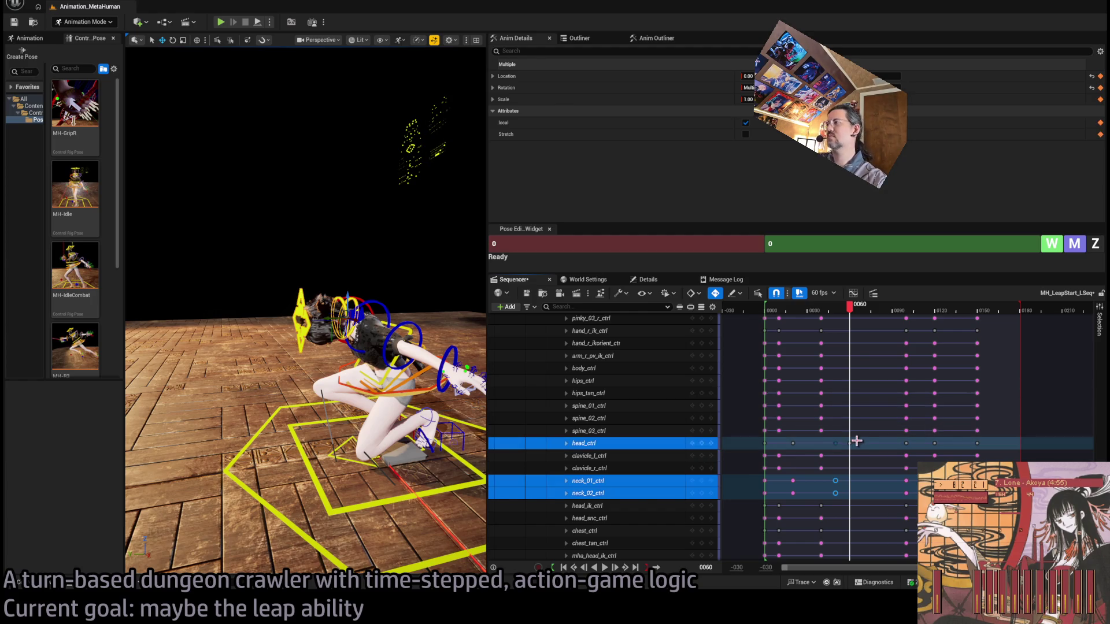
Step: Try the head_ctrl key at frame 80, then settle it back at about frame 71
{"action": "left_click_drag", "start_coordinate": [848, 444], "coordinate": [878, 456]}
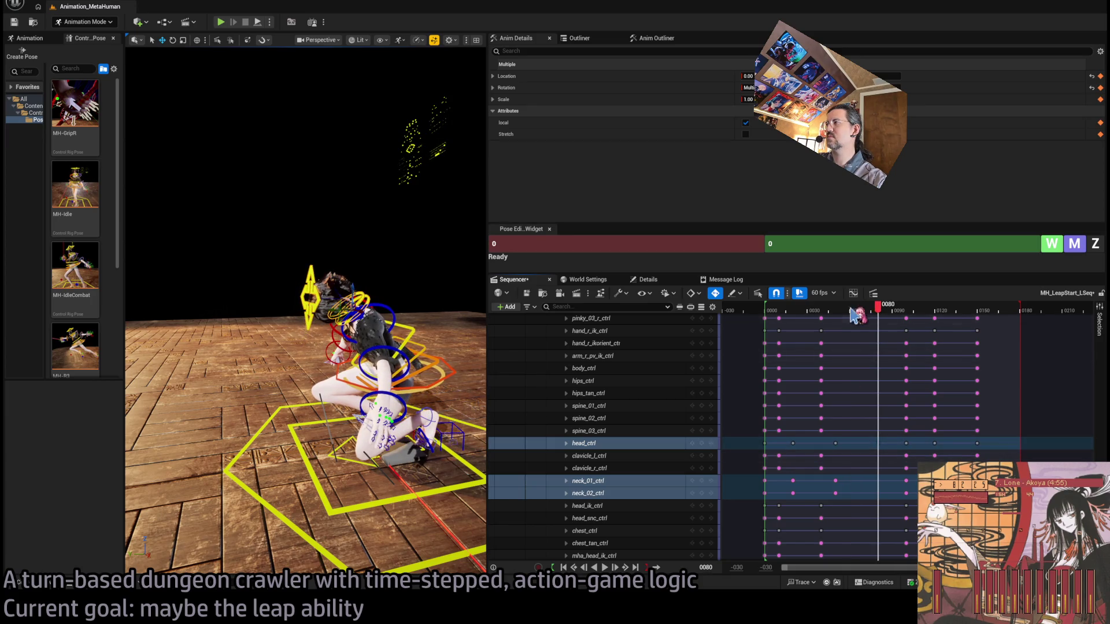
{"action": "left_click", "coordinate": [816, 312]}
{"action": "key", "text": "space"}
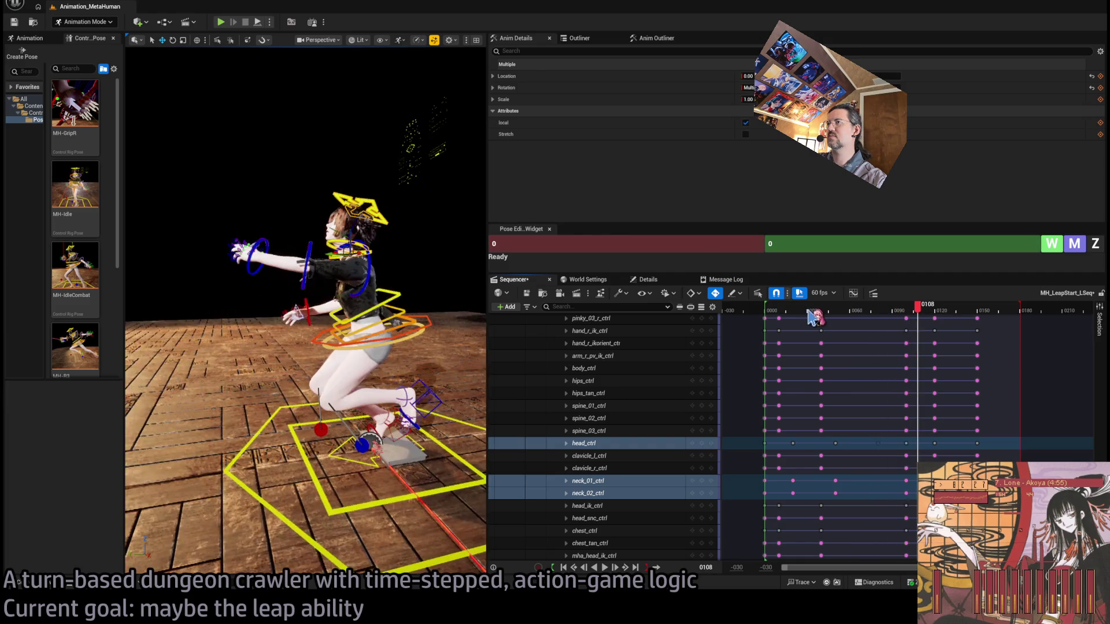
{"action": "mouse_move", "coordinate": [870, 312]}
{"action": "left_mouse_down"}
{"action": "mouse_move", "coordinate": [910, 315]}
{"action": "mouse_move", "coordinate": [856, 315]}
{"action": "left_mouse_up"}
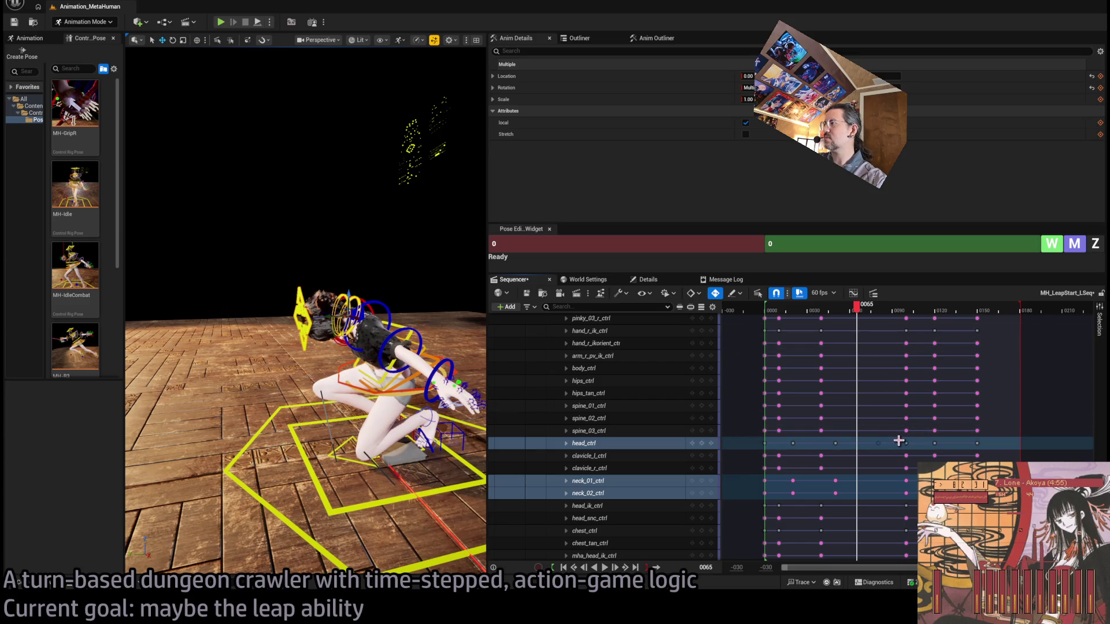
{"action": "left_click_drag", "start_coordinate": [878, 443], "coordinate": [863, 454]}
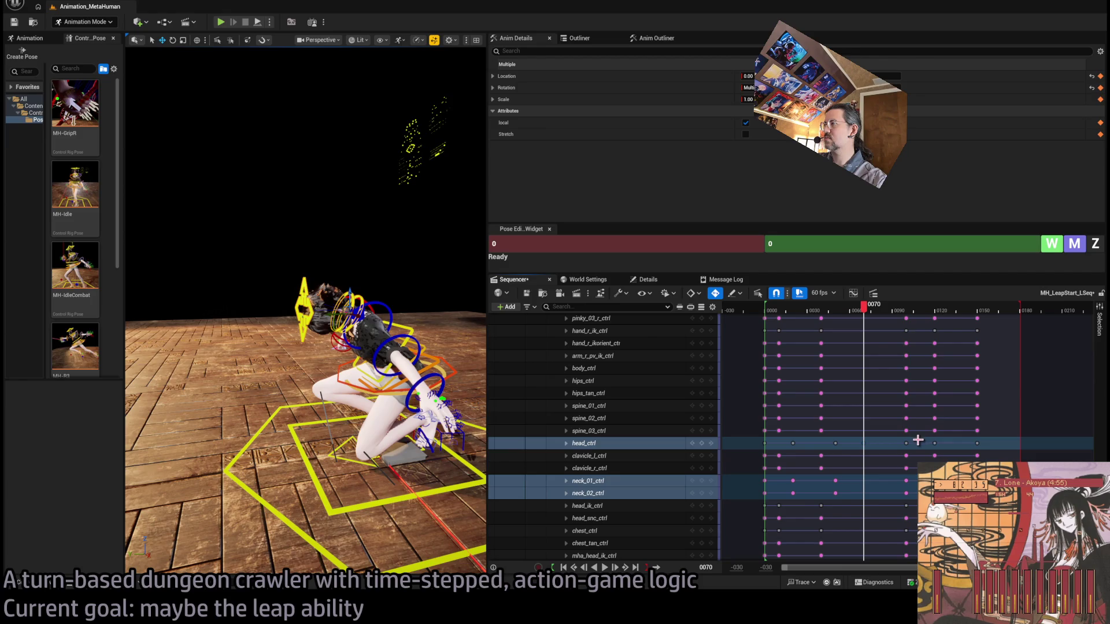
Step: Box-select the head_ctrl keys and move them 9 frames earlier
{"action": "left_click", "coordinate": [910, 312]}
{"action": "left_click_drag", "start_coordinate": [909, 315], "coordinate": [906, 315]}
{"action": "left_click_drag", "start_coordinate": [913, 439], "coordinate": [859, 451]}
{"action": "left_click_drag", "start_coordinate": [863, 444], "coordinate": [835, 445]}
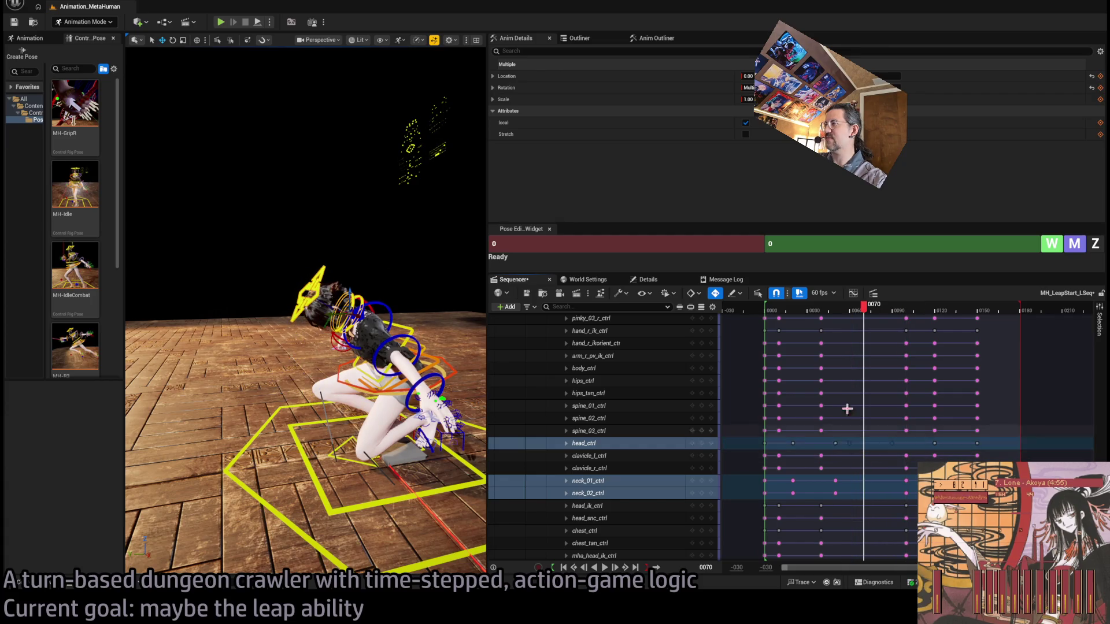
Step: Replay the leap from frames 27 and 60 and scrub around frame 90 to check head timing
{"action": "left_click", "coordinate": [807, 310]}
{"action": "key", "text": "space"}
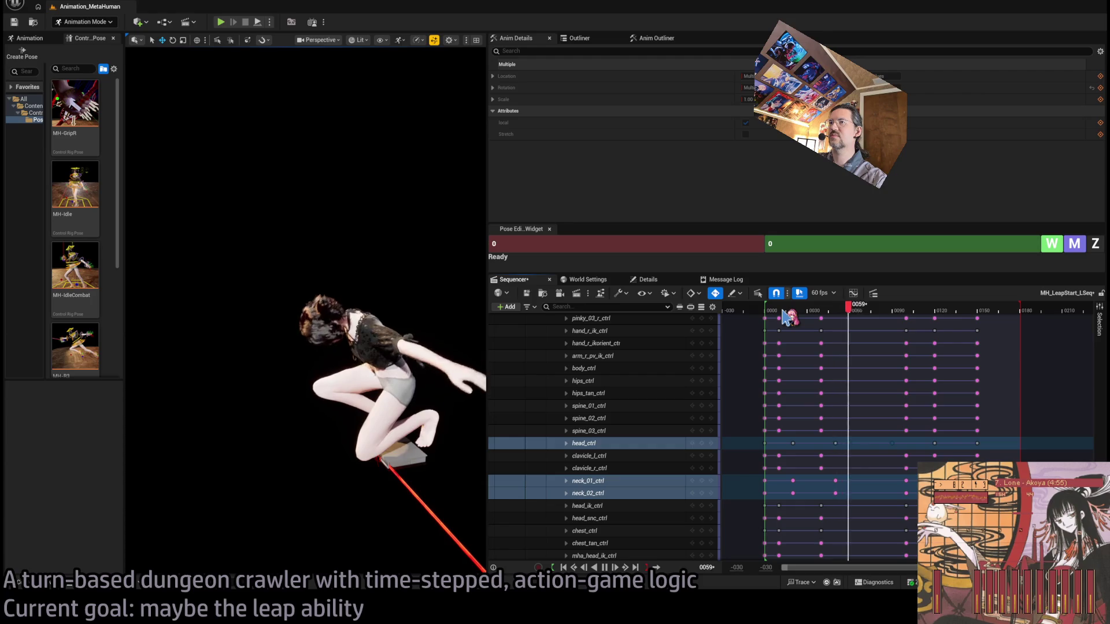
{"action": "key", "text": "space"}
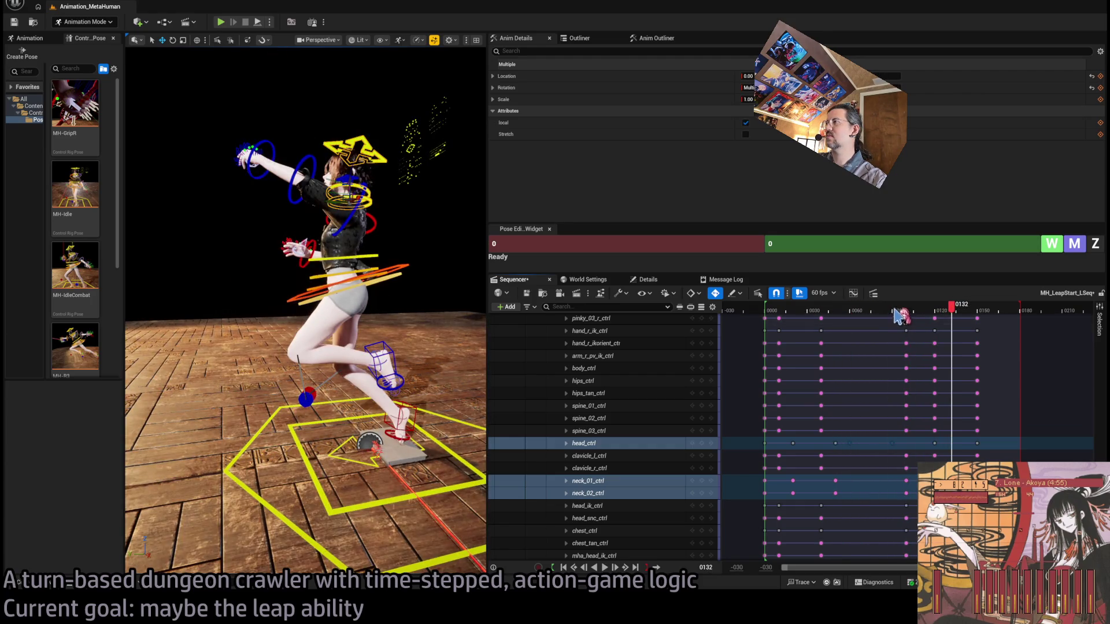
{"action": "left_click_drag", "start_coordinate": [875, 317], "coordinate": [844, 317]}
{"action": "key", "text": "space"}
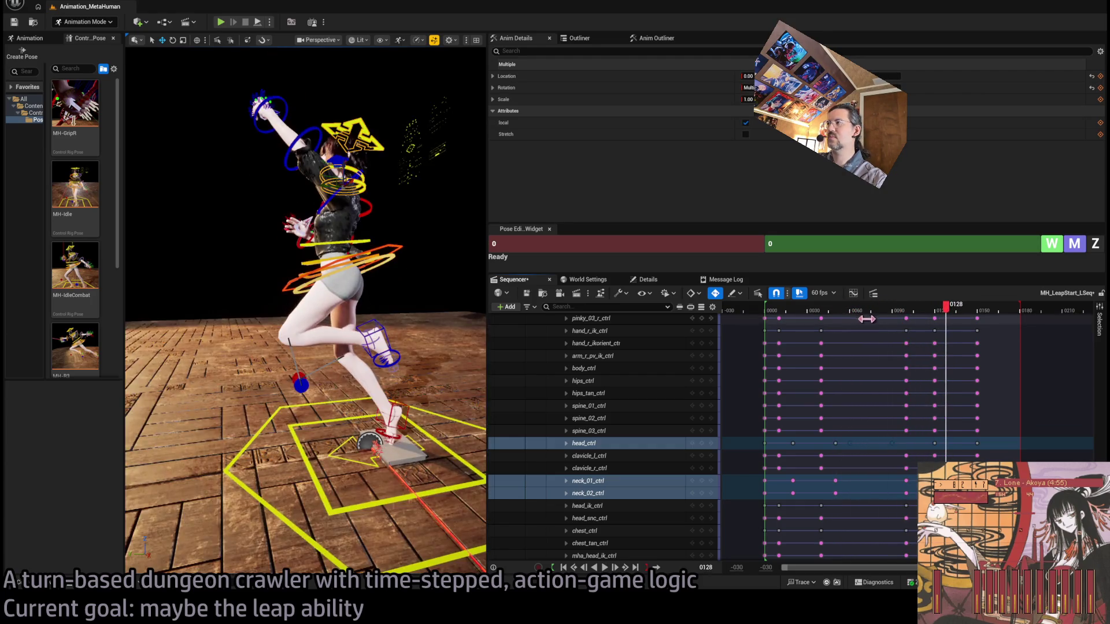
{"action": "left_click", "coordinate": [887, 311]}
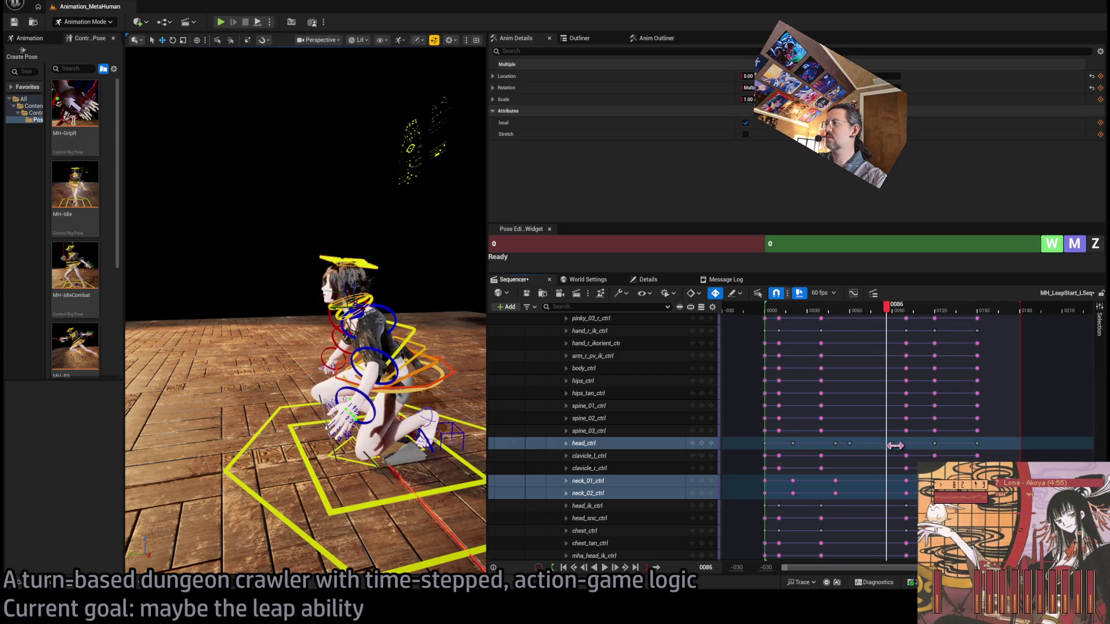
{"action": "left_click", "coordinate": [893, 311]}
{"action": "mouse_move", "coordinate": [895, 317]}
{"action": "left_mouse_down"}
{"action": "mouse_move", "coordinate": [846, 317]}
{"action": "mouse_move", "coordinate": [924, 318]}
{"action": "mouse_move", "coordinate": [874, 328]}
{"action": "left_mouse_up"}
Step: Replay from frame 84, review frames 68–86, and select only head_ctrl
{"action": "key", "text": "space"}
{"action": "key", "text": "space"}
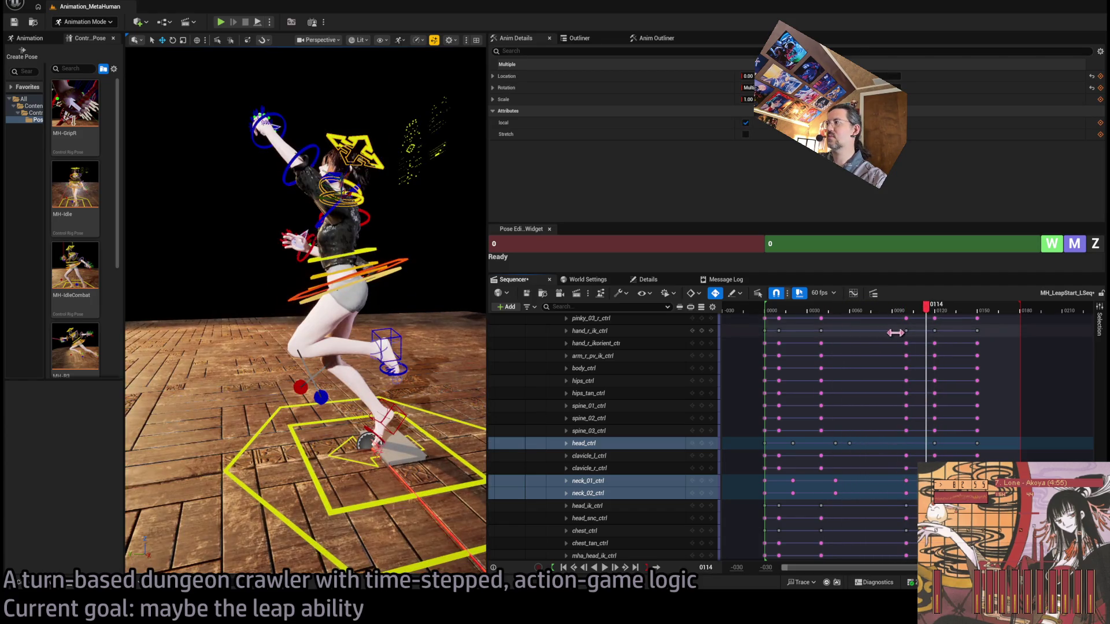
{"action": "left_click_drag", "start_coordinate": [839, 312], "coordinate": [797, 315]}
{"action": "key", "text": "space"}
{"action": "key", "text": "space"}
{"action": "left_click_drag", "start_coordinate": [954, 316], "coordinate": [897, 320]}
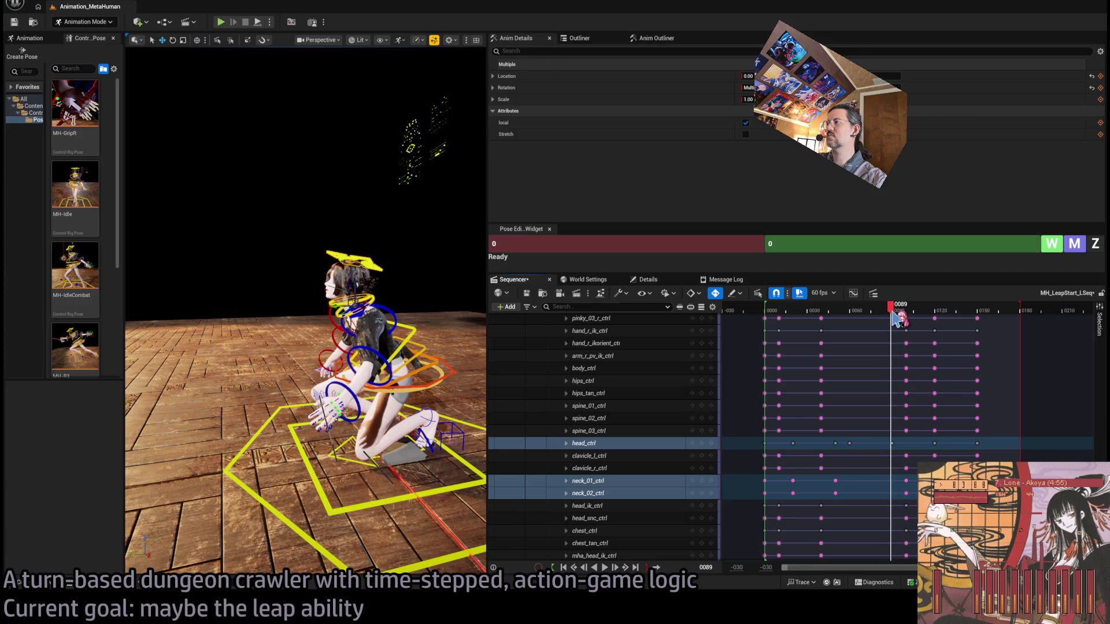
{"action": "left_click", "coordinate": [379, 265]}
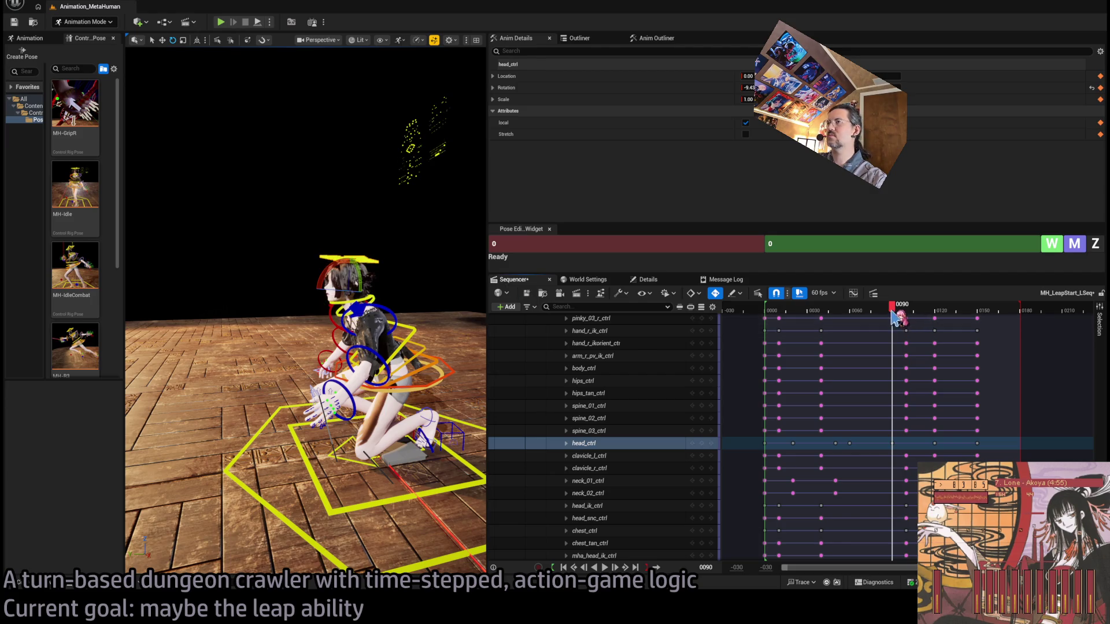
Step: Move the head_ctrl key from frame 60 to 74 and preview the retimed head
{"action": "key", "text": "space"}
{"action": "key", "text": "space"}
{"action": "left_click", "coordinate": [832, 313]}
{"action": "key", "text": "space"}
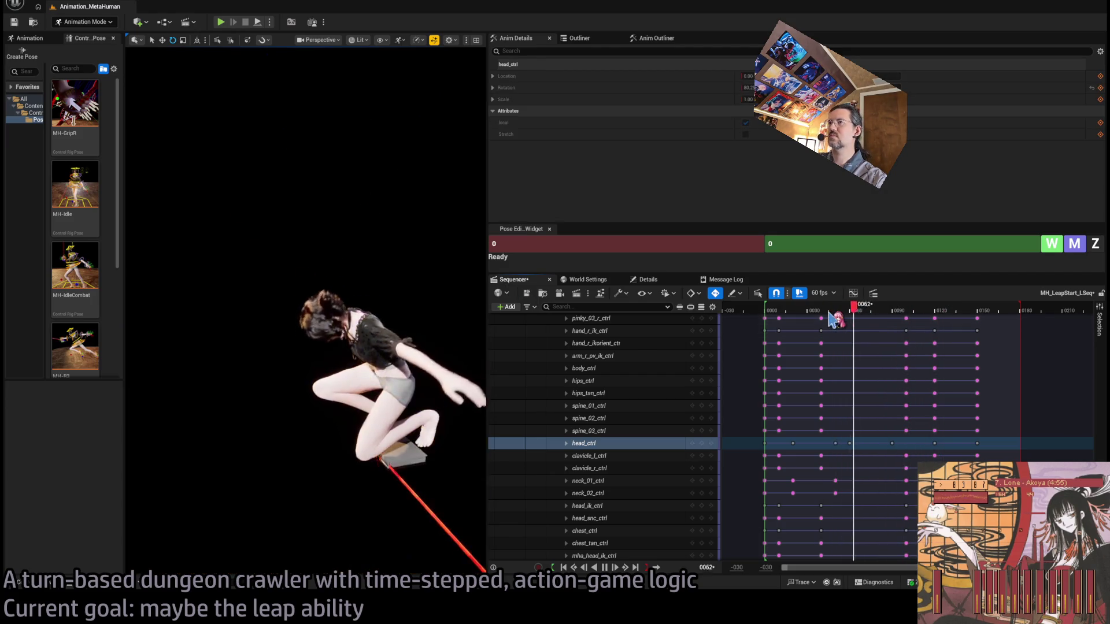
{"action": "left_click", "coordinate": [856, 315]}
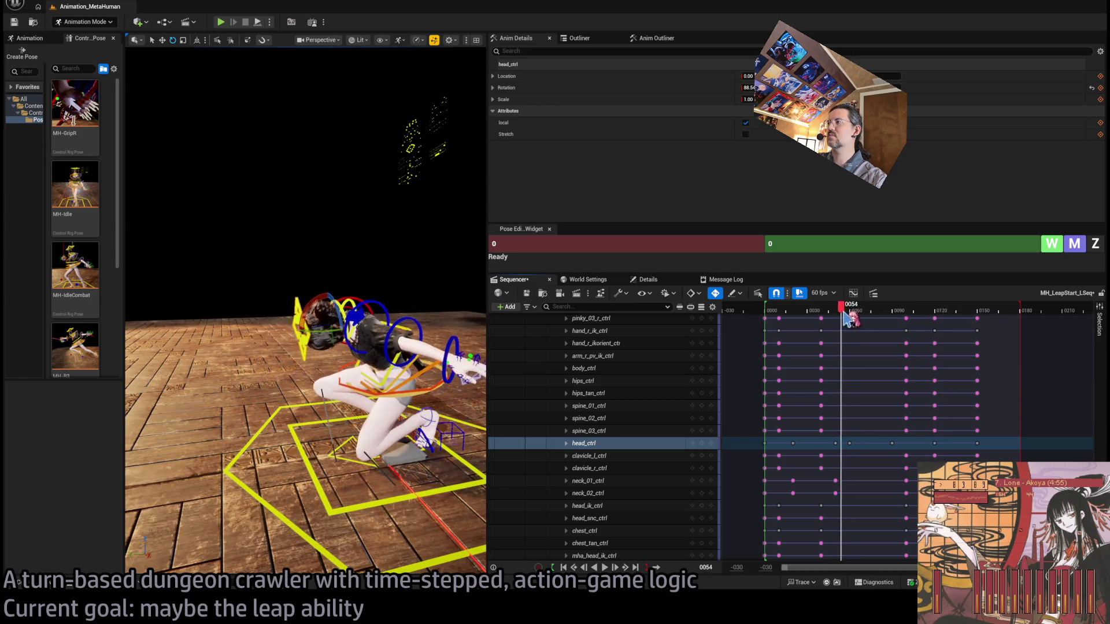
{"action": "left_click_drag", "start_coordinate": [865, 319], "coordinate": [875, 321]}
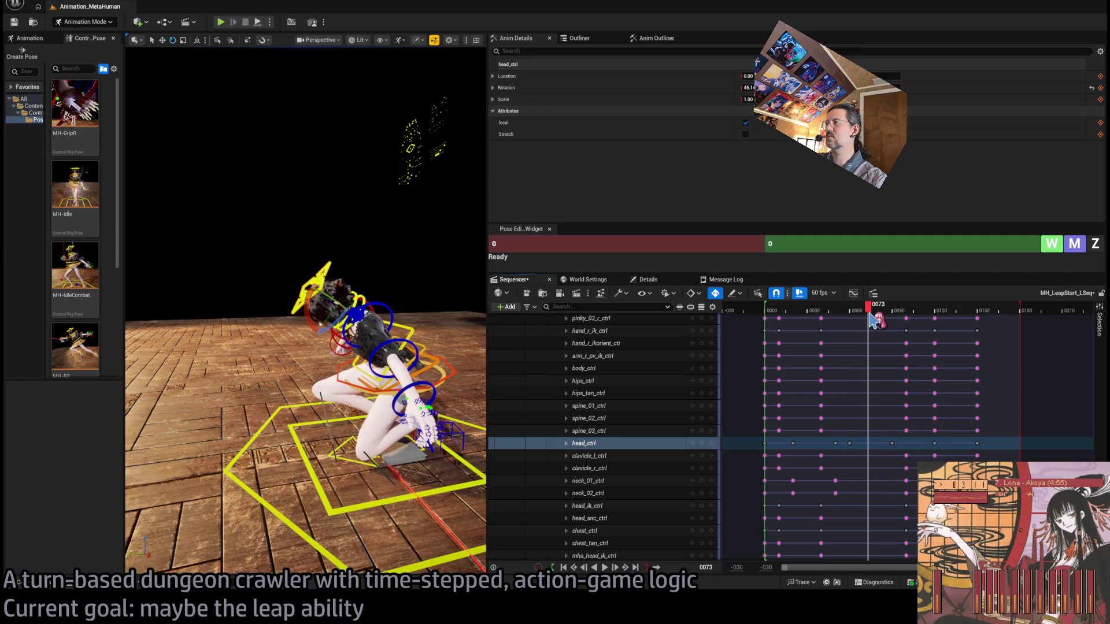
{"action": "left_click_drag", "start_coordinate": [849, 444], "coordinate": [870, 449]}
{"action": "key", "text": "space"}
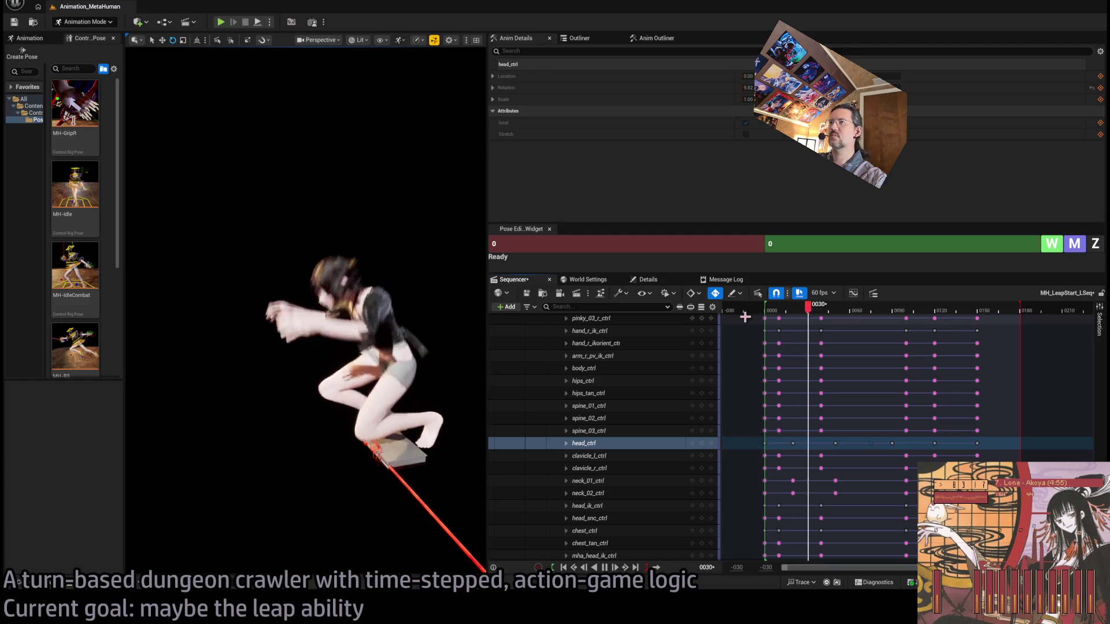
{"action": "key", "text": "space"}
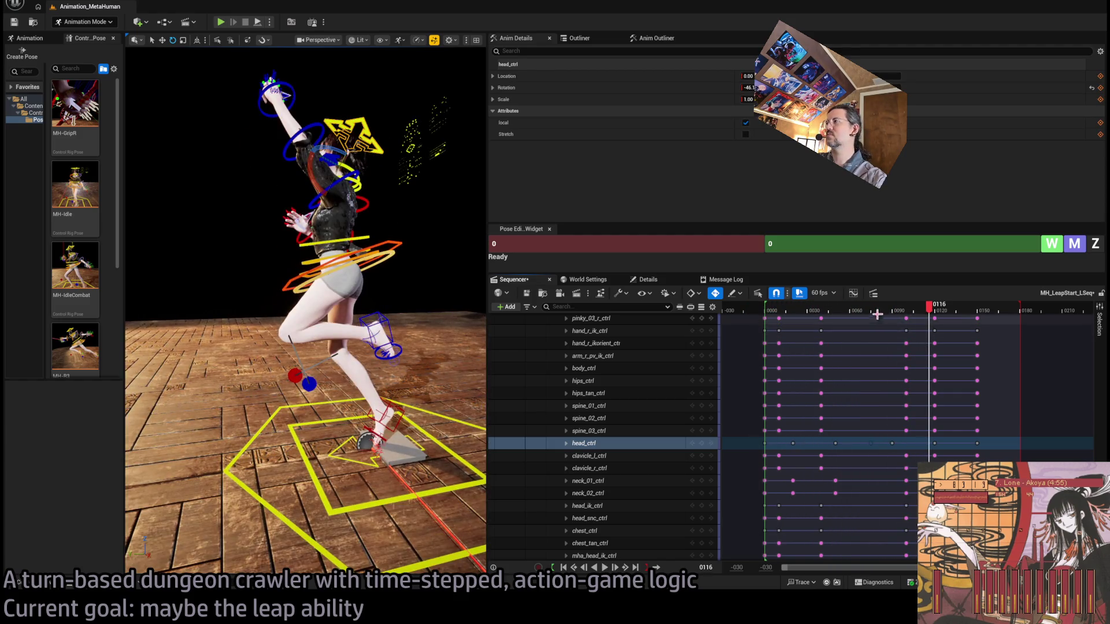
Step: Shift another head_ctrl key later to frame 95, then select neck_01_ctrl and neck_02_ctrl
{"action": "left_click", "coordinate": [867, 312]}
{"action": "left_click_drag", "start_coordinate": [869, 313], "coordinate": [902, 321]}
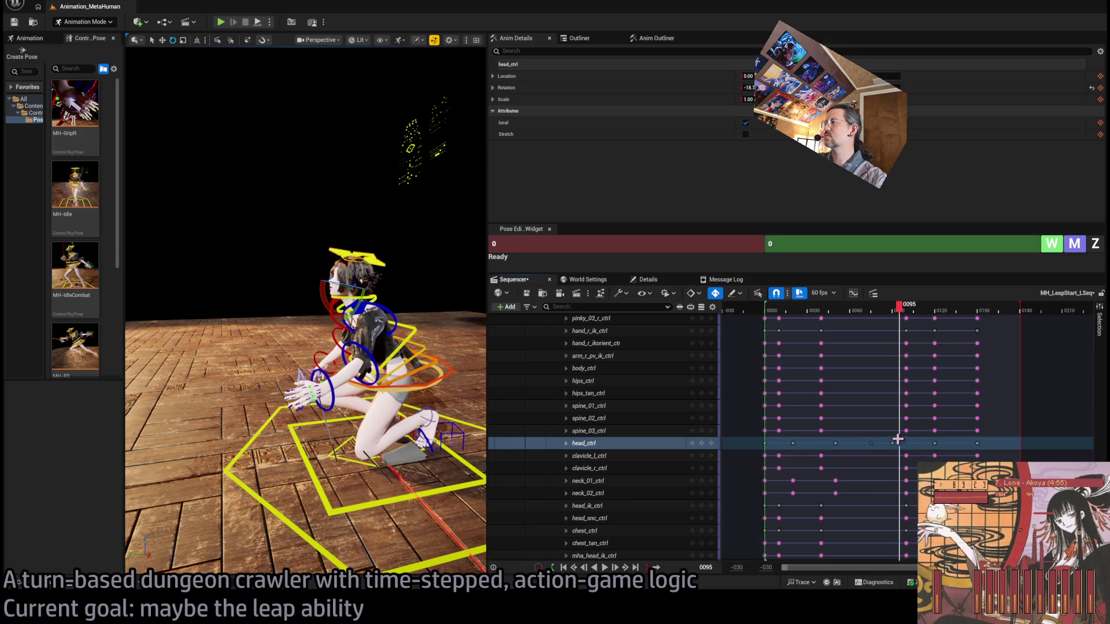
{"action": "left_click_drag", "start_coordinate": [892, 444], "coordinate": [901, 444]}
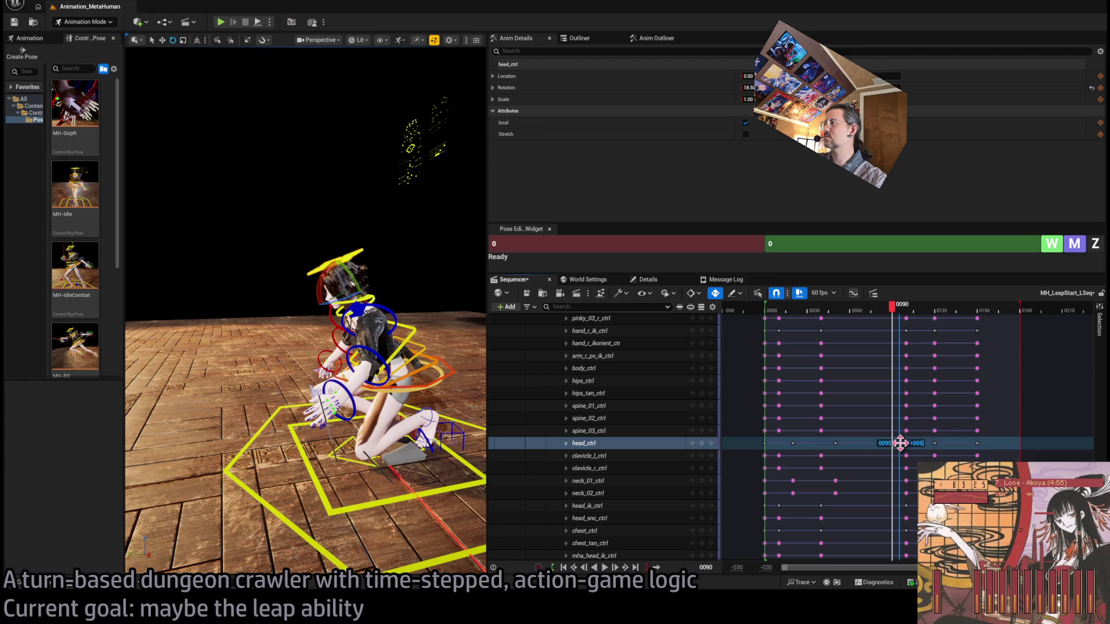
{"action": "mouse_move", "coordinate": [872, 313]}
{"action": "left_mouse_down"}
{"action": "mouse_move", "coordinate": [808, 312]}
{"action": "mouse_move", "coordinate": [889, 312]}
{"action": "left_mouse_up"}
{"action": "left_click", "coordinate": [373, 298]}
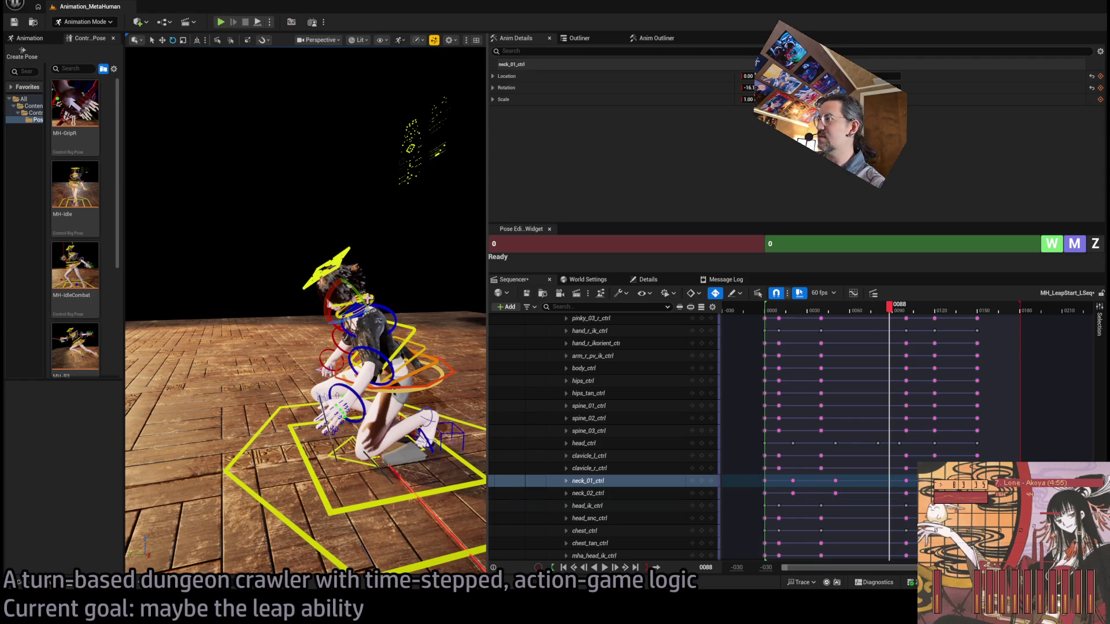
{"action": "left_click", "coordinate": [368, 298]}
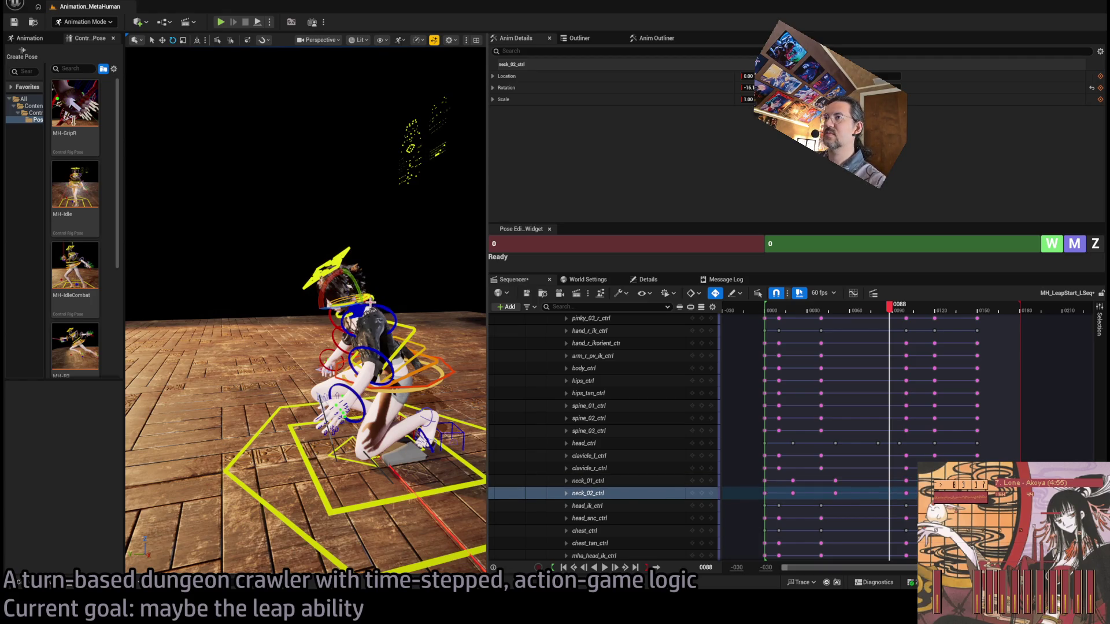
Step: Key neck_01_ctrl and neck_02_ctrl at frame 65 and move both keys to frame 80
{"action": "mouse_move", "coordinate": [890, 323]}
{"action": "left_mouse_down"}
{"action": "mouse_move", "coordinate": [837, 325]}
{"action": "mouse_move", "coordinate": [906, 326]}
{"action": "mouse_move", "coordinate": [862, 335]}
{"action": "left_mouse_up"}
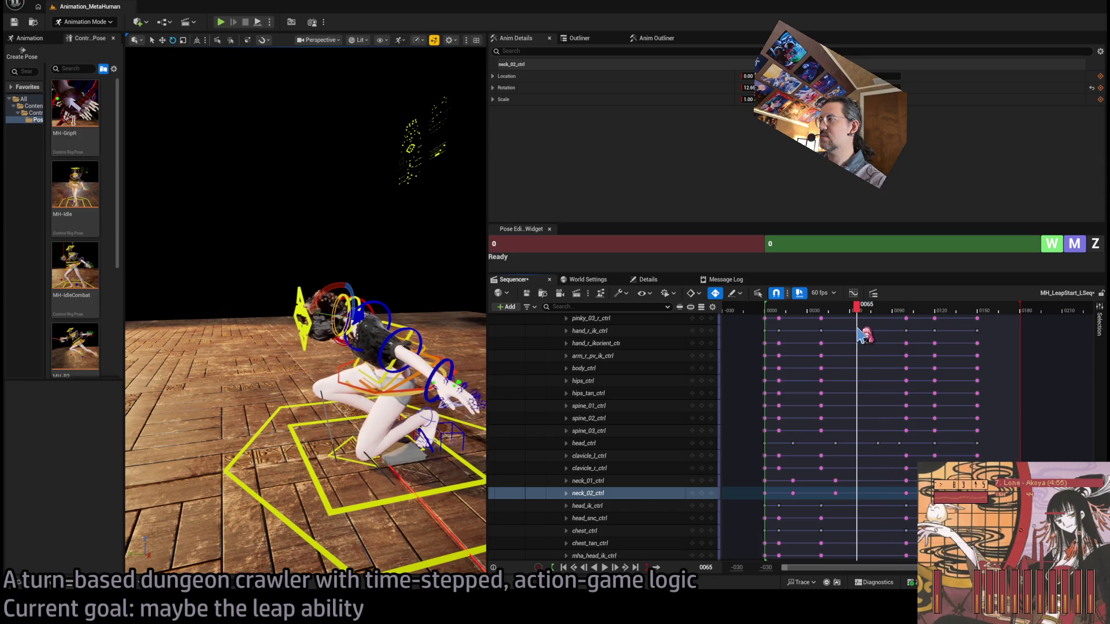
{"action": "left_click", "coordinate": [702, 493]}
{"action": "key", "text": "Up"}
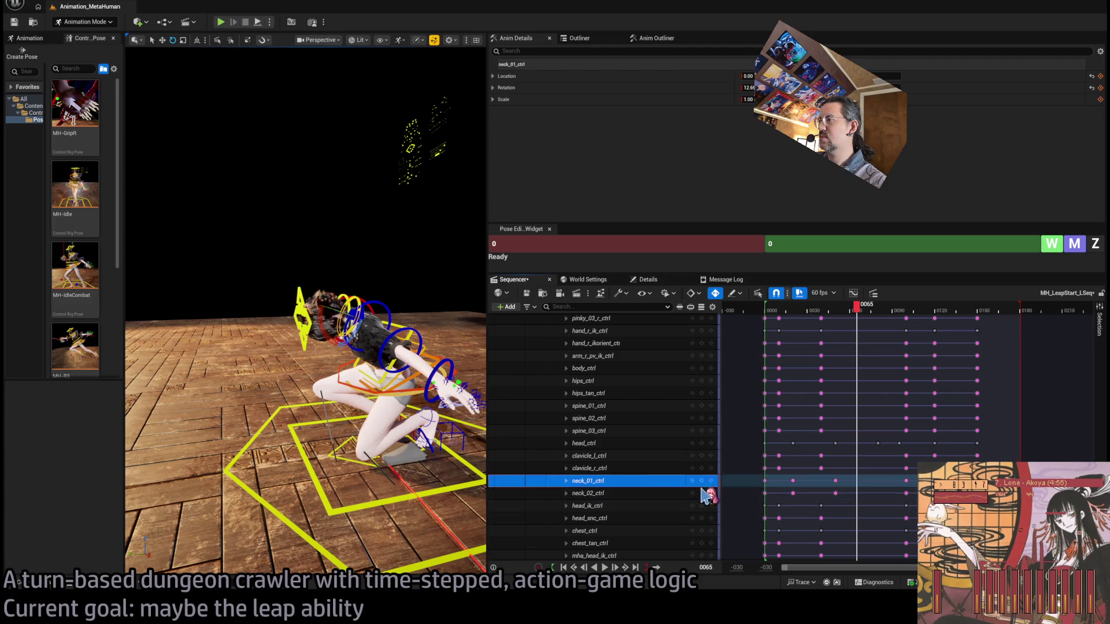
{"action": "left_click", "coordinate": [701, 481]}
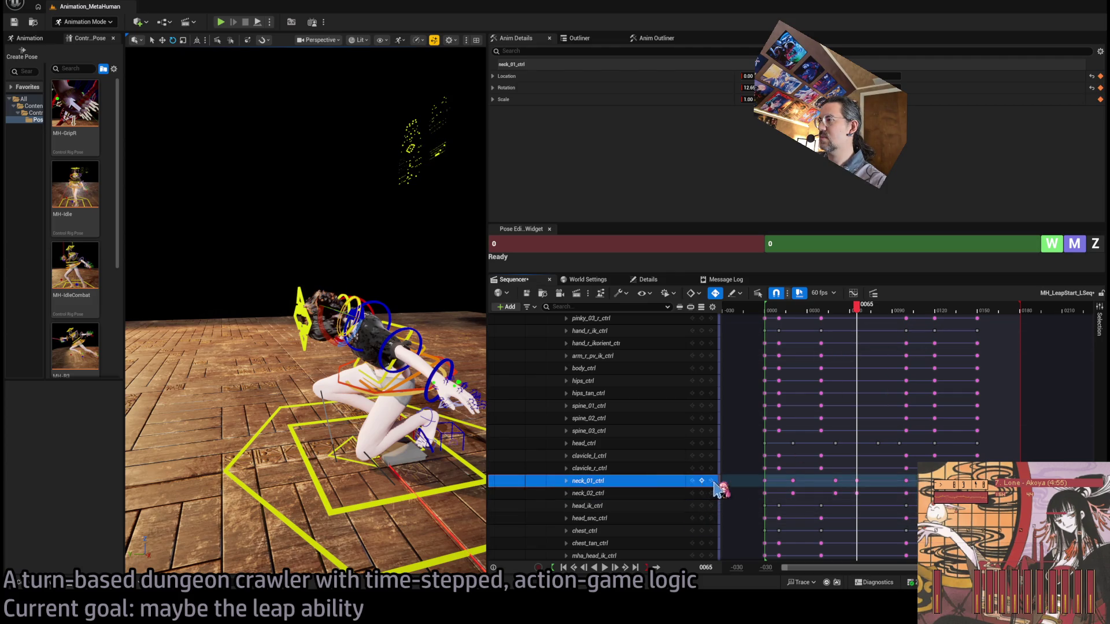
{"action": "left_click", "coordinate": [857, 494], "text": "shift"}
{"action": "left_click_drag", "start_coordinate": [857, 493], "coordinate": [880, 490]}
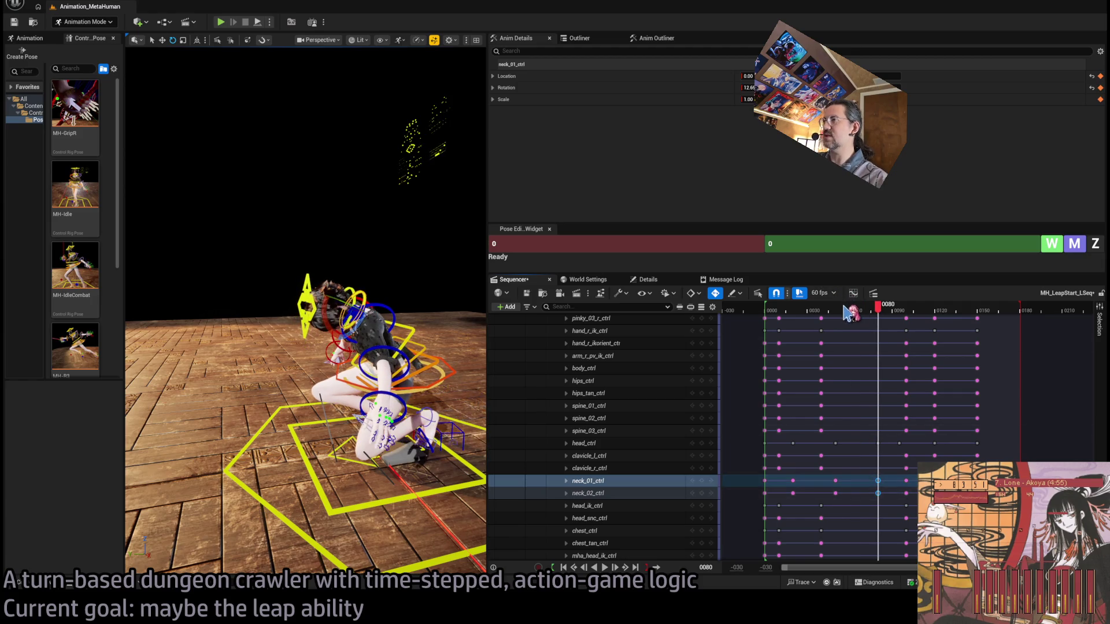
Step: Preview the neck timing, then move the head and neck keys from frame 80 to 76
{"action": "left_click", "coordinate": [810, 313]}
{"action": "key", "text": "space"}
Step: Replay the leap from frame 45 and around frames 90–95, then select head_ctrl
{"action": "key", "text": "space"}
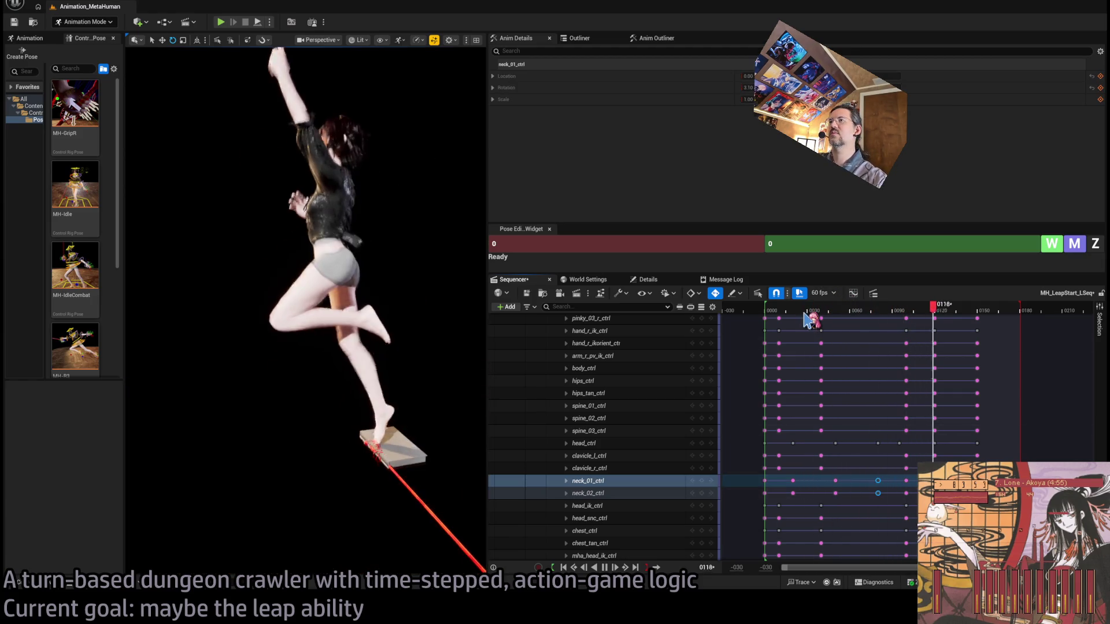
{"action": "mouse_move", "coordinate": [885, 315]}
{"action": "left_mouse_down"}
{"action": "mouse_move", "coordinate": [859, 330]}
{"action": "mouse_move", "coordinate": [868, 339]}
{"action": "left_mouse_up"}
{"action": "mouse_move", "coordinate": [869, 452]}
{"action": "left_mouse_down"}
{"action": "mouse_move", "coordinate": [877, 476]}
{"action": "mouse_move", "coordinate": [871, 445]}
{"action": "left_mouse_up"}
{"action": "mouse_move", "coordinate": [862, 315]}
{"action": "left_mouse_down"}
{"action": "mouse_move", "coordinate": [833, 312]}
{"action": "mouse_move", "coordinate": [875, 318]}
{"action": "mouse_move", "coordinate": [813, 315]}
{"action": "left_mouse_up"}
{"action": "key", "text": "space"}
{"action": "key", "text": "space"}
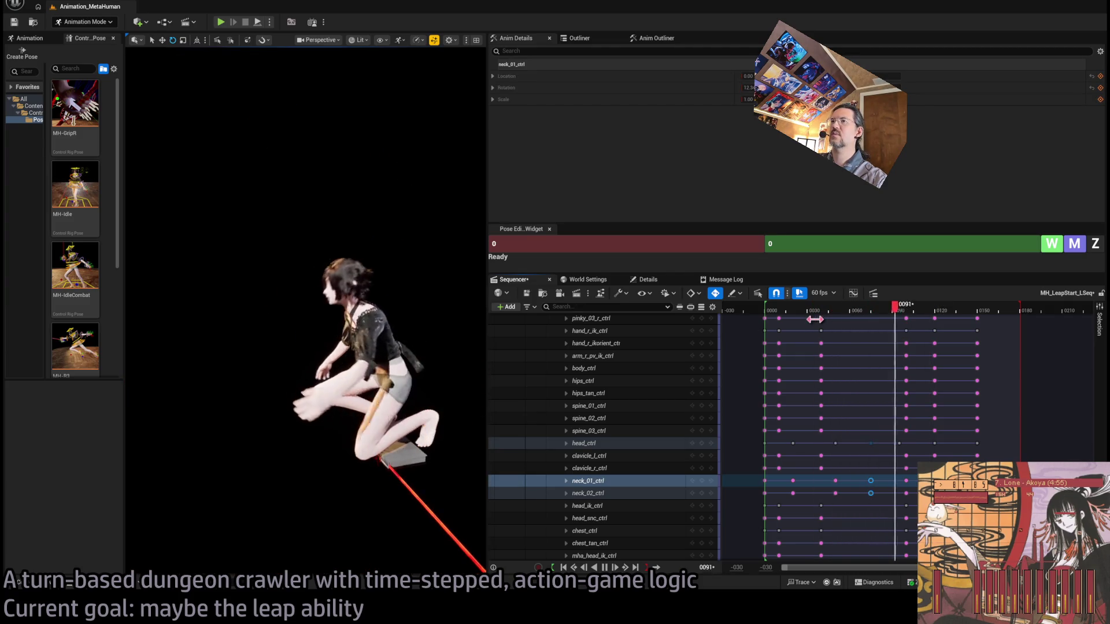
{"action": "key", "text": "space"}
{"action": "left_click", "coordinate": [865, 311]}
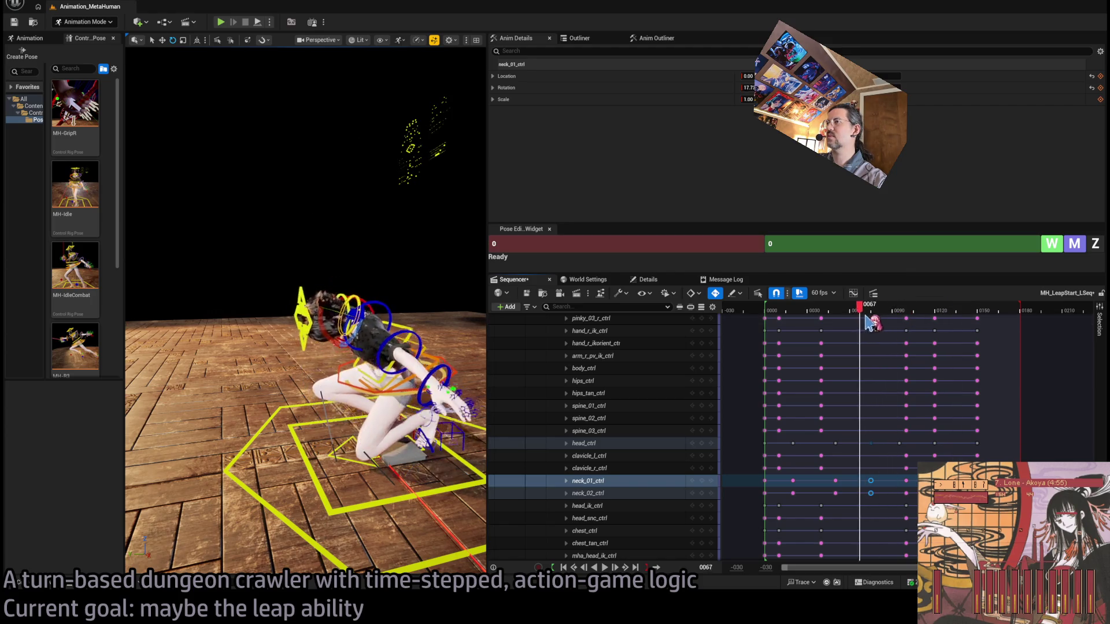
{"action": "key", "text": "space"}
{"action": "key", "text": "space"}
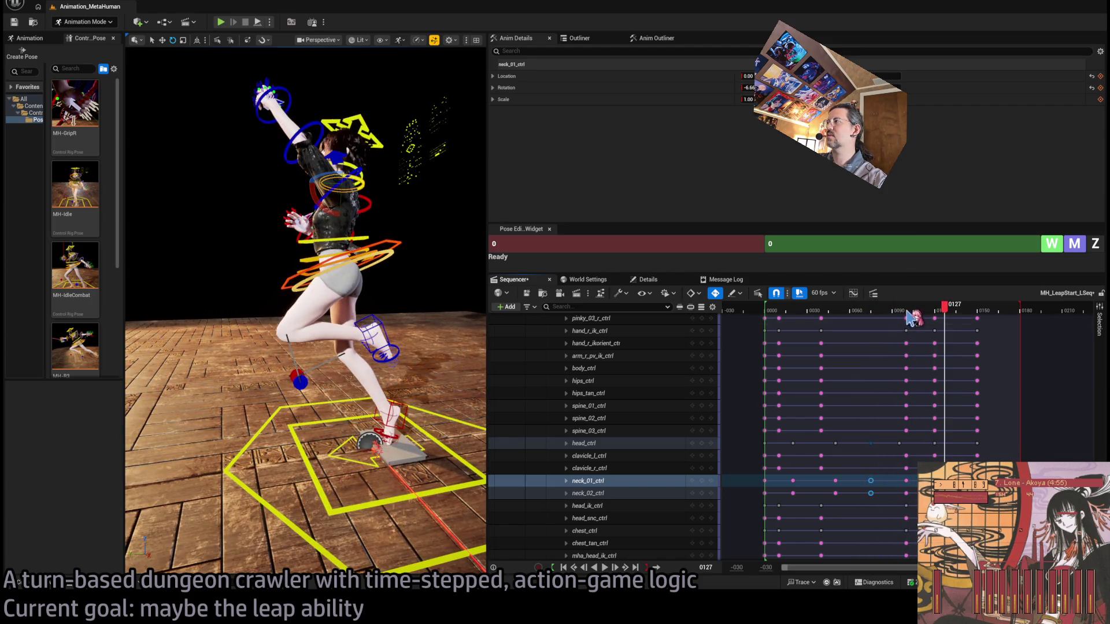
{"action": "left_click_drag", "start_coordinate": [908, 312], "coordinate": [901, 313]}
{"action": "left_click", "coordinate": [324, 297]}
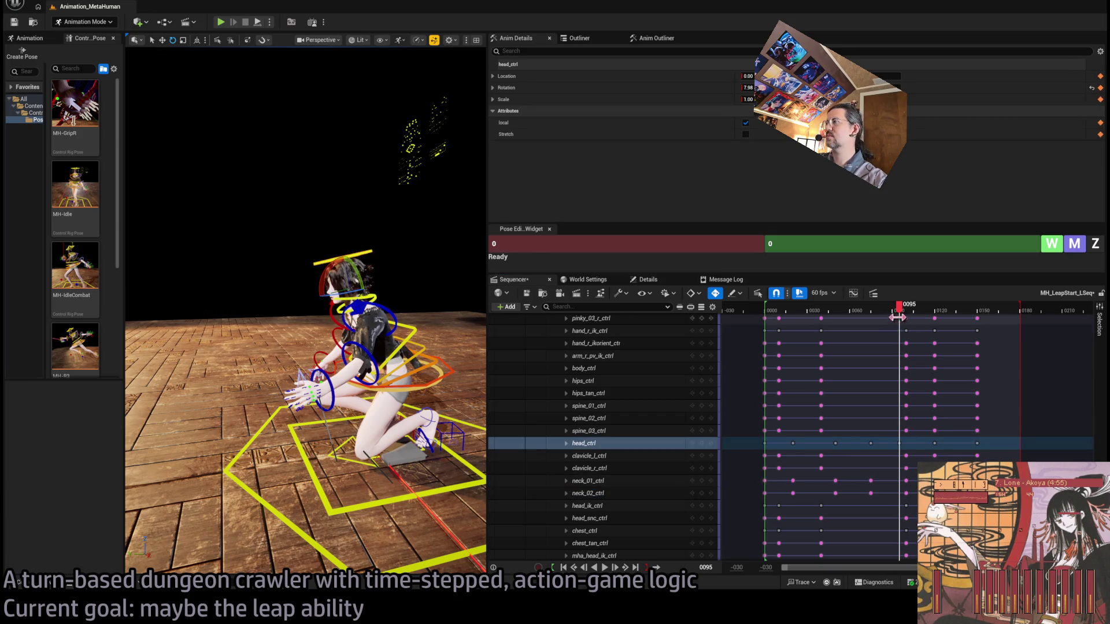
{"action": "left_click_drag", "start_coordinate": [849, 316], "coordinate": [833, 317]}
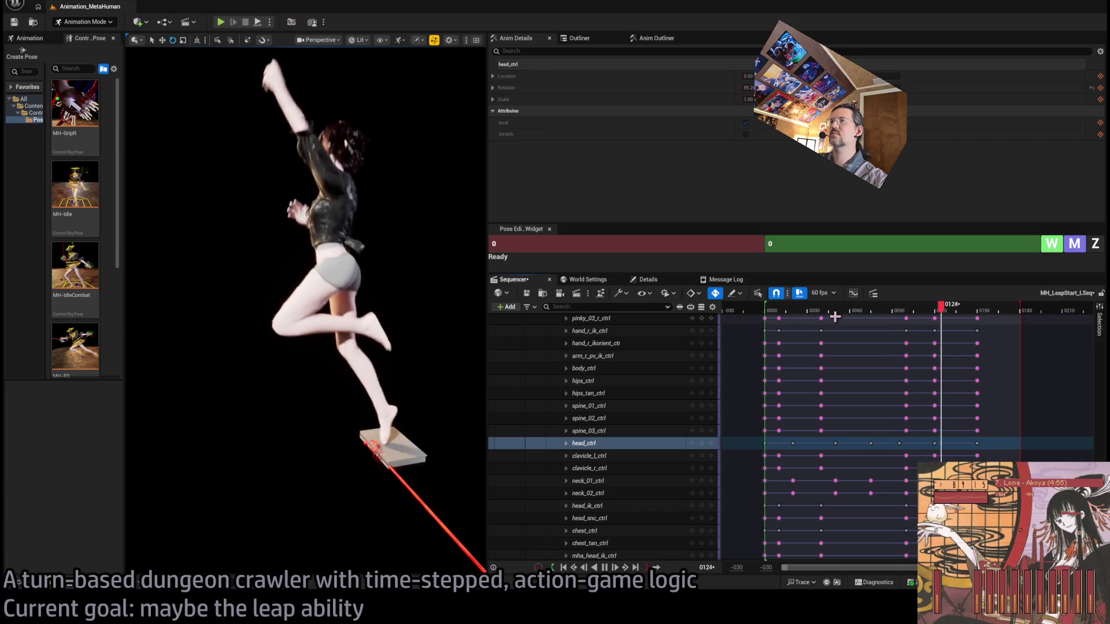
{"action": "key", "text": "space"}
{"action": "mouse_move", "coordinate": [914, 315]}
{"action": "left_mouse_down"}
{"action": "mouse_move", "coordinate": [931, 316]}
{"action": "mouse_move", "coordinate": [915, 327]}
{"action": "mouse_move", "coordinate": [935, 325]}
{"action": "mouse_move", "coordinate": [902, 330]}
{"action": "mouse_move", "coordinate": [976, 326]}
{"action": "mouse_move", "coordinate": [862, 327]}
{"action": "left_mouse_up"}
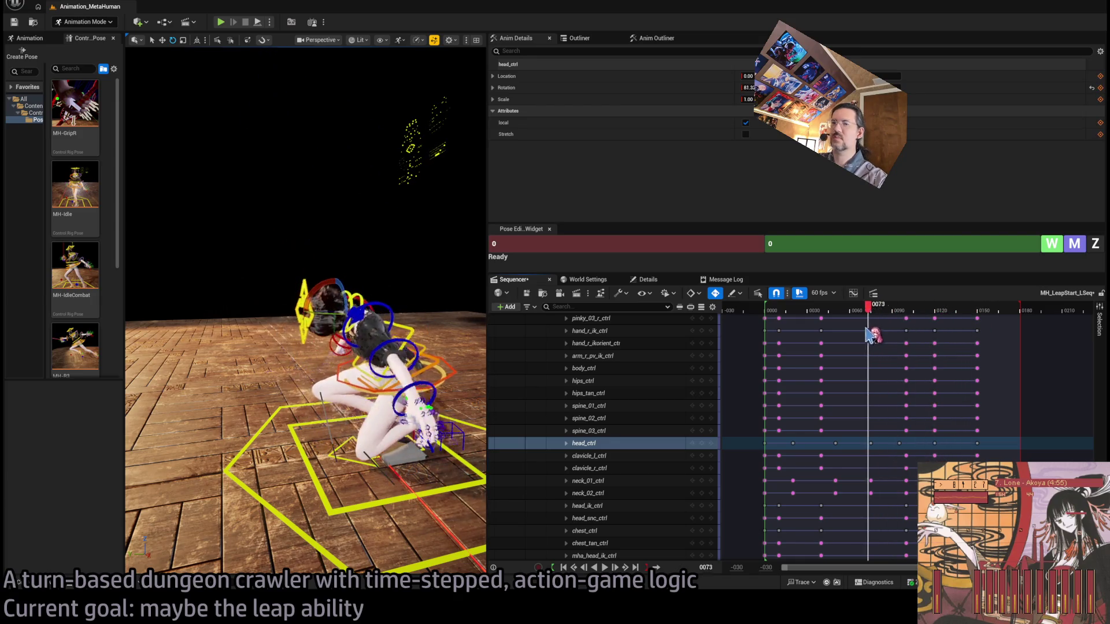
{"action": "left_click", "coordinate": [774, 312]}
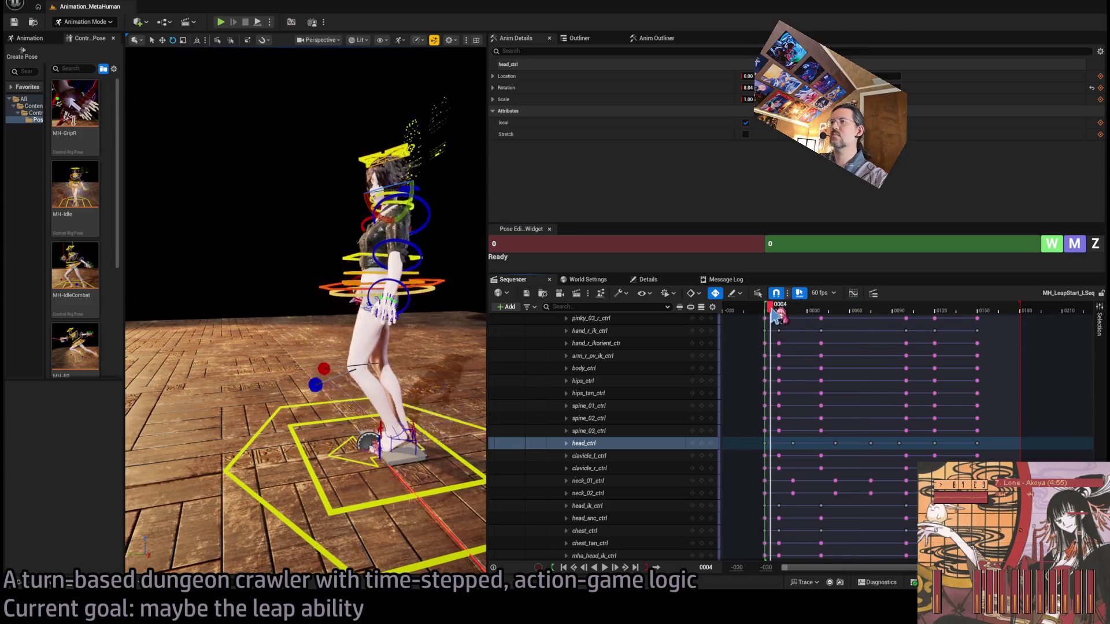
{"action": "key", "text": "space"}
{"action": "left_click", "coordinate": [775, 312]}
{"action": "key", "text": "space"}
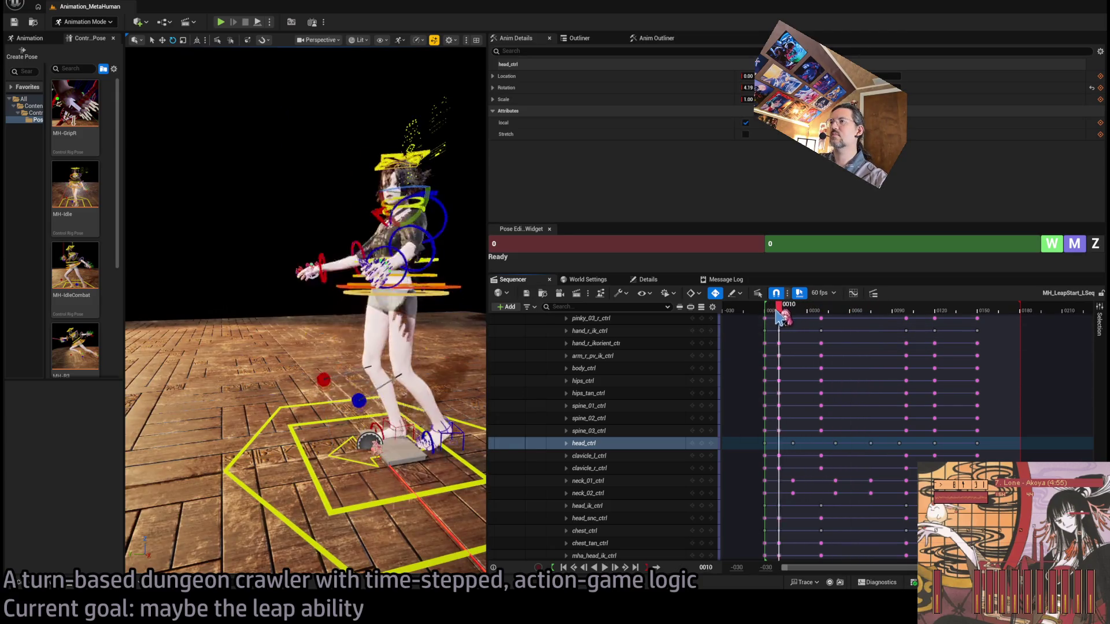
{"action": "left_click_drag", "start_coordinate": [780, 312], "coordinate": [836, 323]}
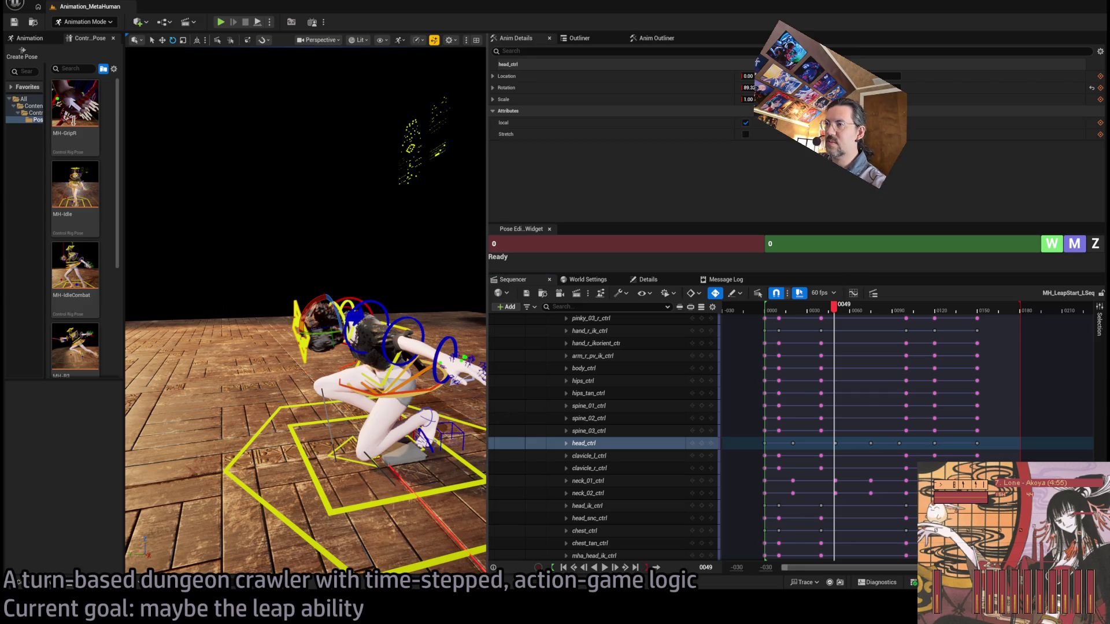
{"action": "left_click", "coordinate": [379, 386]}
{"action": "mouse_move", "coordinate": [820, 317]}
{"action": "left_mouse_down"}
{"action": "mouse_move", "coordinate": [783, 317]}
{"action": "mouse_move", "coordinate": [820, 324]}
{"action": "mouse_move", "coordinate": [812, 331]}
{"action": "left_mouse_up"}
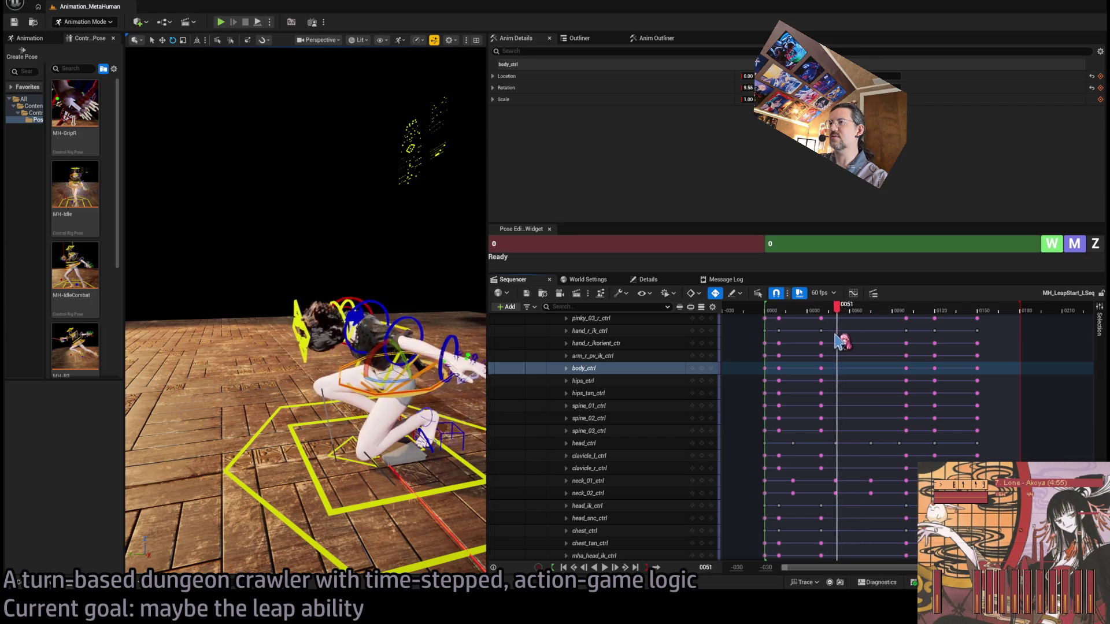
Step: Move the body_ctrl key from frame 41 to 45
{"action": "left_click_drag", "start_coordinate": [833, 340], "coordinate": [842, 341]}
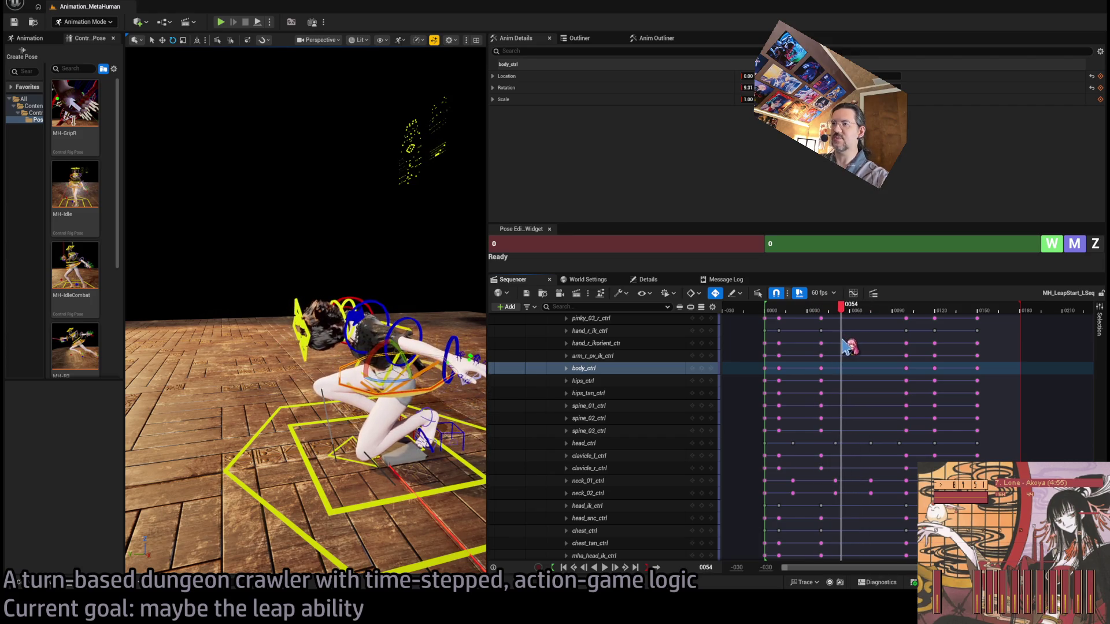
{"action": "left_click_drag", "start_coordinate": [381, 393], "coordinate": [346, 405]}
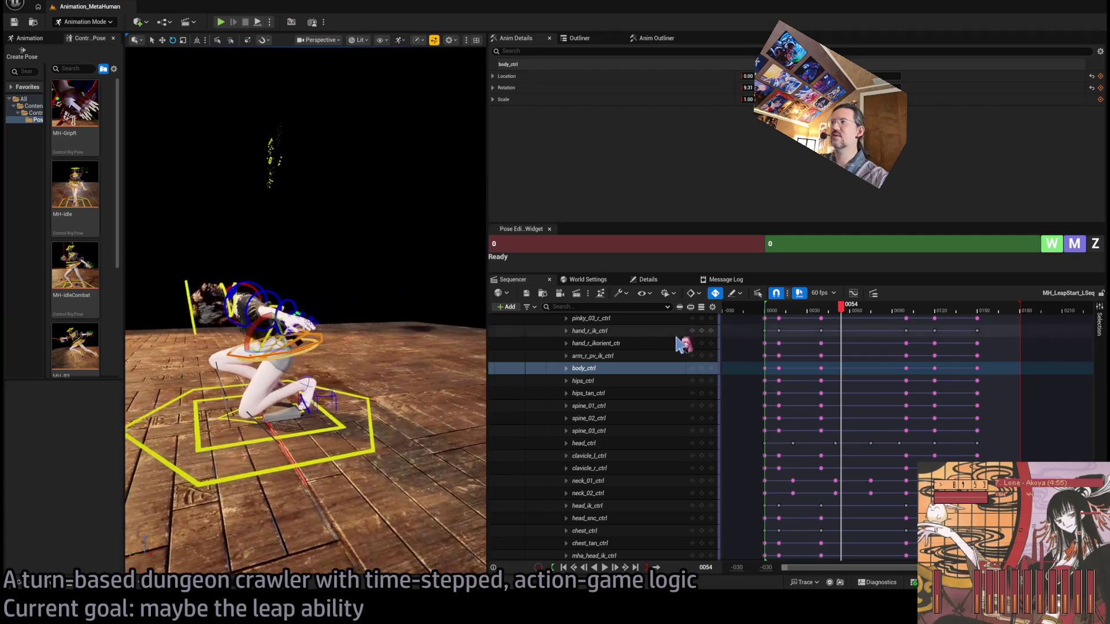
{"action": "left_click_drag", "start_coordinate": [850, 317], "coordinate": [822, 318]}
{"action": "left_click", "coordinate": [822, 369]}
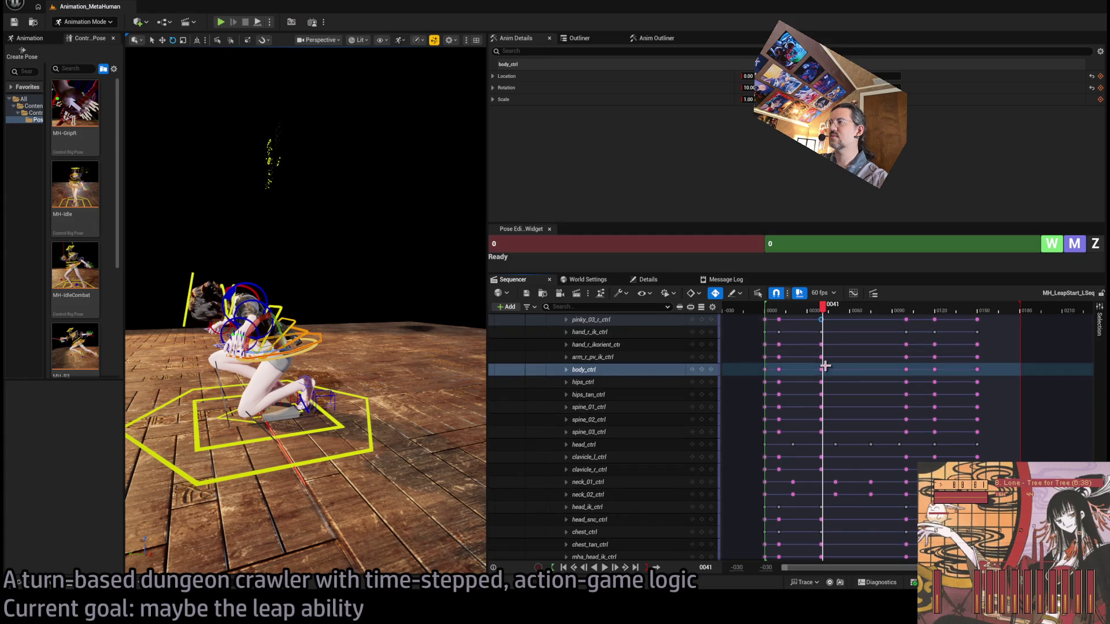
{"action": "left_click_drag", "start_coordinate": [824, 369], "coordinate": [837, 370]}
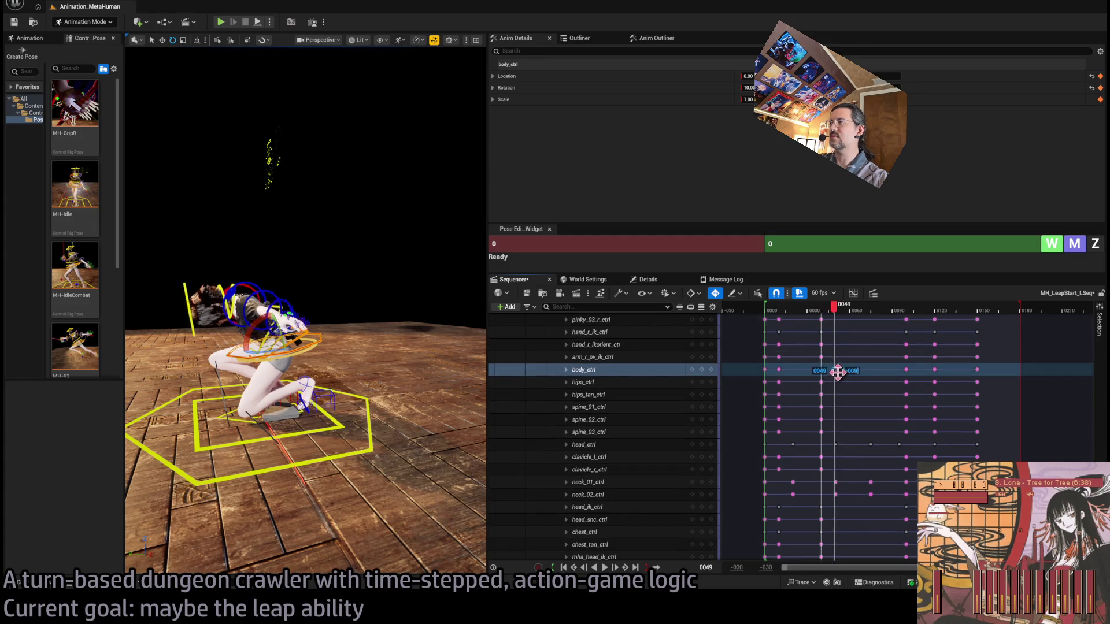
Step: Compare the crouch poses across frames 39–66 and adjust the upper body pose
{"action": "left_click", "coordinate": [821, 315]}
{"action": "left_click_drag", "start_coordinate": [823, 315], "coordinate": [824, 315]}
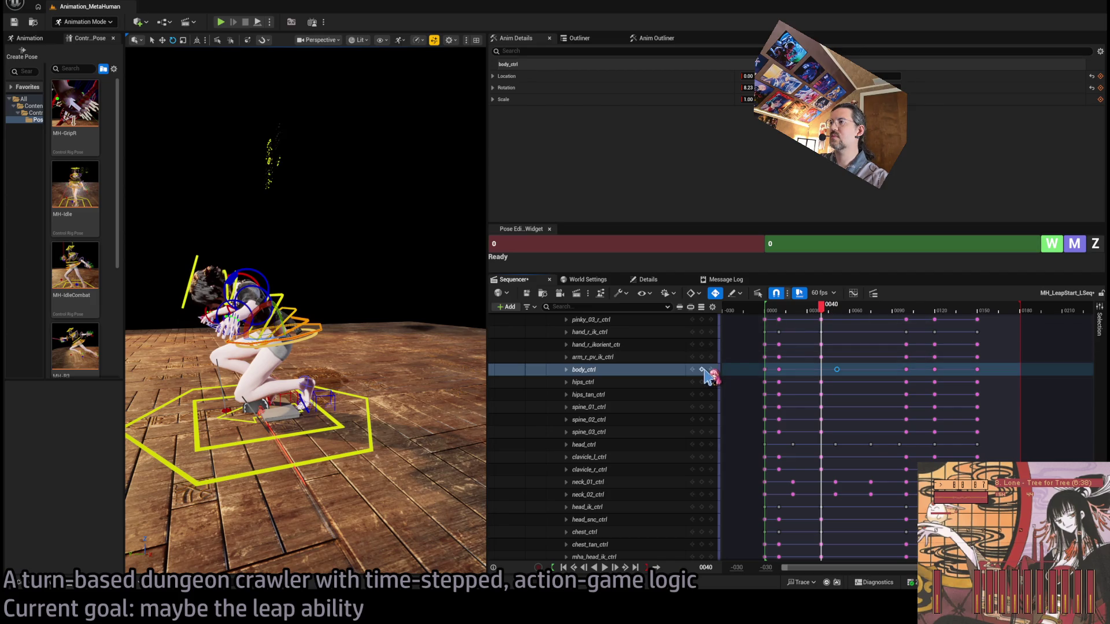
{"action": "left_click", "coordinate": [713, 367]}
{"action": "mouse_move", "coordinate": [832, 317]}
{"action": "left_mouse_down"}
{"action": "mouse_move", "coordinate": [769, 316]}
{"action": "mouse_move", "coordinate": [842, 317]}
{"action": "mouse_move", "coordinate": [859, 333]}
{"action": "mouse_move", "coordinate": [833, 343]}
{"action": "mouse_move", "coordinate": [856, 344]}
{"action": "left_mouse_up"}
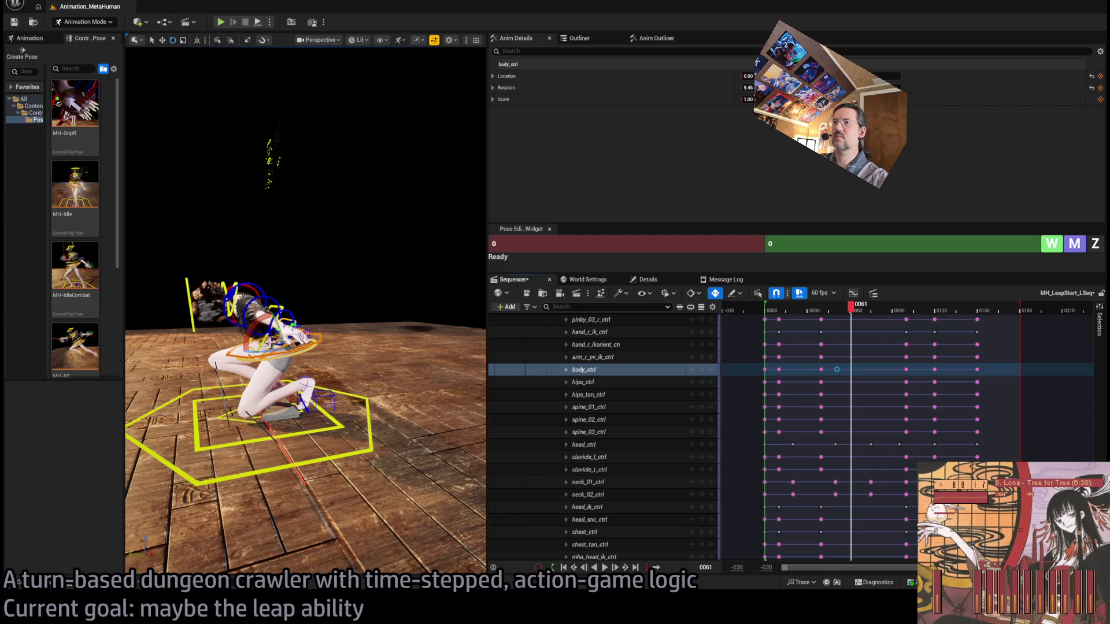
{"action": "left_click_drag", "start_coordinate": [277, 334], "coordinate": [279, 338]}
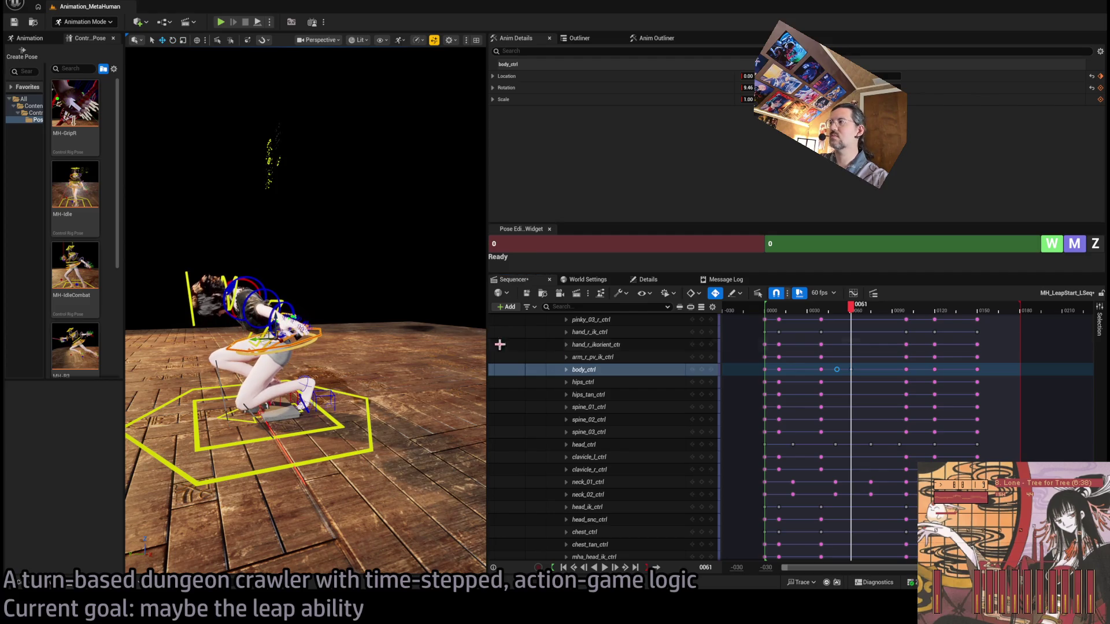
Step: Shift the body_ctrl key from frame 0045 to about 0053 and replay the leap
{"action": "left_click", "coordinate": [837, 370]}
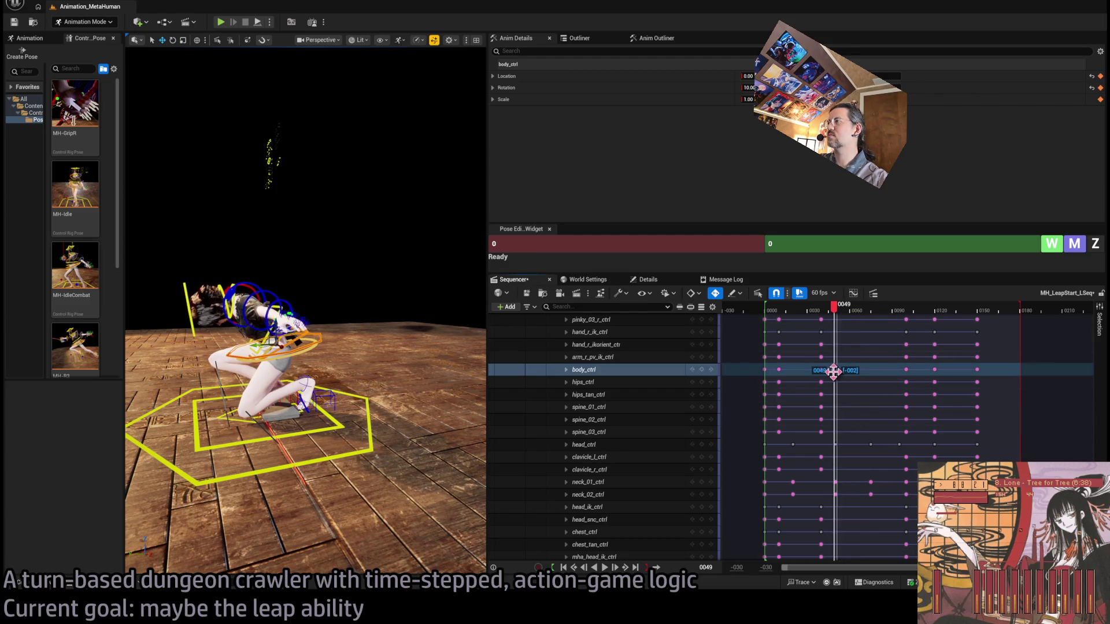
{"action": "left_click_drag", "start_coordinate": [829, 370], "coordinate": [841, 379]}
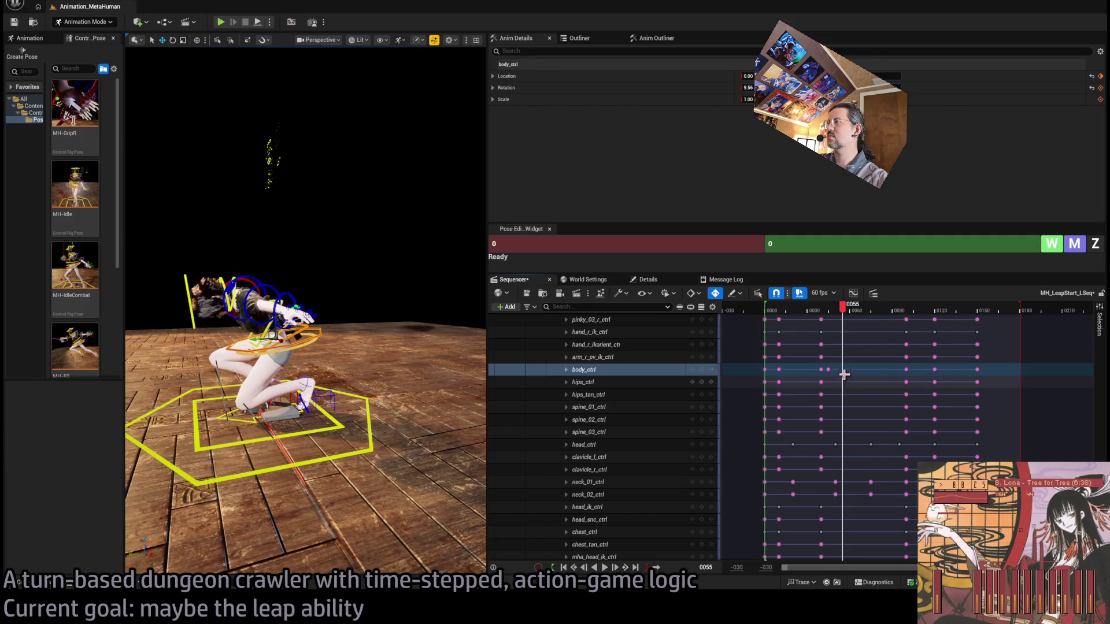
{"action": "key", "text": "space"}
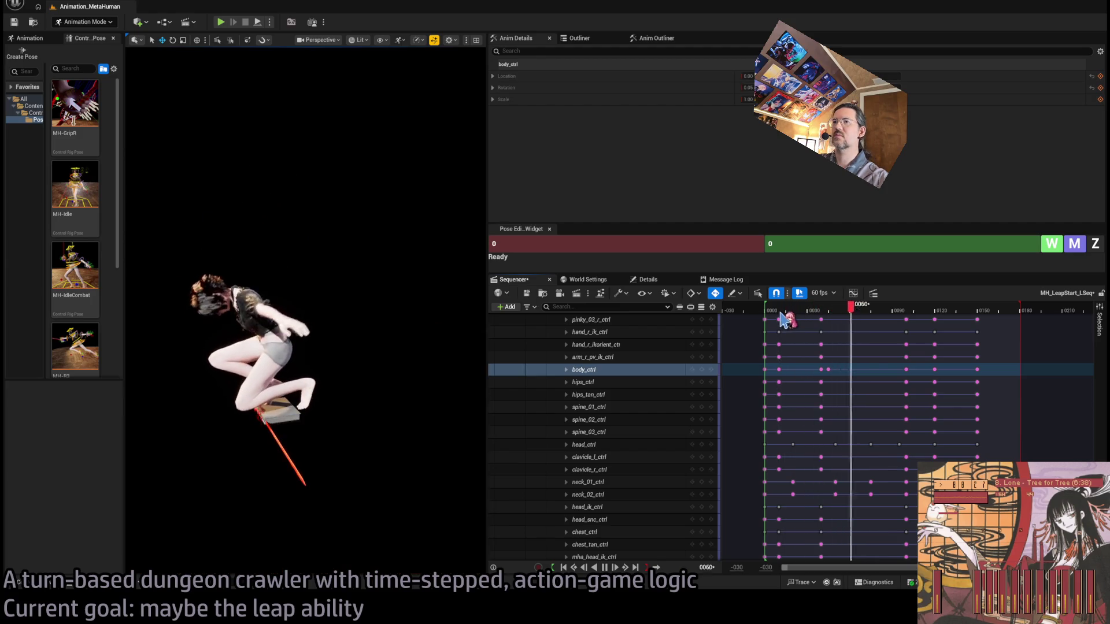
{"action": "left_click", "coordinate": [821, 313]}
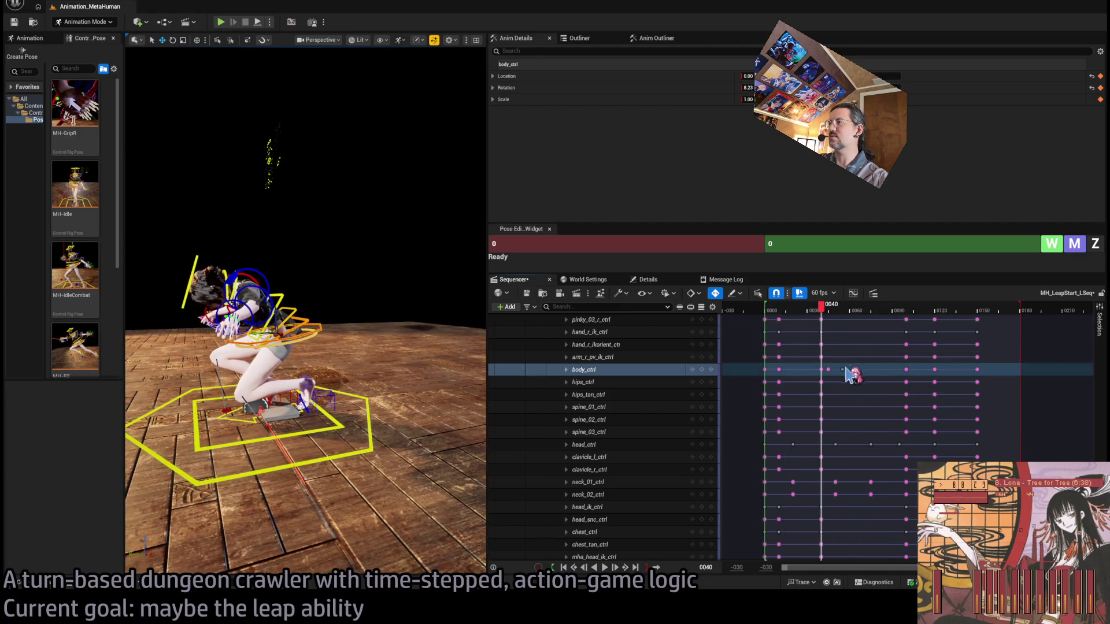
{"action": "left_click_drag", "start_coordinate": [831, 372], "coordinate": [835, 377]}
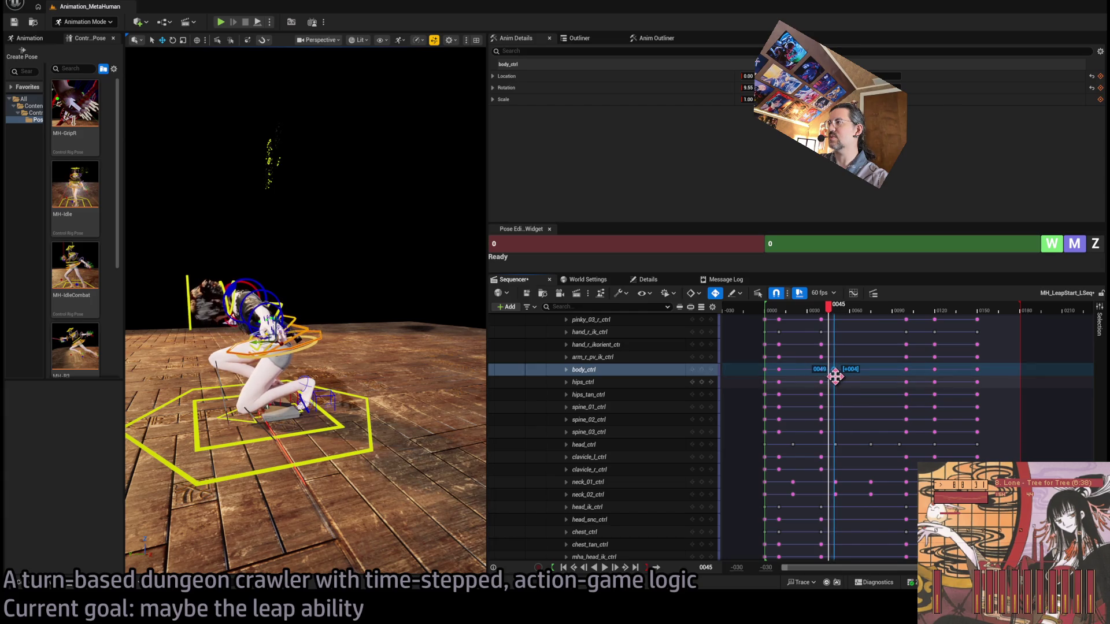
{"action": "mouse_move", "coordinate": [828, 310]}
{"action": "left_mouse_down"}
{"action": "mouse_move", "coordinate": [777, 315]}
{"action": "mouse_move", "coordinate": [820, 310]}
{"action": "mouse_move", "coordinate": [864, 328]}
{"action": "mouse_move", "coordinate": [832, 334]}
{"action": "mouse_move", "coordinate": [860, 377]}
{"action": "left_mouse_up"}
{"action": "key", "text": "space"}
{"action": "key", "text": "space"}
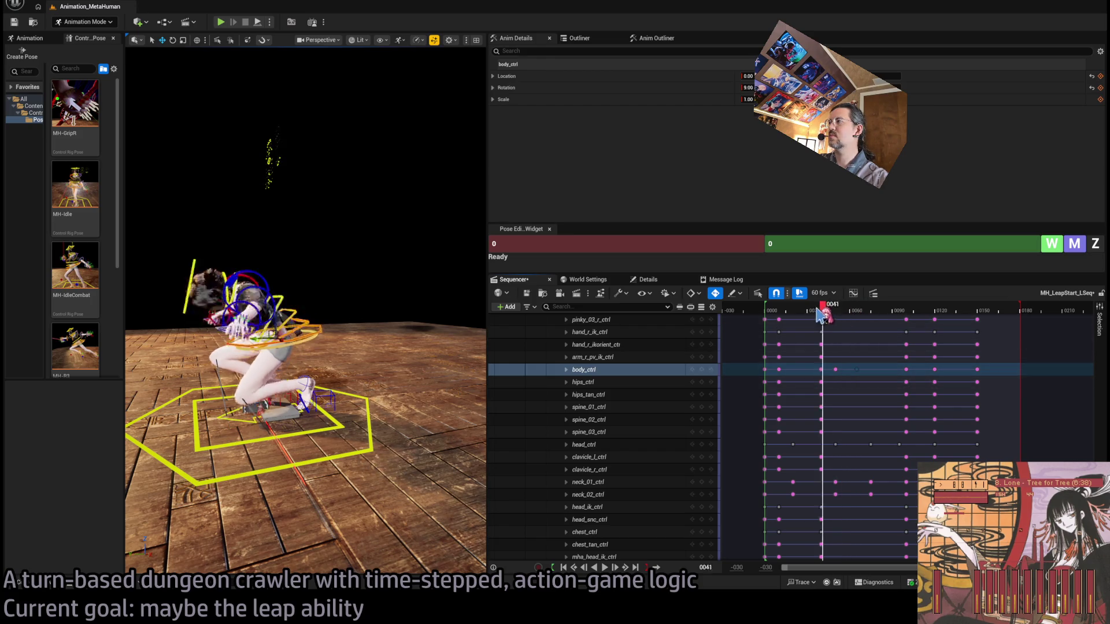
{"action": "left_click", "coordinate": [808, 314]}
{"action": "key", "text": "space"}
{"action": "key", "text": "space"}
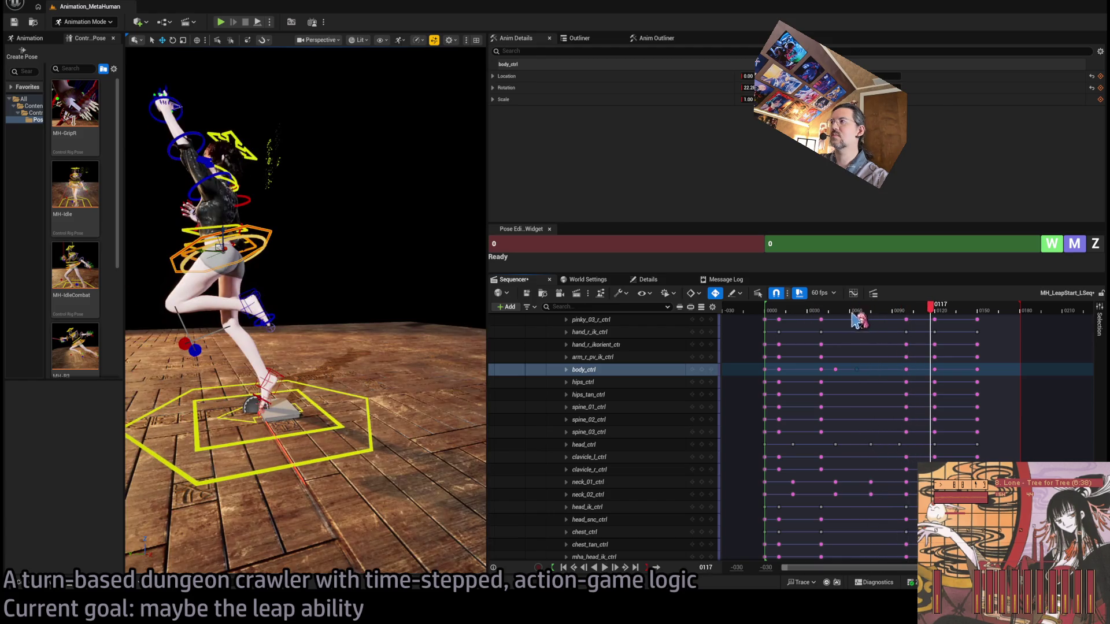
Step: Review the leap from frame 0059 to 0097 and back to 0027, then select spine_01_ctrl
{"action": "left_click", "coordinate": [849, 313]}
{"action": "left_click_drag", "start_coordinate": [861, 321], "coordinate": [903, 334]}
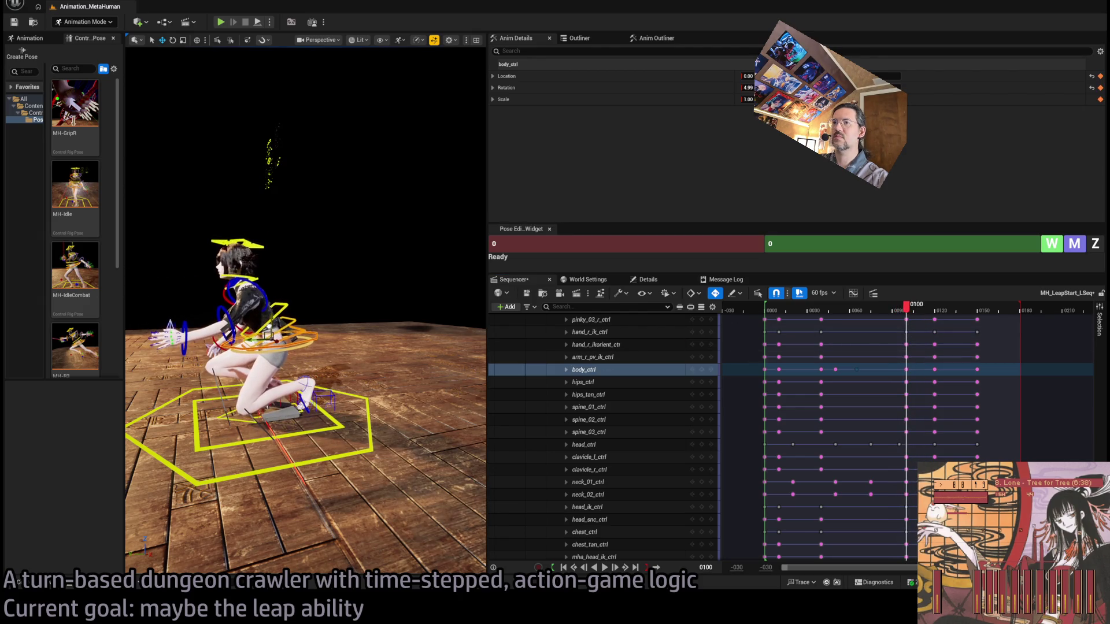
{"action": "mouse_move", "coordinate": [906, 325]}
{"action": "left_mouse_down"}
{"action": "mouse_move", "coordinate": [795, 324]}
{"action": "mouse_move", "coordinate": [897, 329]}
{"action": "mouse_move", "coordinate": [777, 336]}
{"action": "left_mouse_up"}
{"action": "key", "text": "space"}
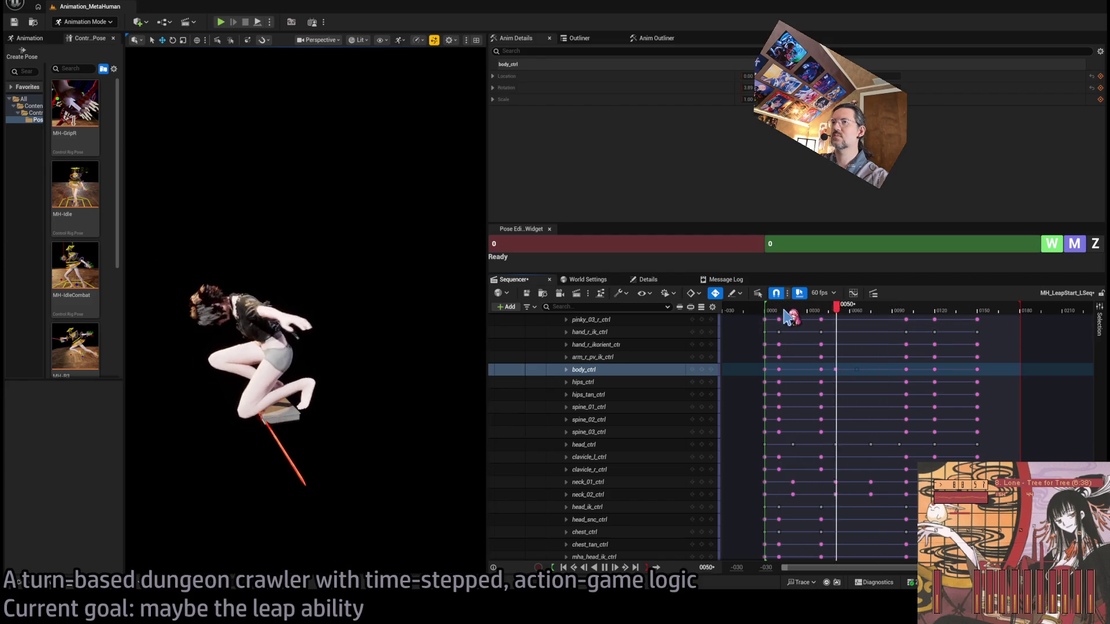
{"action": "key", "text": "space"}
{"action": "mouse_move", "coordinate": [791, 318]}
{"action": "left_mouse_down"}
{"action": "mouse_move", "coordinate": [808, 329]}
{"action": "mouse_move", "coordinate": [793, 326]}
{"action": "left_mouse_up"}
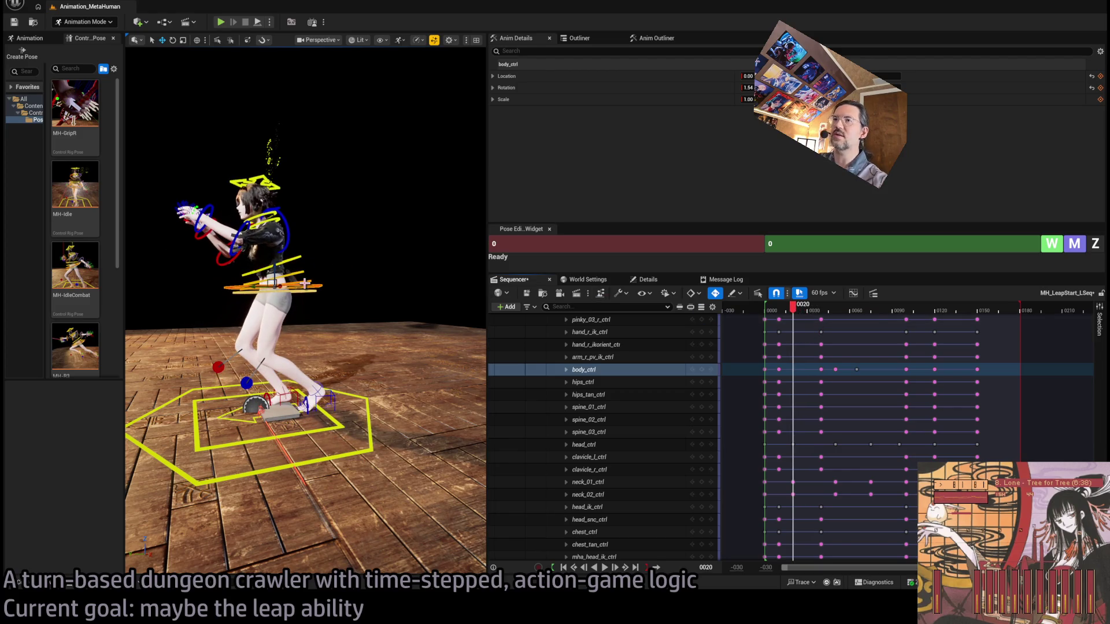
{"action": "left_click", "coordinate": [588, 408]}
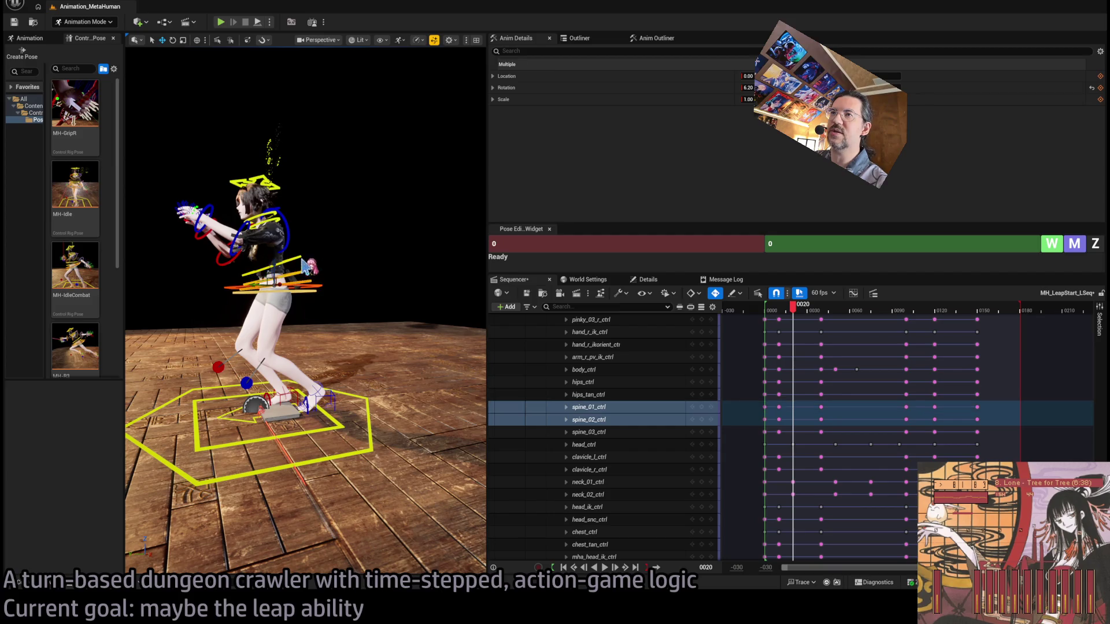
Step: Select the spine_01–03 tracks and drag their keys to frame 0045
{"action": "left_click", "coordinate": [588, 432], "text": "shift"}
{"action": "mouse_move", "coordinate": [835, 405]}
{"action": "left_mouse_down"}
{"action": "mouse_move", "coordinate": [775, 443]}
{"action": "mouse_move", "coordinate": [781, 410]}
{"action": "mouse_move", "coordinate": [793, 409]}
{"action": "left_mouse_up"}
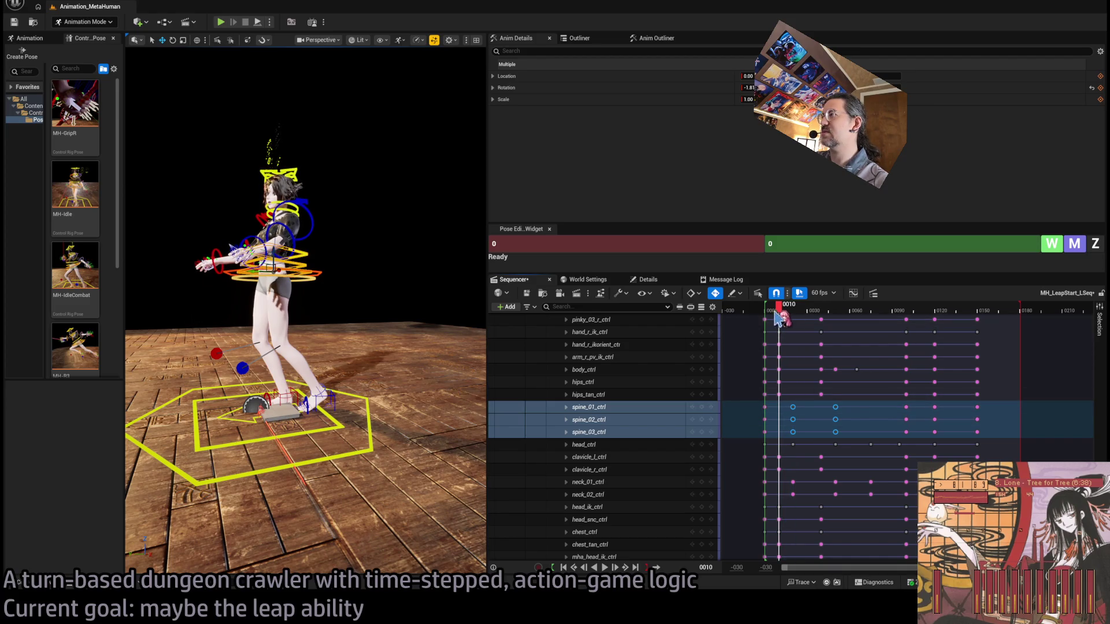
{"action": "left_click", "coordinate": [763, 315]}
{"action": "key", "text": "space"}
Step: Replay the leap with the new spine timing, stepping through frames 0033–0058
{"action": "key", "text": "space"}
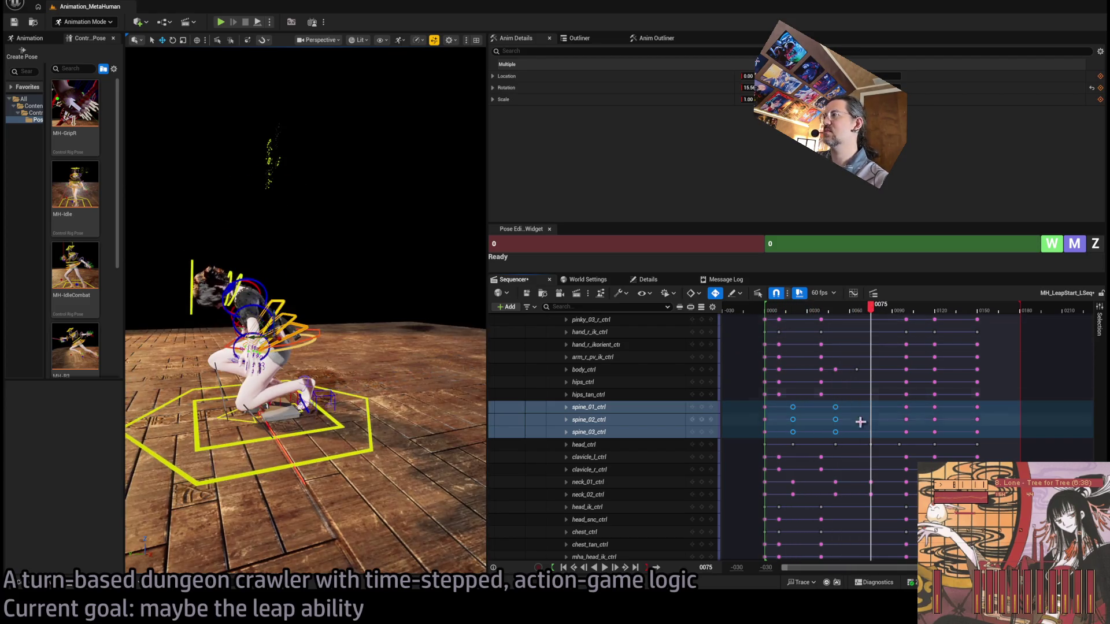
{"action": "left_click_drag", "start_coordinate": [835, 410], "coordinate": [828, 422]}
{"action": "left_click", "coordinate": [769, 310]}
{"action": "key", "text": "space"}
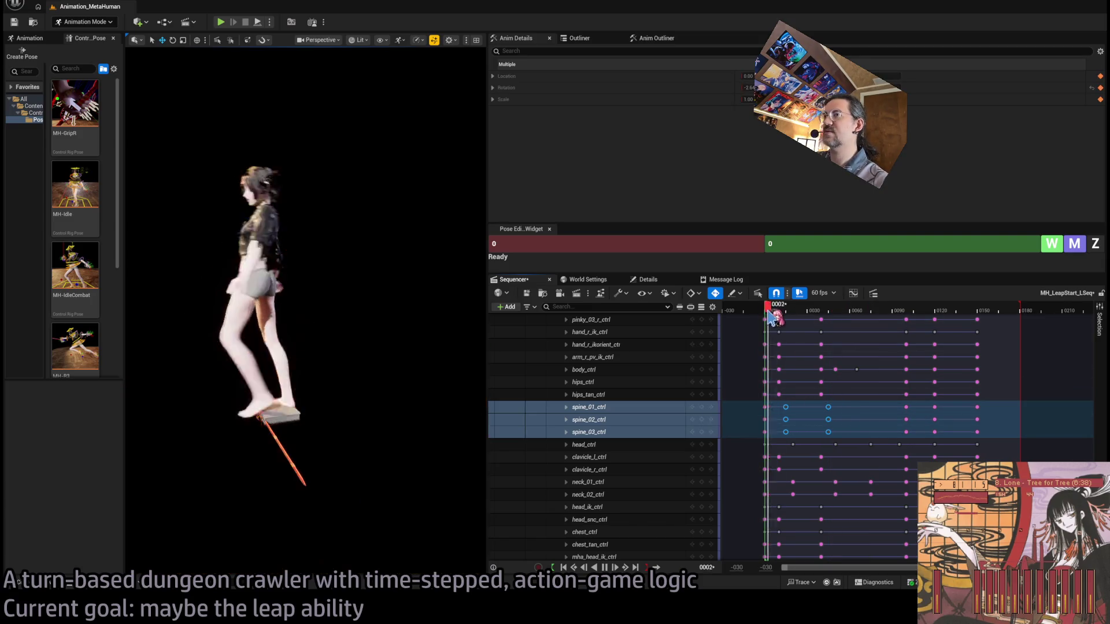
{"action": "key", "text": "space"}
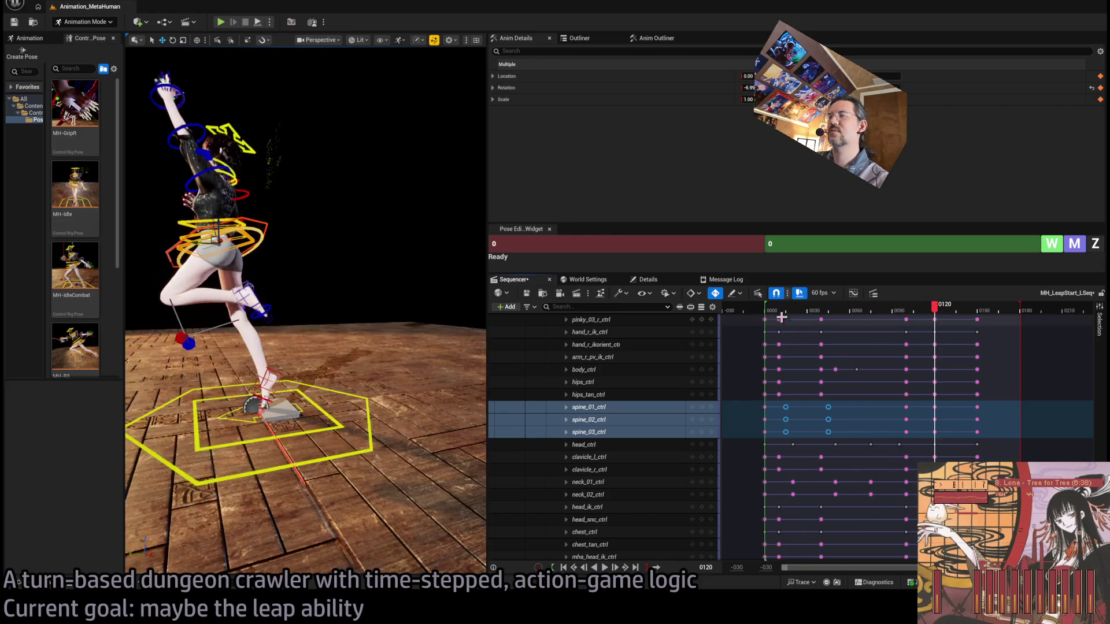
{"action": "left_click", "coordinate": [812, 312]}
{"action": "left_click_drag", "start_coordinate": [816, 321], "coordinate": [841, 326]}
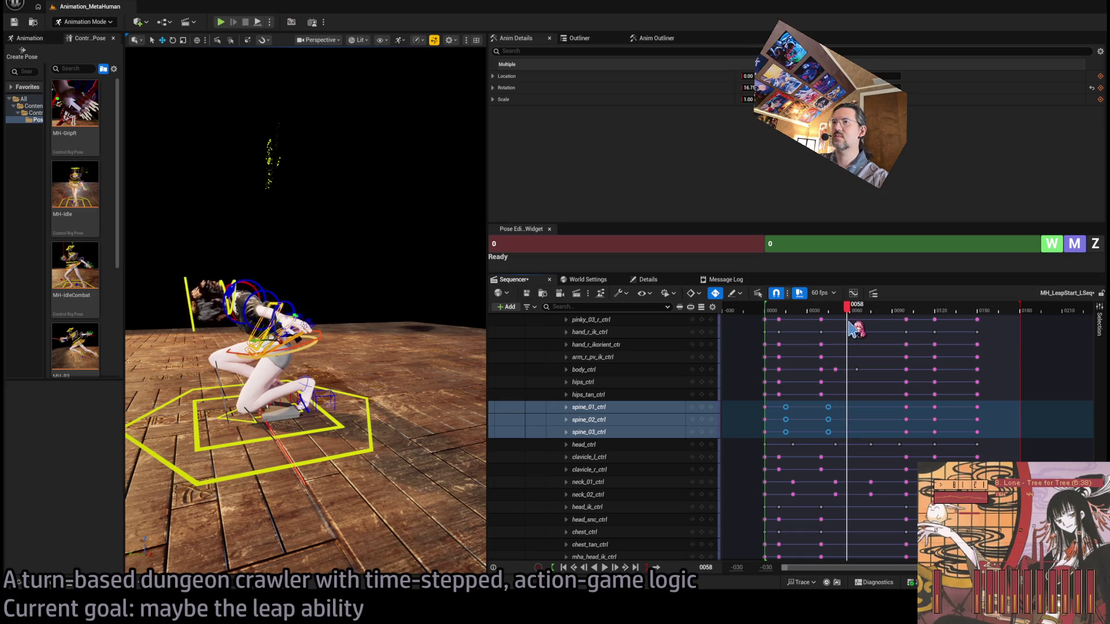
{"action": "mouse_move", "coordinate": [852, 328]}
{"action": "left_mouse_down"}
{"action": "mouse_move", "coordinate": [831, 332]}
{"action": "mouse_move", "coordinate": [852, 337]}
{"action": "left_mouse_up"}
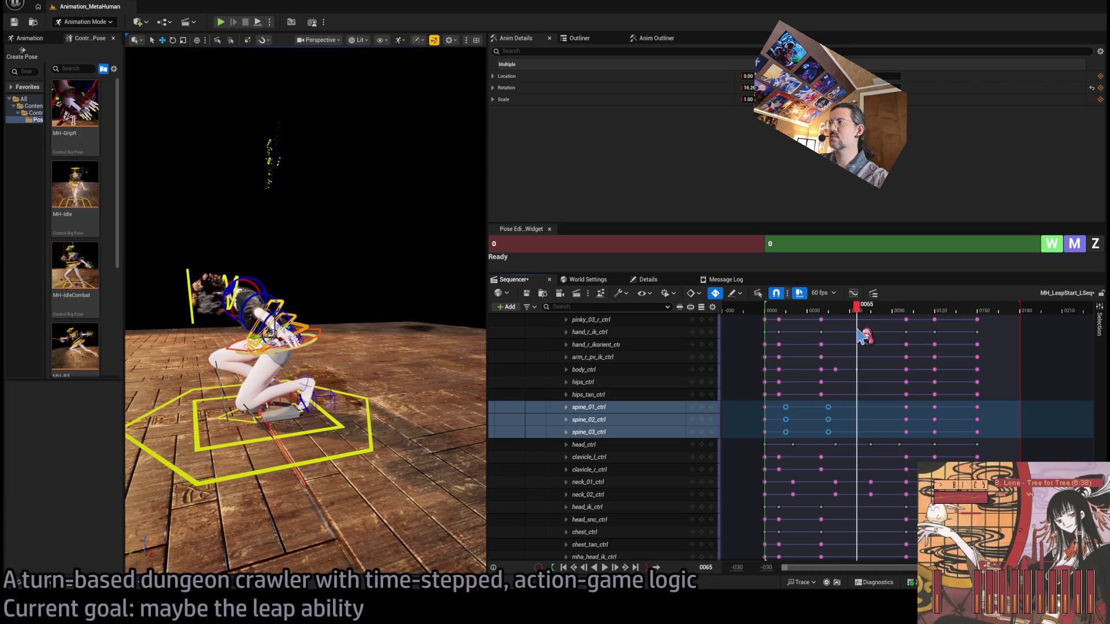
{"action": "scroll", "coordinate": [399, 322], "scroll_direction": "up", "scroll_amount": 5}
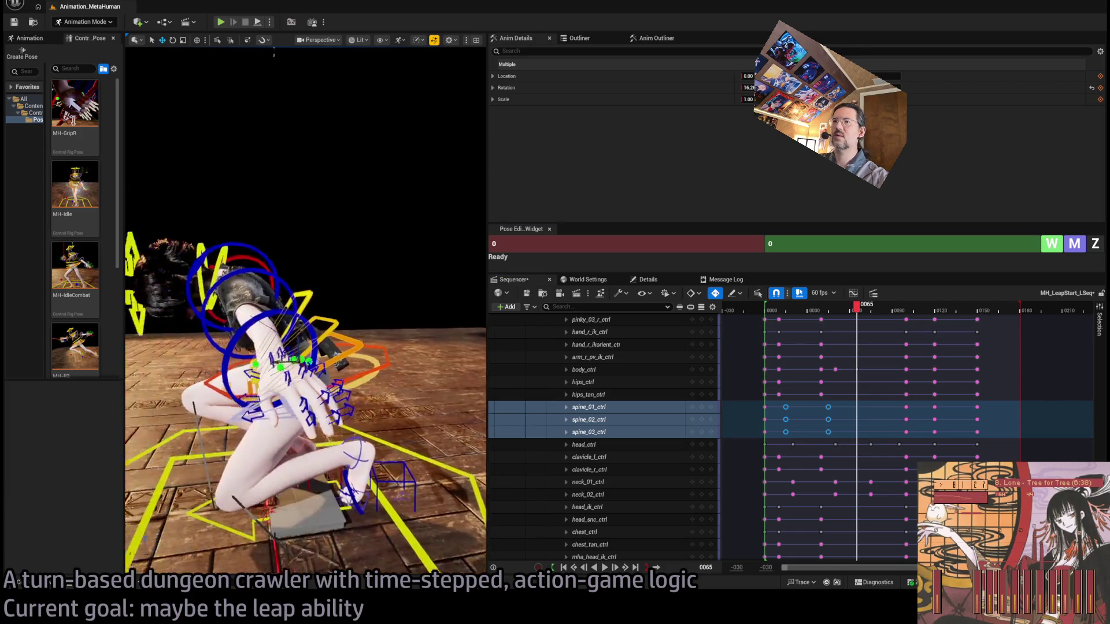
{"action": "scroll", "coordinate": [359, 358], "scroll_direction": "down", "scroll_amount": 1}
Step: Compare poses between frames 0035 and 0060 and key the spine controls at frame 0045
{"action": "left_click", "coordinate": [359, 358]}
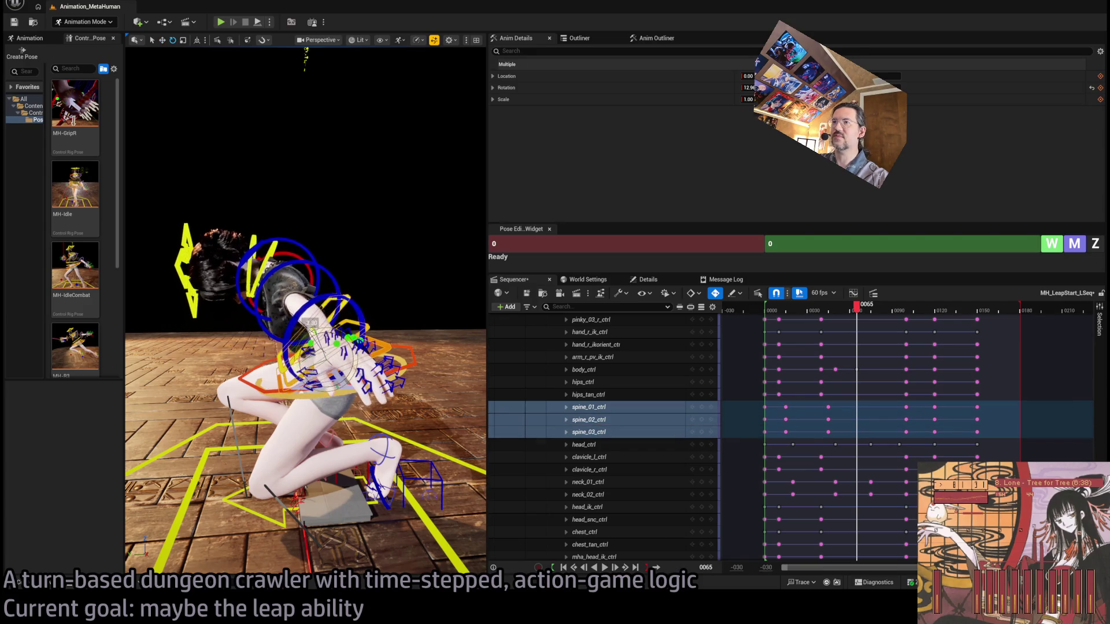
{"action": "left_click_drag", "start_coordinate": [856, 306], "coordinate": [805, 310]}
{"action": "key", "text": "space"}
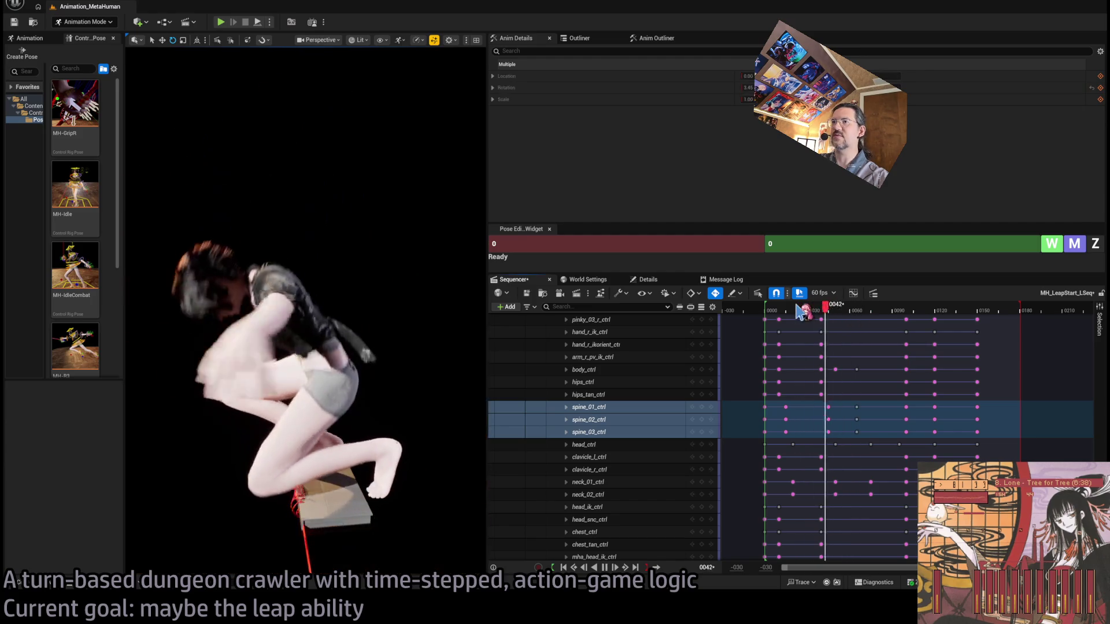
{"action": "key", "text": "space"}
{"action": "left_click", "coordinate": [841, 311]}
{"action": "mouse_move", "coordinate": [845, 317]}
{"action": "left_mouse_down"}
{"action": "mouse_move", "coordinate": [889, 318]}
{"action": "mouse_move", "coordinate": [823, 331]}
{"action": "mouse_move", "coordinate": [872, 333]}
{"action": "mouse_move", "coordinate": [829, 338]}
{"action": "mouse_move", "coordinate": [863, 328]}
{"action": "mouse_move", "coordinate": [829, 315]}
{"action": "left_mouse_up"}
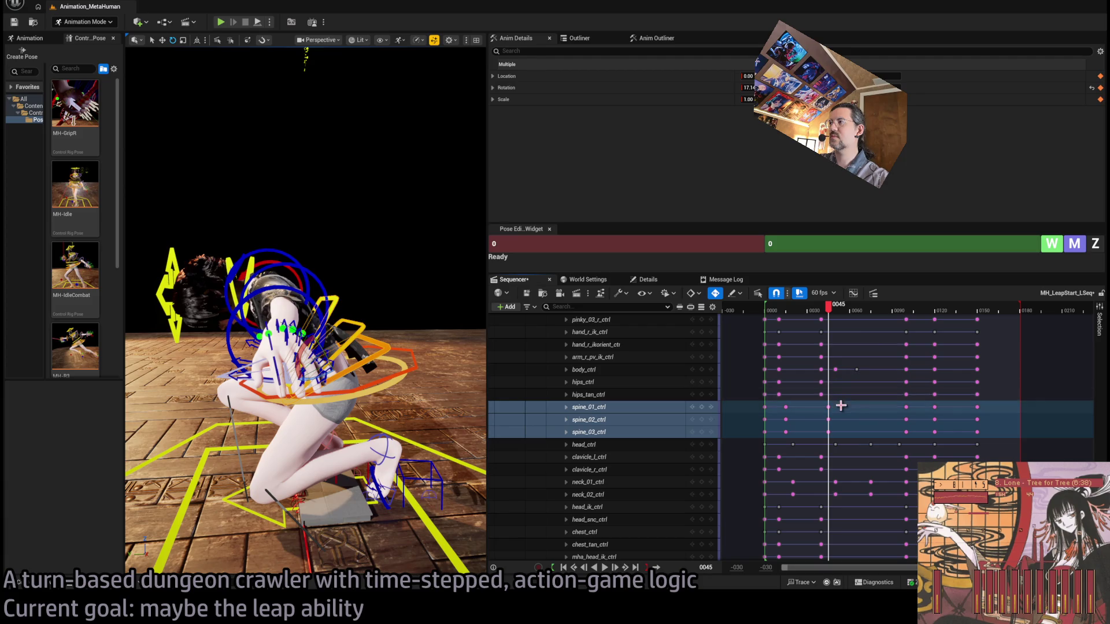
{"action": "key", "text": "Return"}
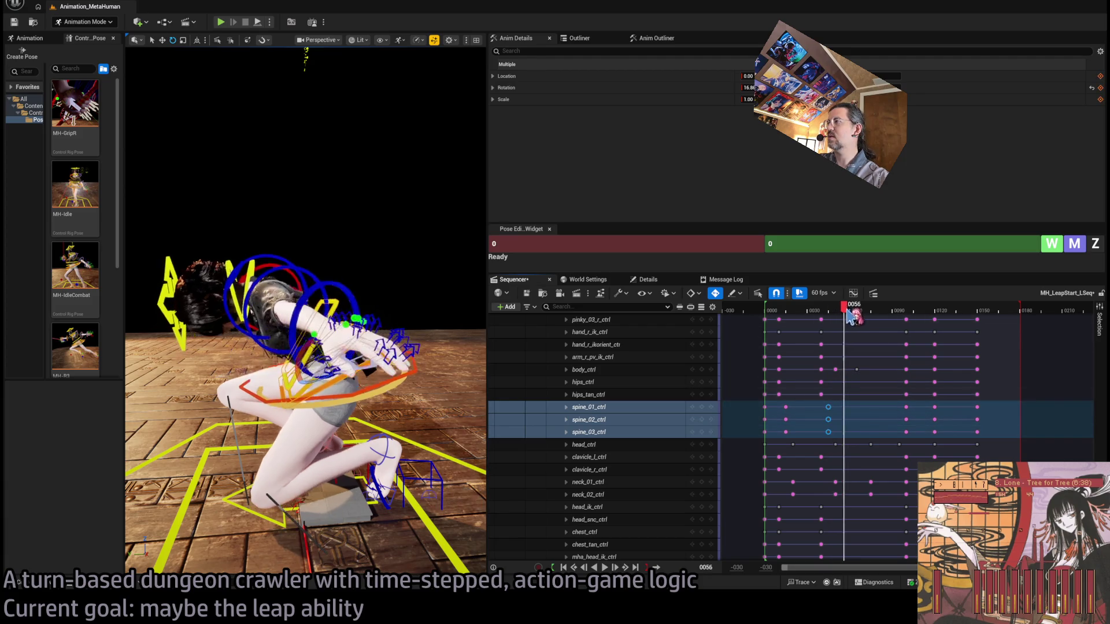
{"action": "left_click_drag", "start_coordinate": [843, 312], "coordinate": [858, 313]}
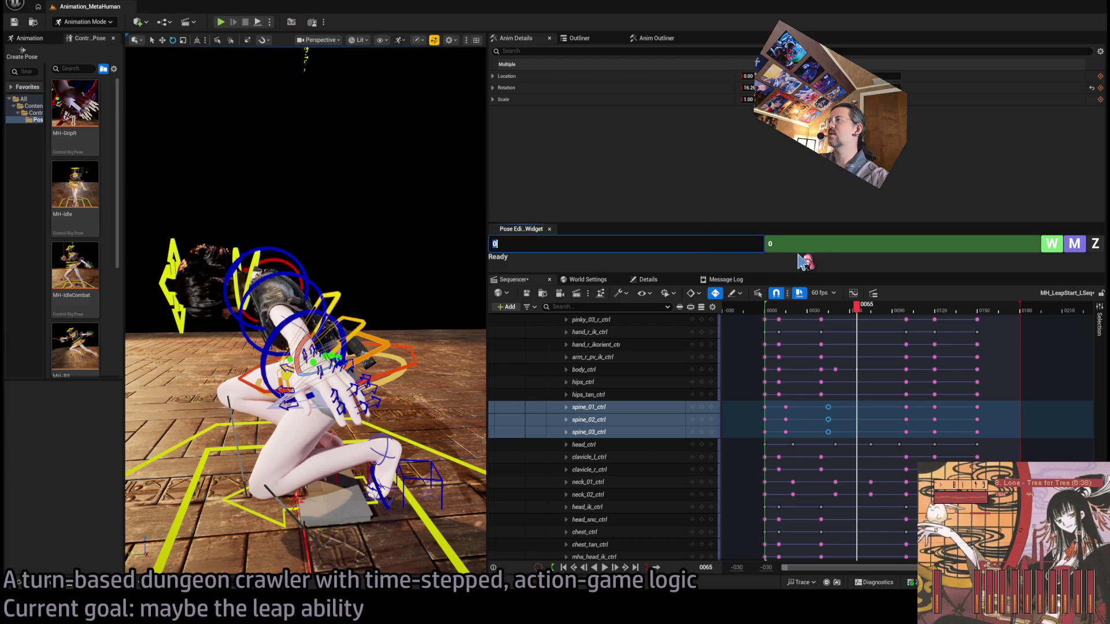
Step: Enter 45 and 65 as the pose range to write three spine keys, then review frames 44–51
{"action": "key", "text": "Tab"}
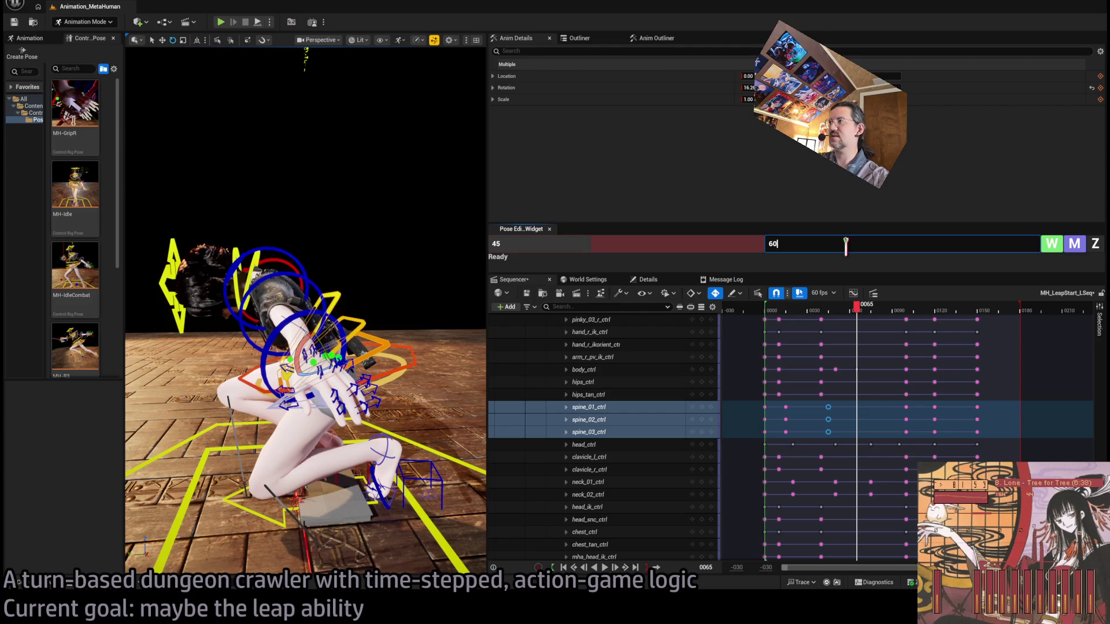
{"action": "key", "text": "Return"}
{"action": "left_click_drag", "start_coordinate": [857, 321], "coordinate": [831, 322]}
{"action": "mouse_move", "coordinate": [846, 325]}
{"action": "left_mouse_down"}
{"action": "mouse_move", "coordinate": [790, 327]}
{"action": "mouse_move", "coordinate": [843, 329]}
{"action": "left_mouse_up"}
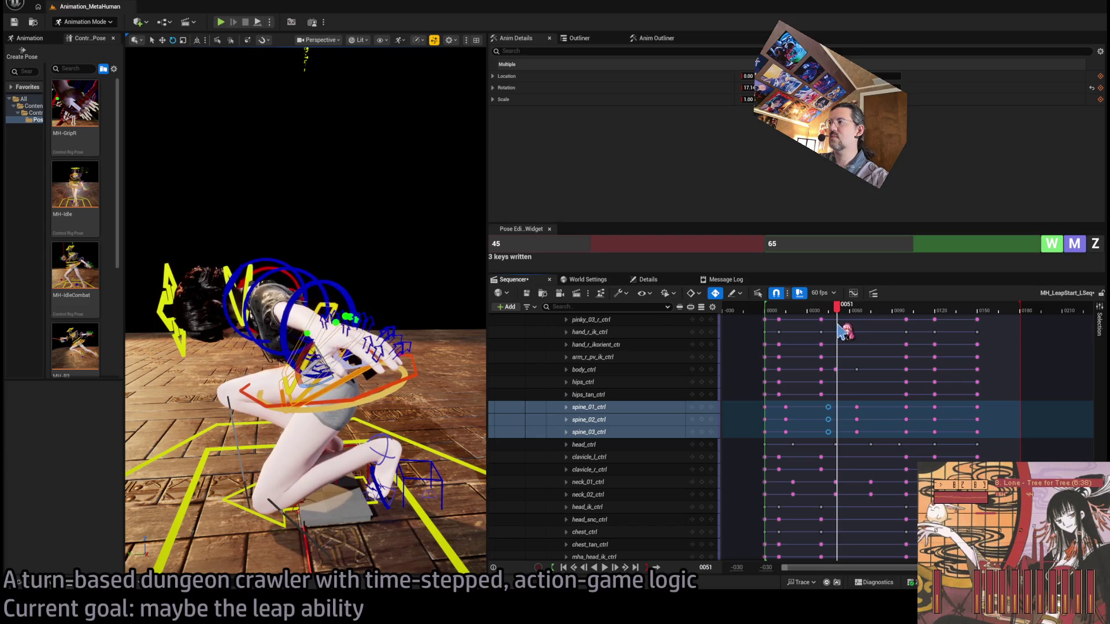
Step: Move the three spine_01–03 keys from frame 65 out to frame 70 and preview the leap
{"action": "mouse_move", "coordinate": [825, 403]}
{"action": "left_mouse_down"}
{"action": "mouse_move", "coordinate": [830, 435]}
{"action": "mouse_move", "coordinate": [835, 406]}
{"action": "left_mouse_up"}
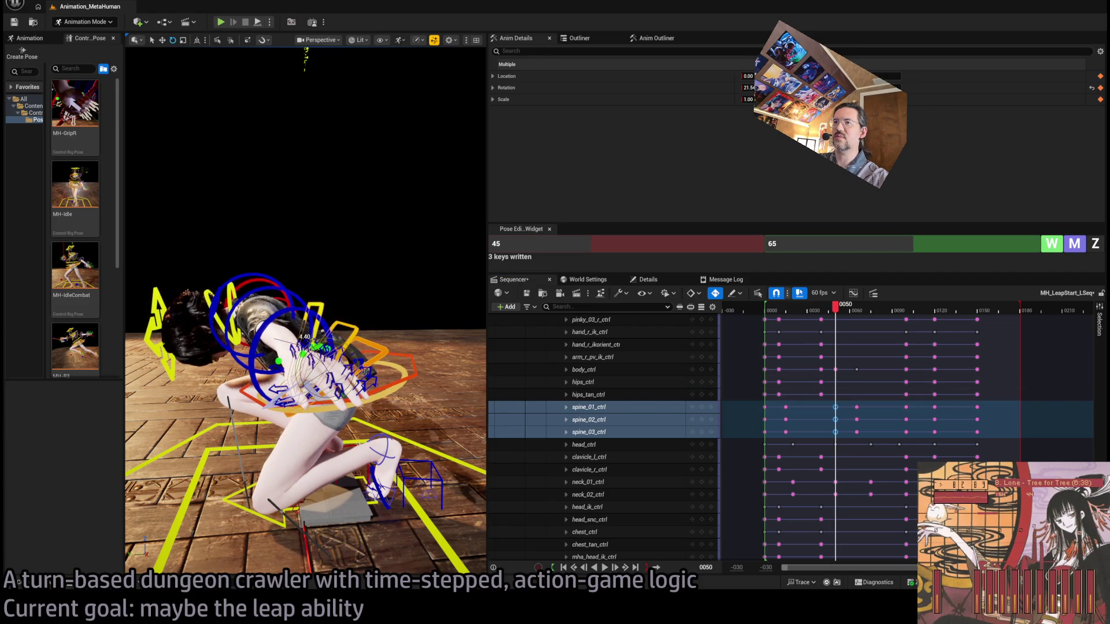
{"action": "mouse_move", "coordinate": [832, 317]}
{"action": "left_mouse_down"}
{"action": "mouse_move", "coordinate": [808, 318]}
{"action": "mouse_move", "coordinate": [867, 324]}
{"action": "mouse_move", "coordinate": [851, 338]}
{"action": "left_mouse_up"}
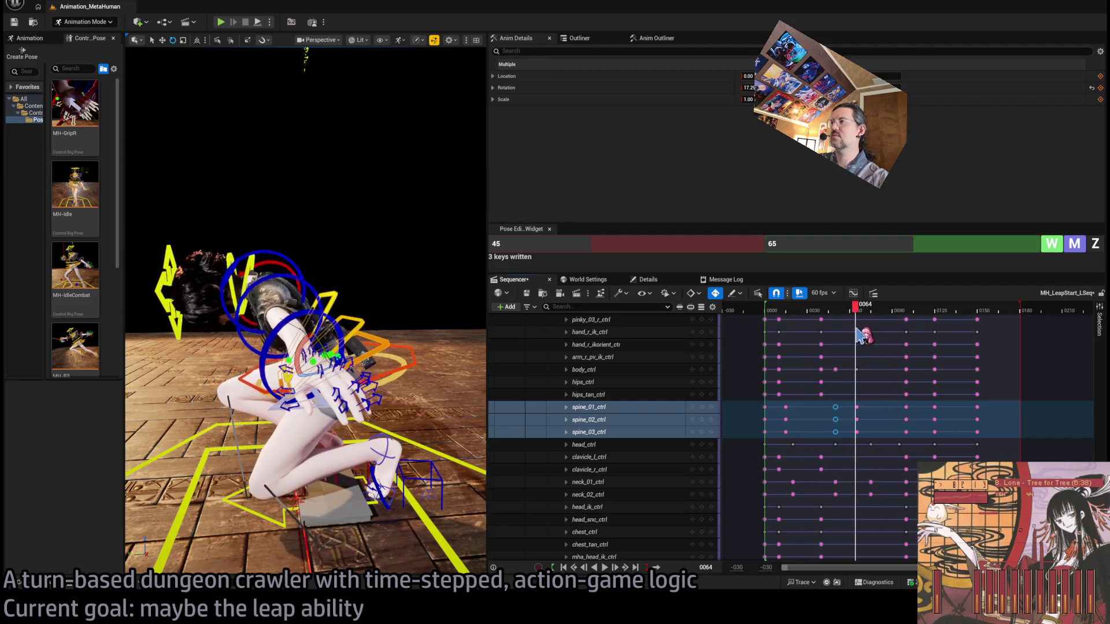
{"action": "left_click_drag", "start_coordinate": [850, 438], "coordinate": [864, 409]}
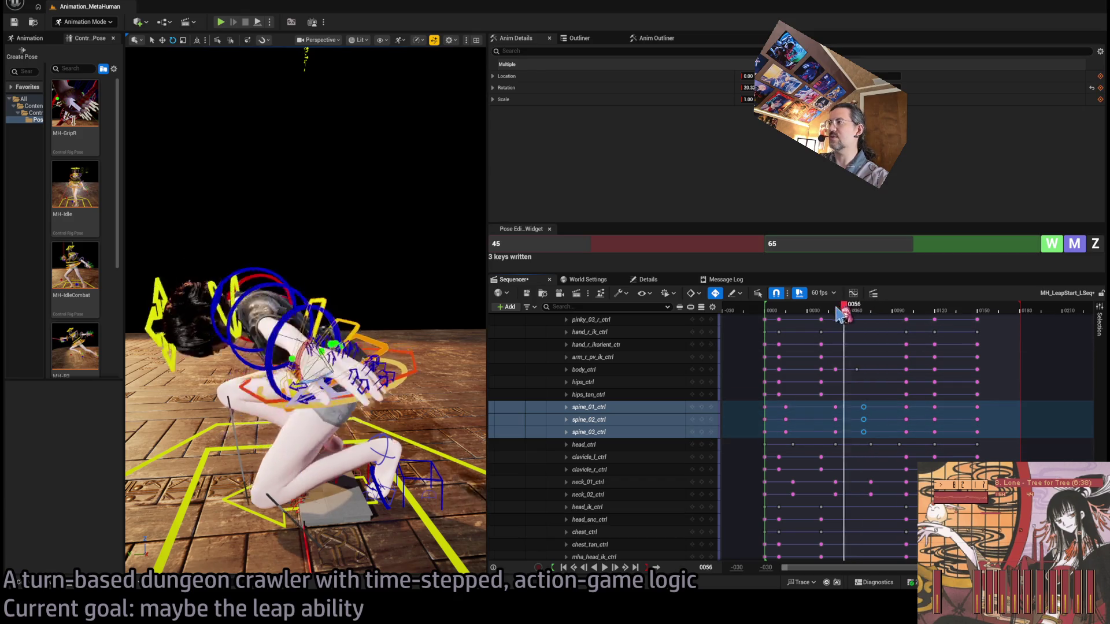
{"action": "key", "text": "space"}
{"action": "left_click", "coordinate": [825, 316]}
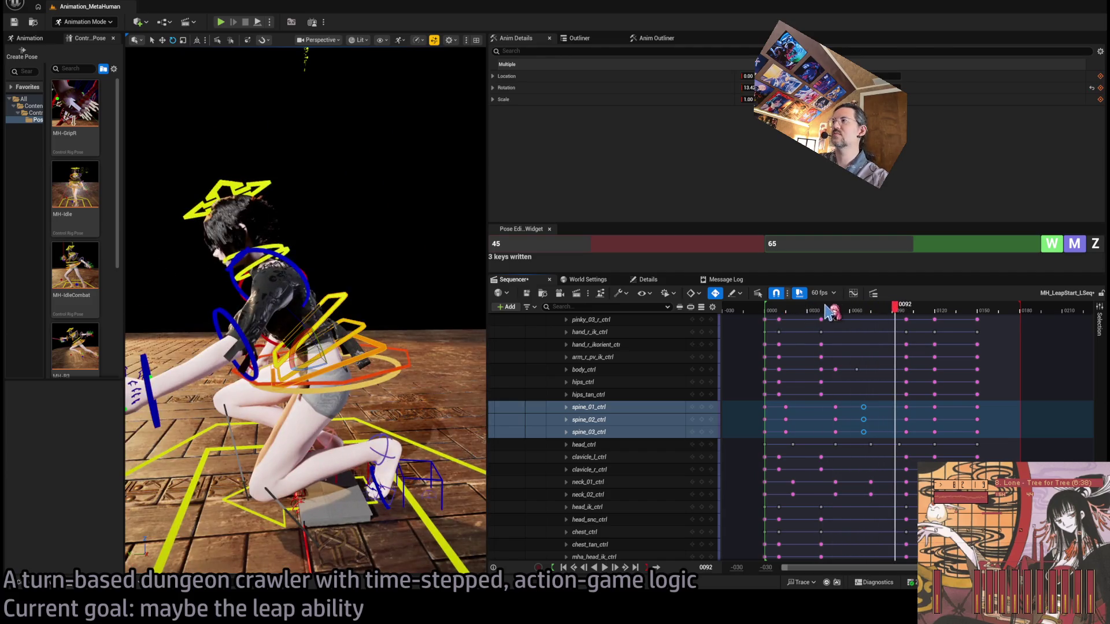
{"action": "mouse_move", "coordinate": [825, 315]}
{"action": "left_mouse_down"}
{"action": "mouse_move", "coordinate": [853, 324]}
{"action": "mouse_move", "coordinate": [801, 324]}
{"action": "mouse_move", "coordinate": [840, 327]}
{"action": "mouse_move", "coordinate": [829, 325]}
{"action": "left_mouse_up"}
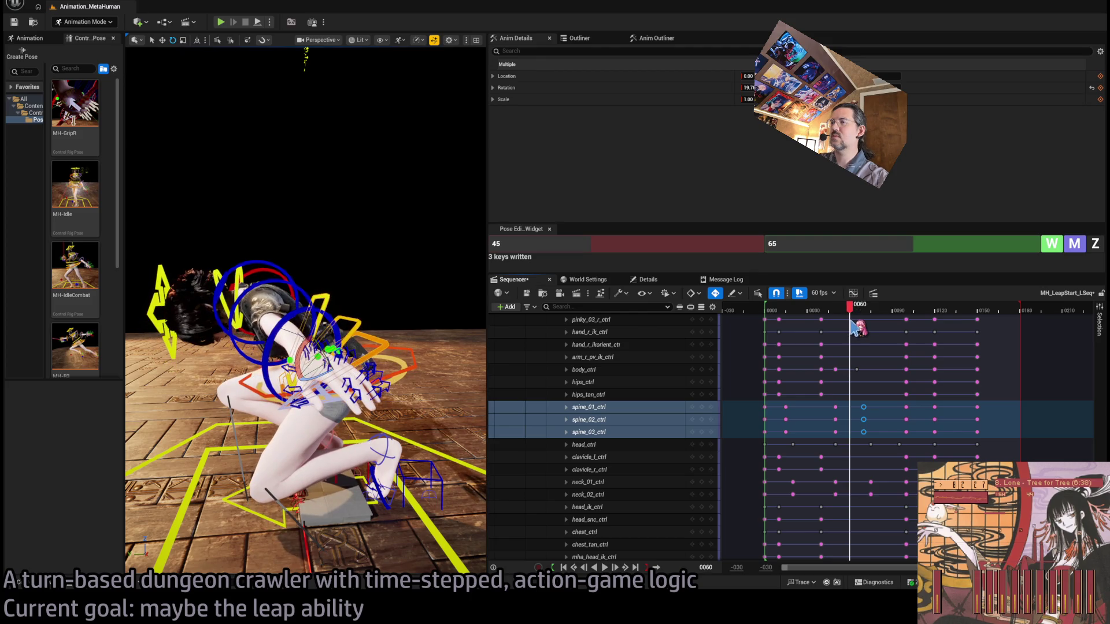
Step: Shift the spine keys at frame 70 ten frames later and replay the leap from the start
{"action": "left_click_drag", "start_coordinate": [879, 403], "coordinate": [848, 438]}
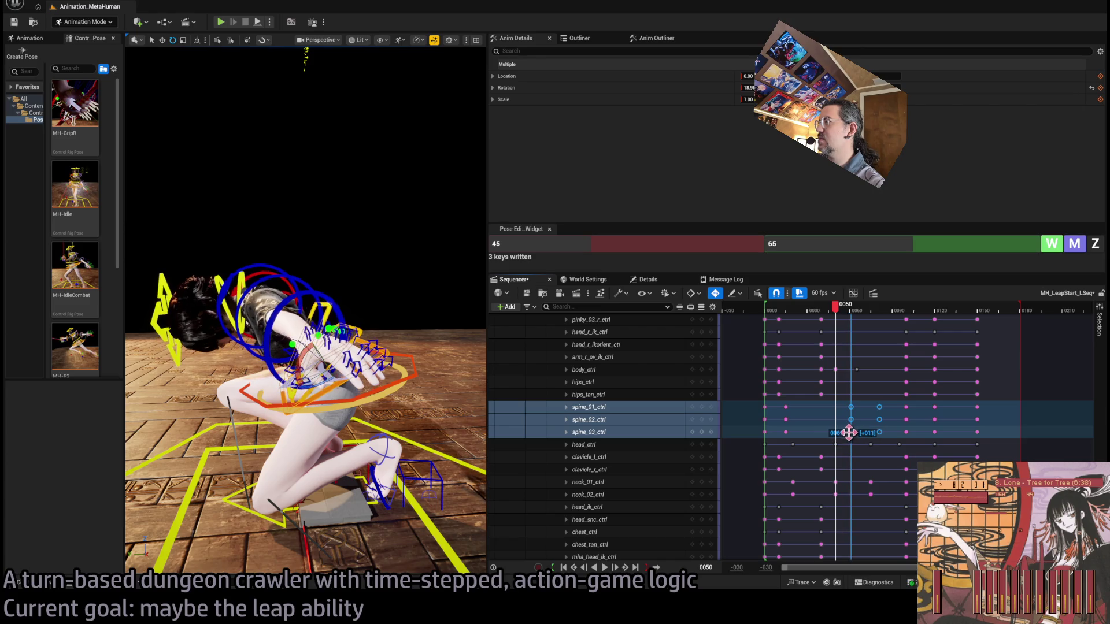
{"action": "left_click_drag", "start_coordinate": [848, 433], "coordinate": [849, 432]}
{"action": "left_click", "coordinate": [792, 313]}
{"action": "key", "text": "space"}
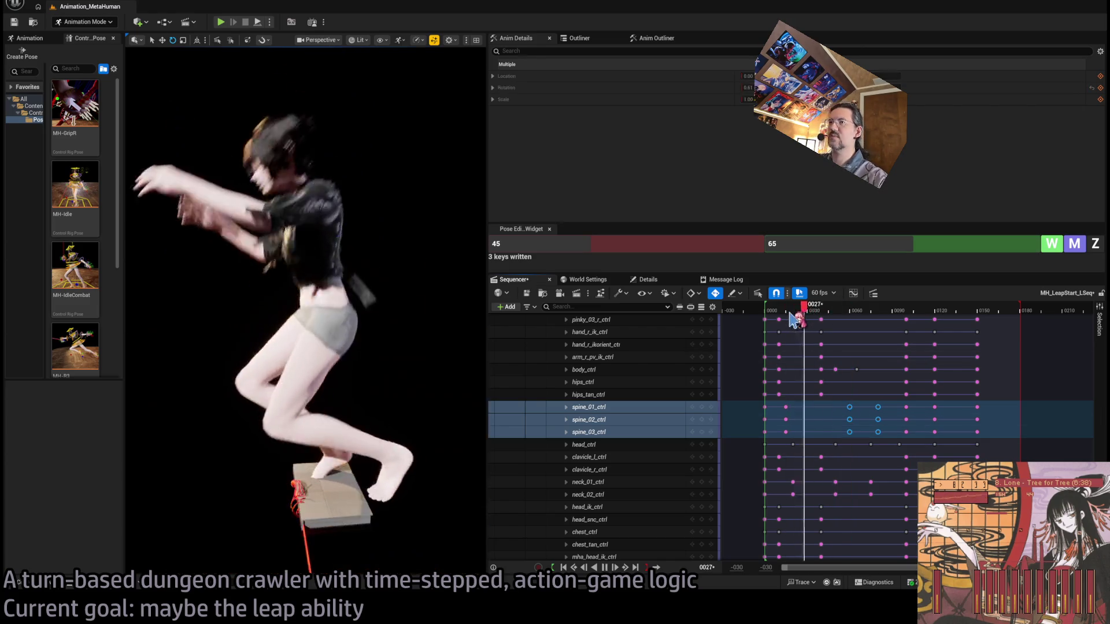
{"action": "left_click", "coordinate": [778, 313]}
{"action": "key", "text": "space"}
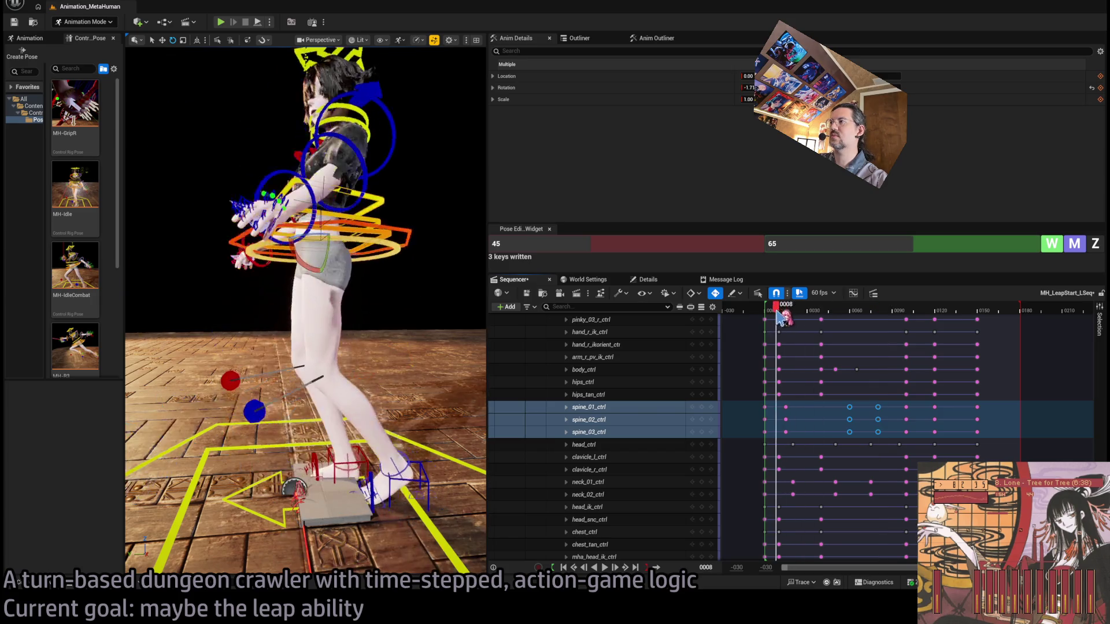
{"action": "key", "text": "space"}
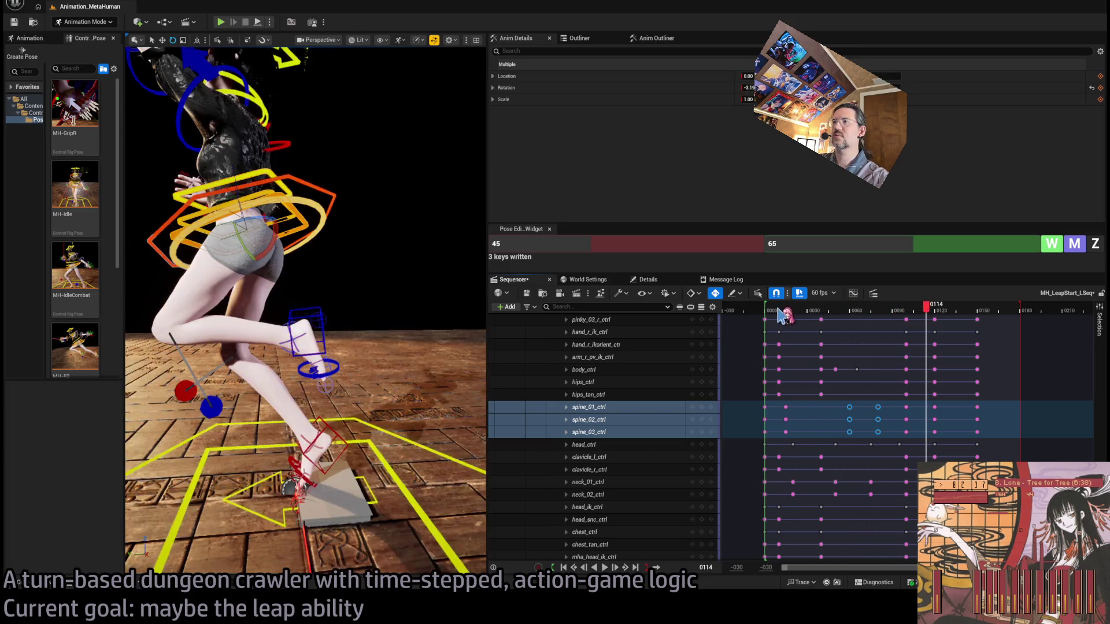
{"action": "left_click", "coordinate": [787, 312]}
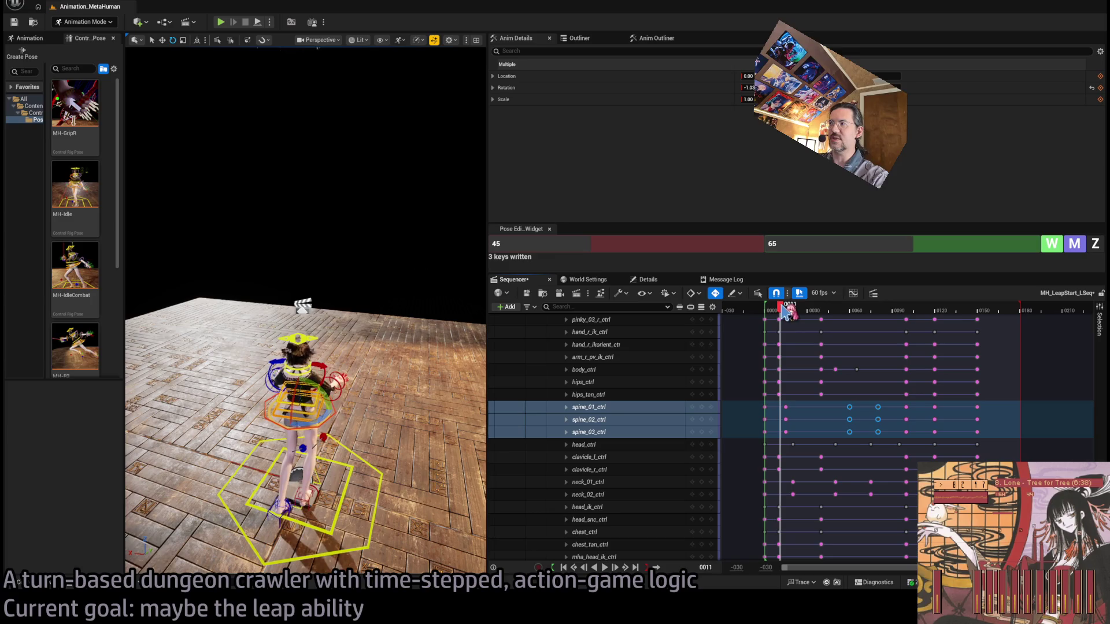
{"action": "mouse_move", "coordinate": [784, 312]}
{"action": "left_mouse_down"}
{"action": "mouse_move", "coordinate": [885, 310]}
{"action": "mouse_move", "coordinate": [784, 315]}
{"action": "left_mouse_up"}
{"action": "key", "text": "space"}
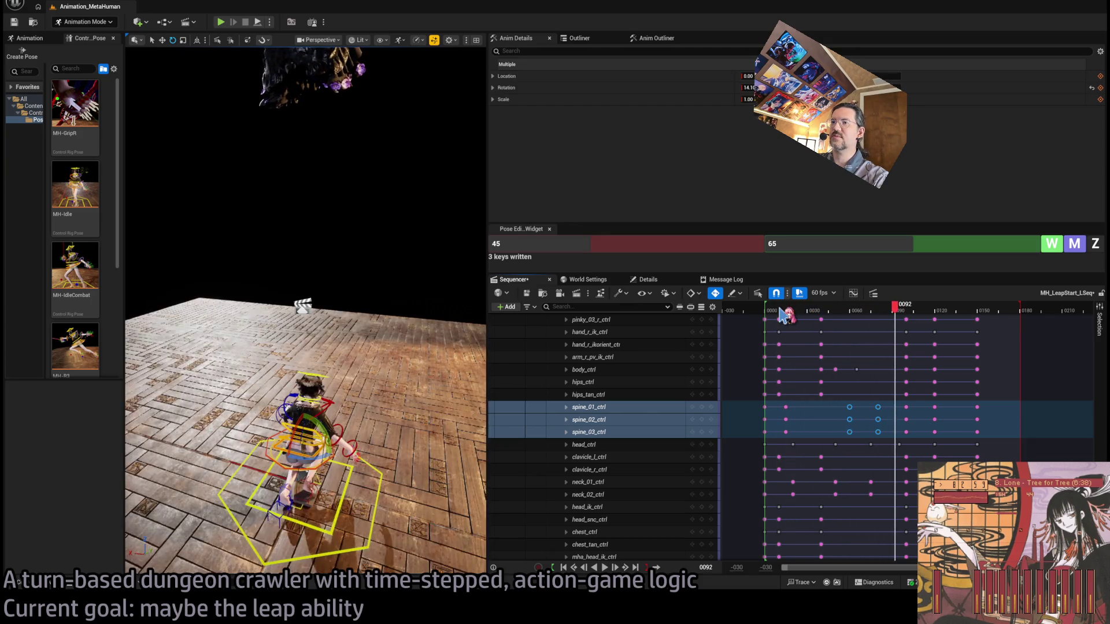
{"action": "key", "text": "space"}
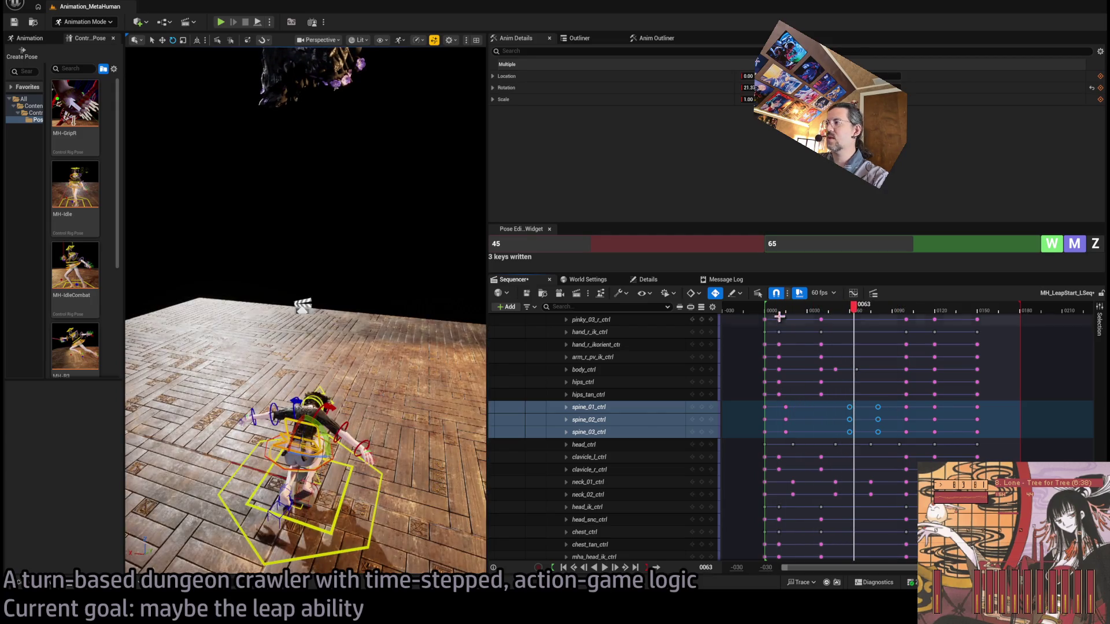
{"action": "mouse_move", "coordinate": [817, 312]}
{"action": "left_mouse_down"}
{"action": "mouse_move", "coordinate": [788, 315]}
{"action": "mouse_move", "coordinate": [855, 316]}
{"action": "mouse_move", "coordinate": [821, 316]}
{"action": "left_mouse_up"}
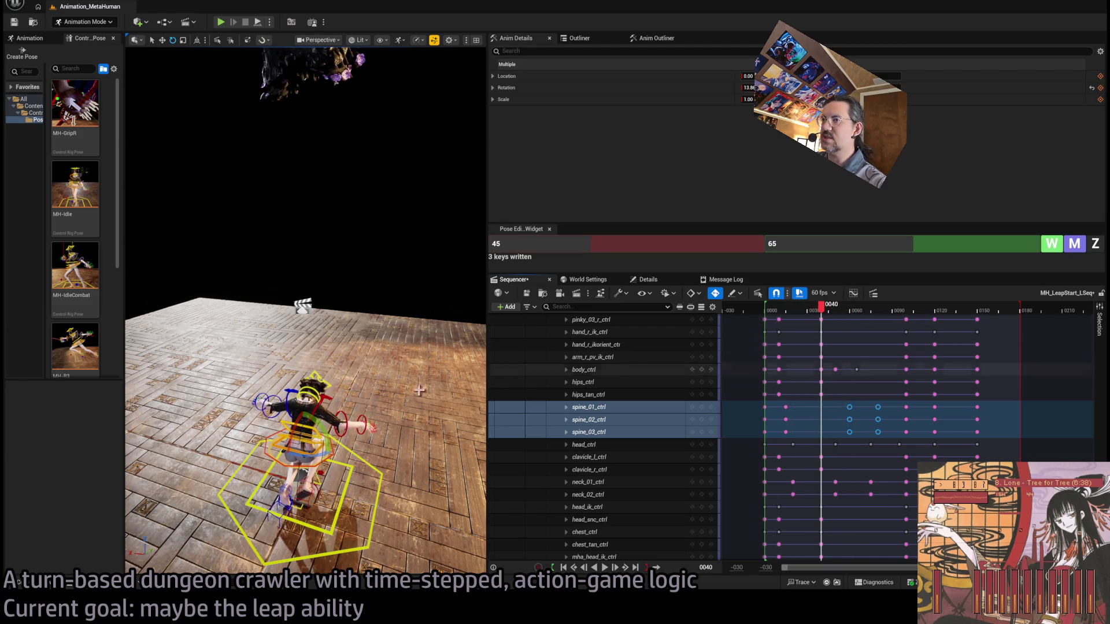
{"action": "left_click", "coordinate": [873, 365]}
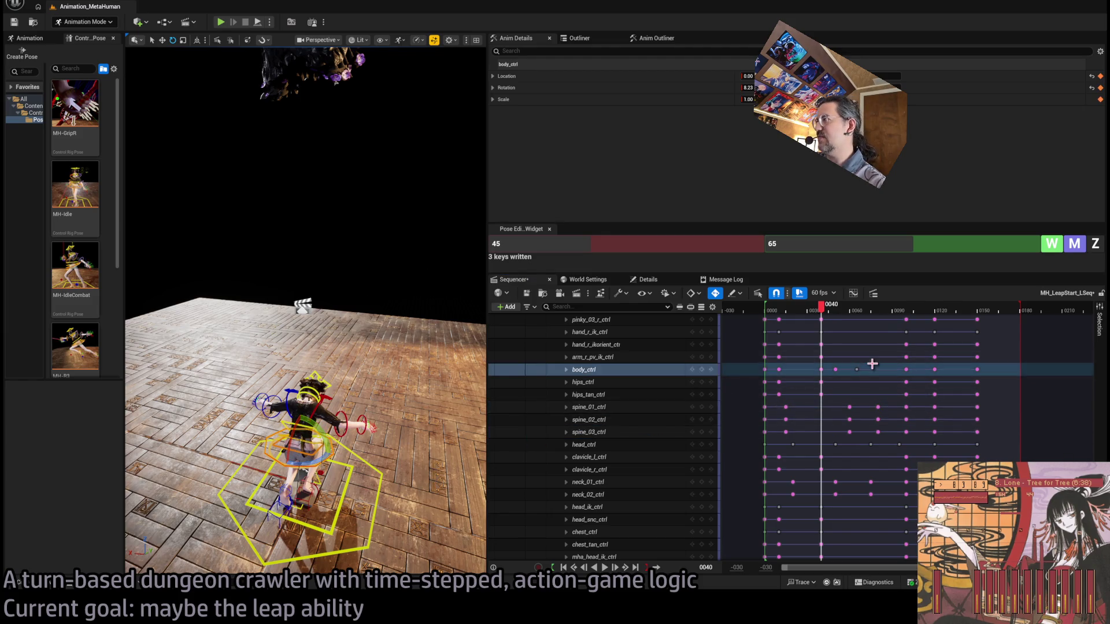
Step: Collapse MetaHuman_ControlRig and drag the late control-rig keys slightly earlier
{"action": "scroll", "coordinate": [884, 397], "scroll_direction": "up", "scroll_amount": 2}
{"action": "mouse_move", "coordinate": [1001, 556]}
{"action": "left_mouse_down"}
{"action": "mouse_move", "coordinate": [843, 459]}
{"action": "mouse_move", "coordinate": [847, 388]}
{"action": "mouse_move", "coordinate": [853, 394]}
{"action": "left_mouse_up"}
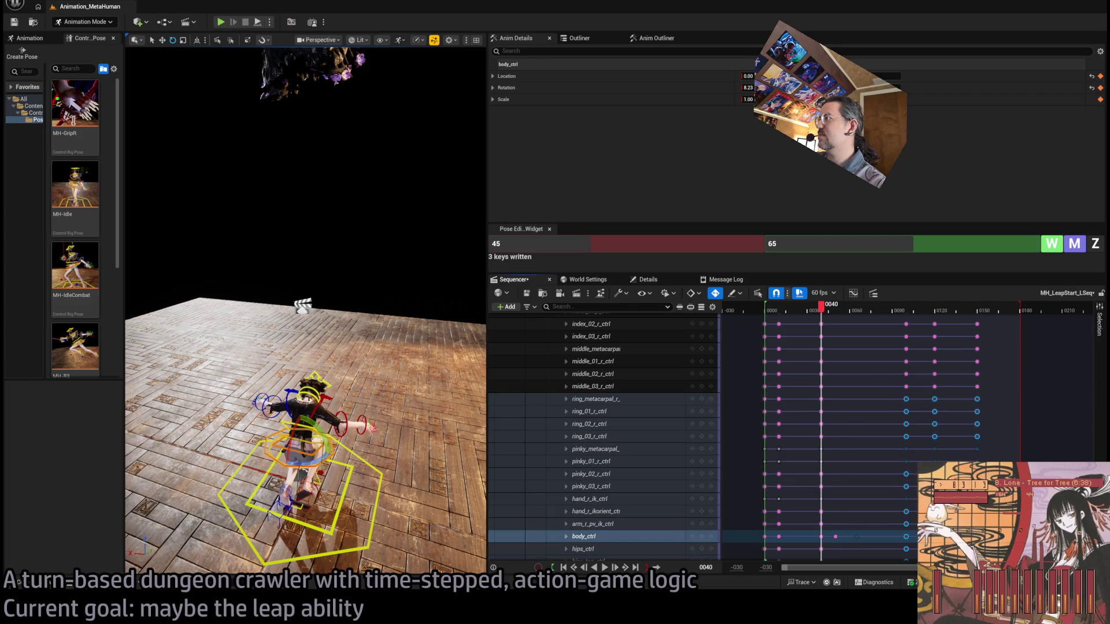
{"action": "scroll", "coordinate": [566, 428], "scroll_direction": "up", "scroll_amount": 10}
{"action": "left_click", "coordinate": [563, 420]}
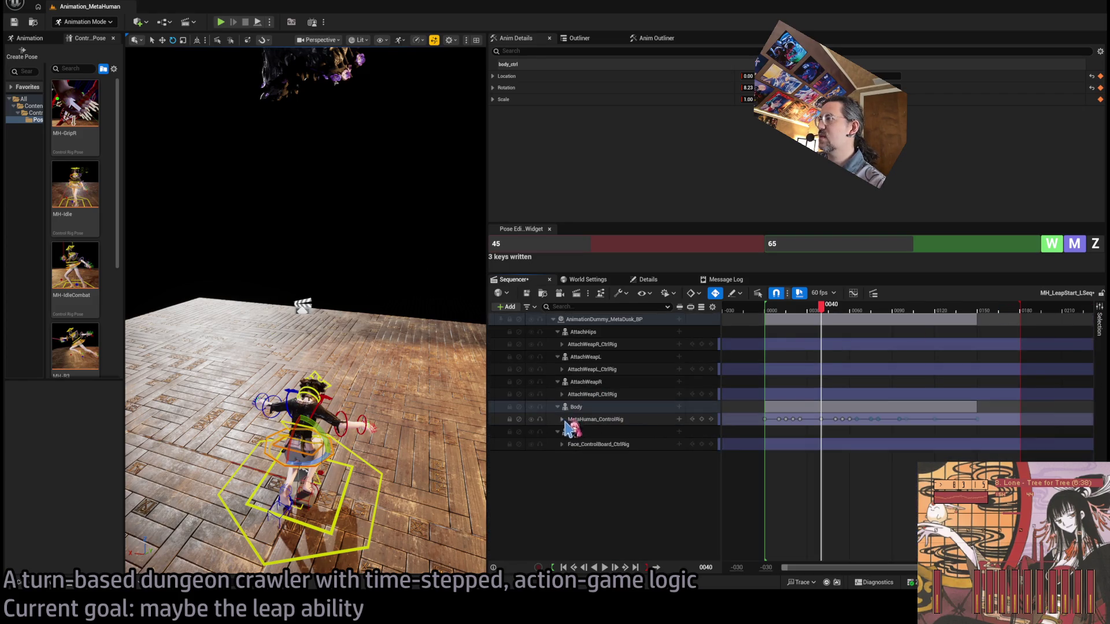
{"action": "mouse_move", "coordinate": [815, 417]}
{"action": "left_mouse_down"}
{"action": "mouse_move", "coordinate": [829, 423]}
{"action": "mouse_move", "coordinate": [814, 431]}
{"action": "left_mouse_up"}
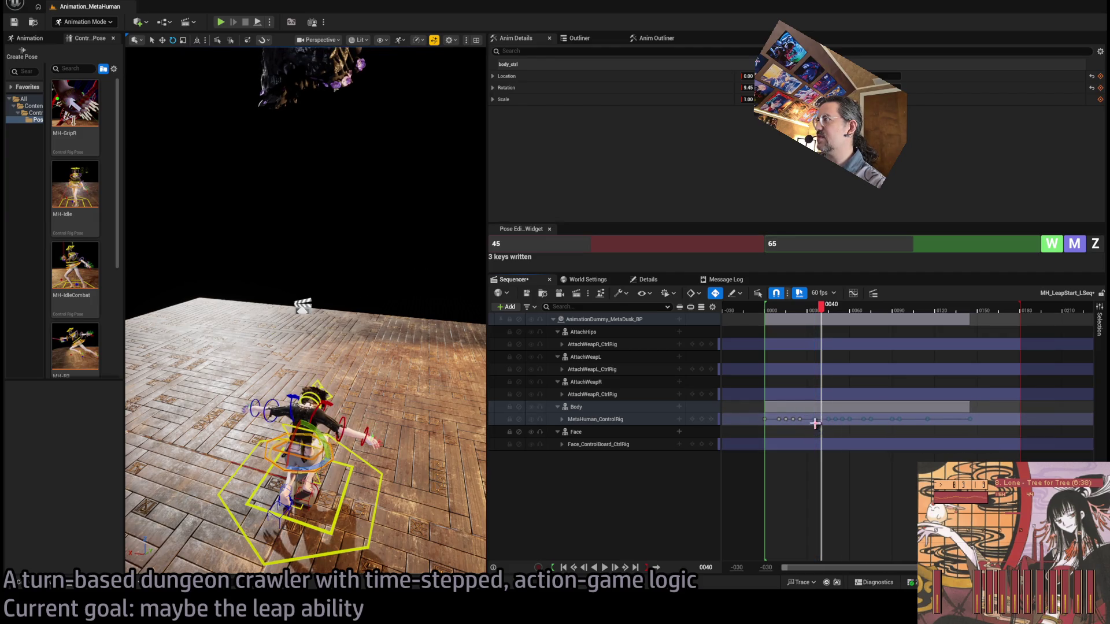
Step: Play back the retimed leap from around frames 18–33 to check the timing
{"action": "left_click_drag", "start_coordinate": [822, 314], "coordinate": [774, 315]}
{"action": "key", "text": "space"}
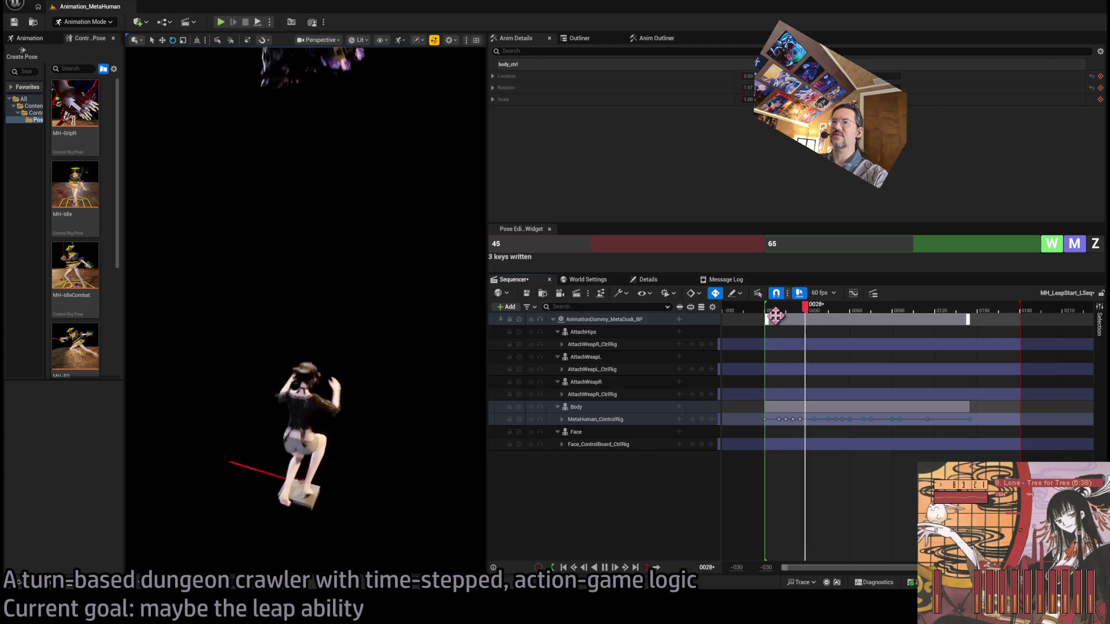
{"action": "left_click", "coordinate": [792, 312]}
{"action": "mouse_move", "coordinate": [802, 310]}
{"action": "left_mouse_down"}
{"action": "mouse_move", "coordinate": [814, 314]}
{"action": "mouse_move", "coordinate": [798, 318]}
{"action": "left_mouse_up"}
{"action": "key", "text": "space"}
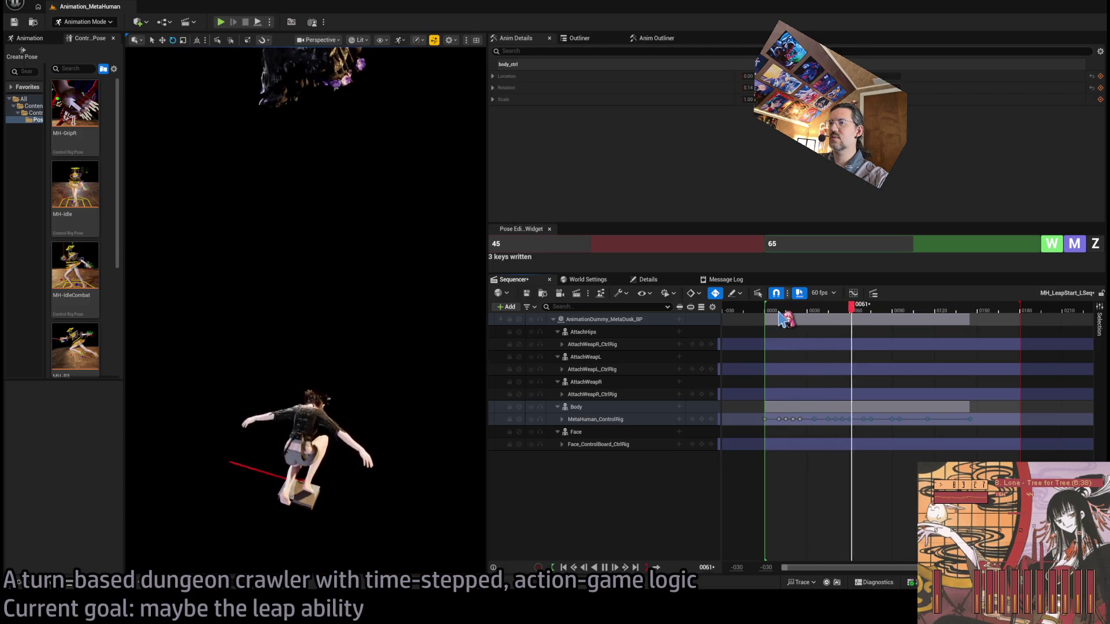
{"action": "left_click", "coordinate": [808, 315]}
{"action": "left_click_drag", "start_coordinate": [787, 318], "coordinate": [783, 319]}
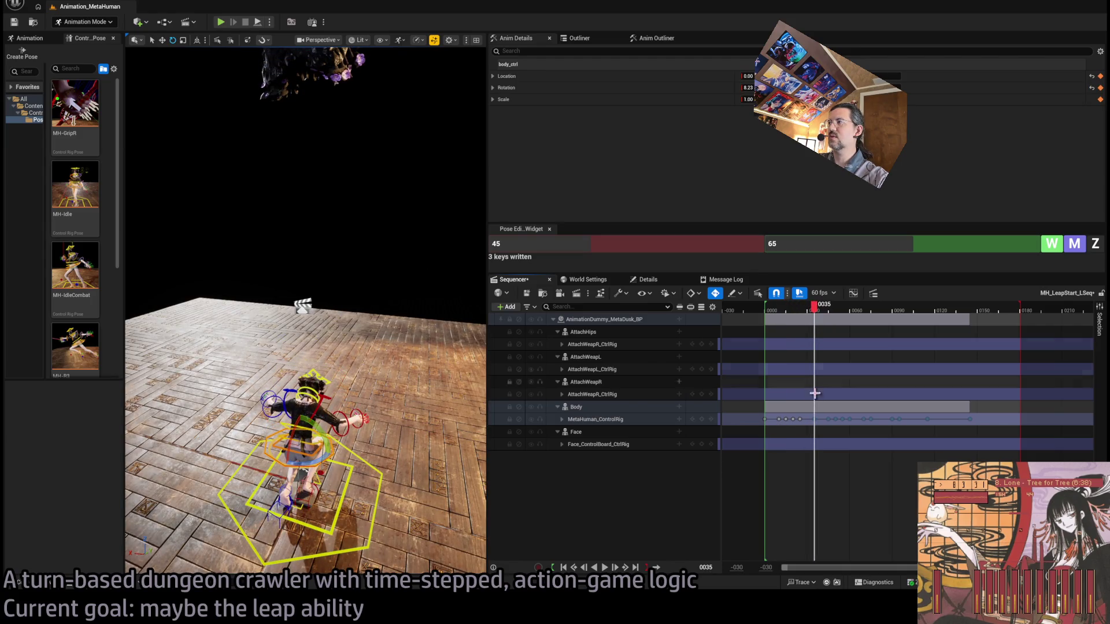
Step: Nudge the selected control-rig keys to new times and replay the leap
{"action": "left_click_drag", "start_coordinate": [807, 430], "coordinate": [807, 430]}
{"action": "key", "text": "space"}
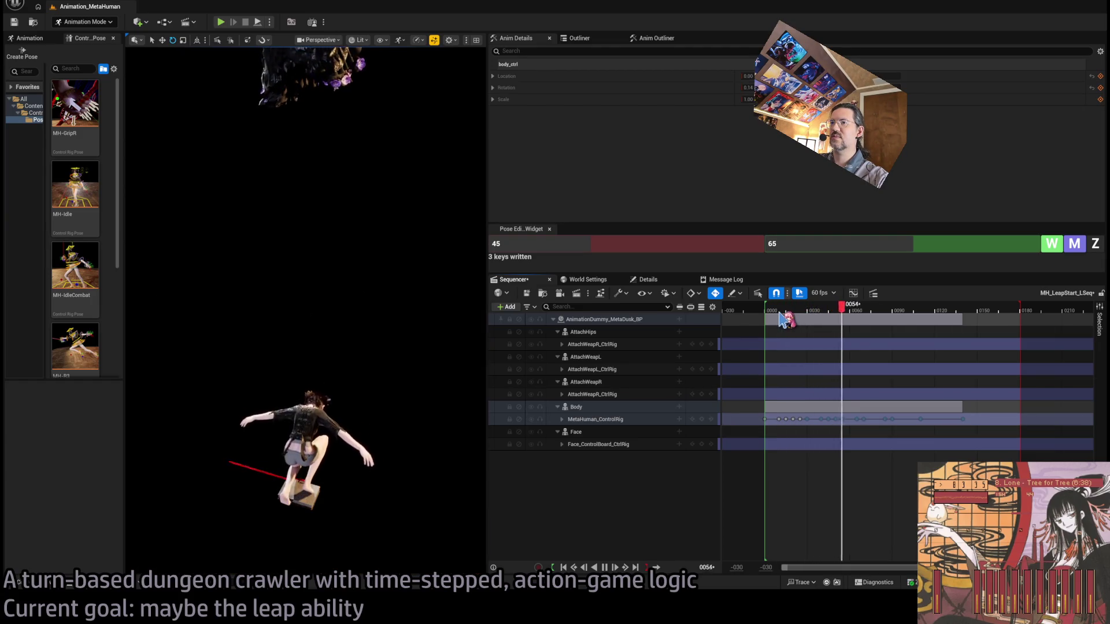
{"action": "left_click", "coordinate": [795, 315]}
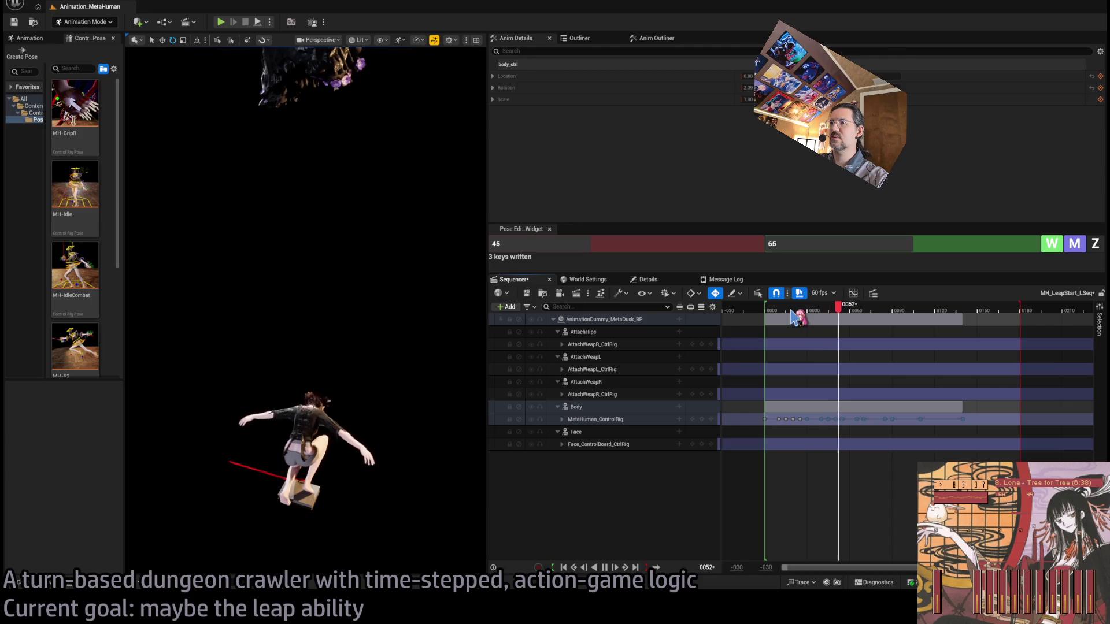
{"action": "left_click", "coordinate": [782, 315]}
{"action": "left_click", "coordinate": [780, 315]}
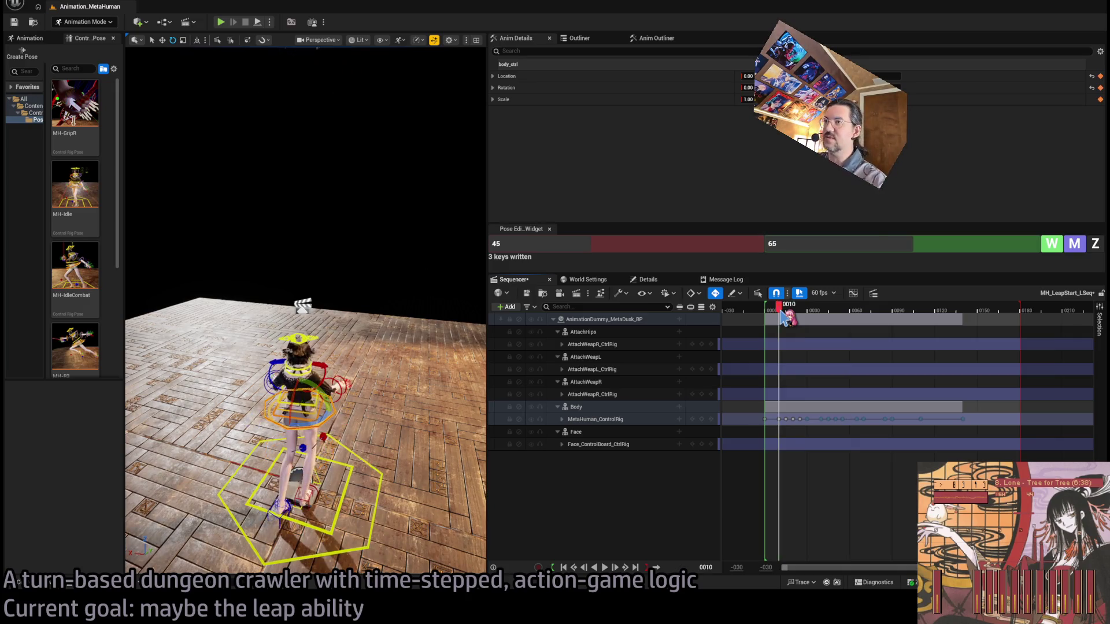
{"action": "key", "text": "space"}
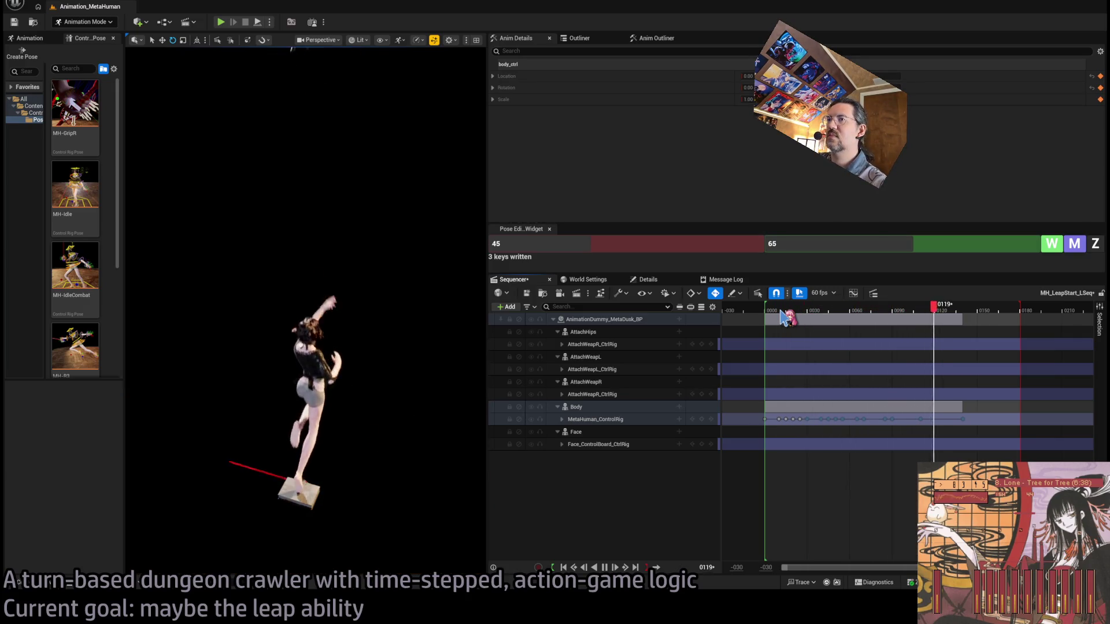
Step: Review the leap playback from the start and from frame 60 through frame 103
{"action": "left_click", "coordinate": [786, 316]}
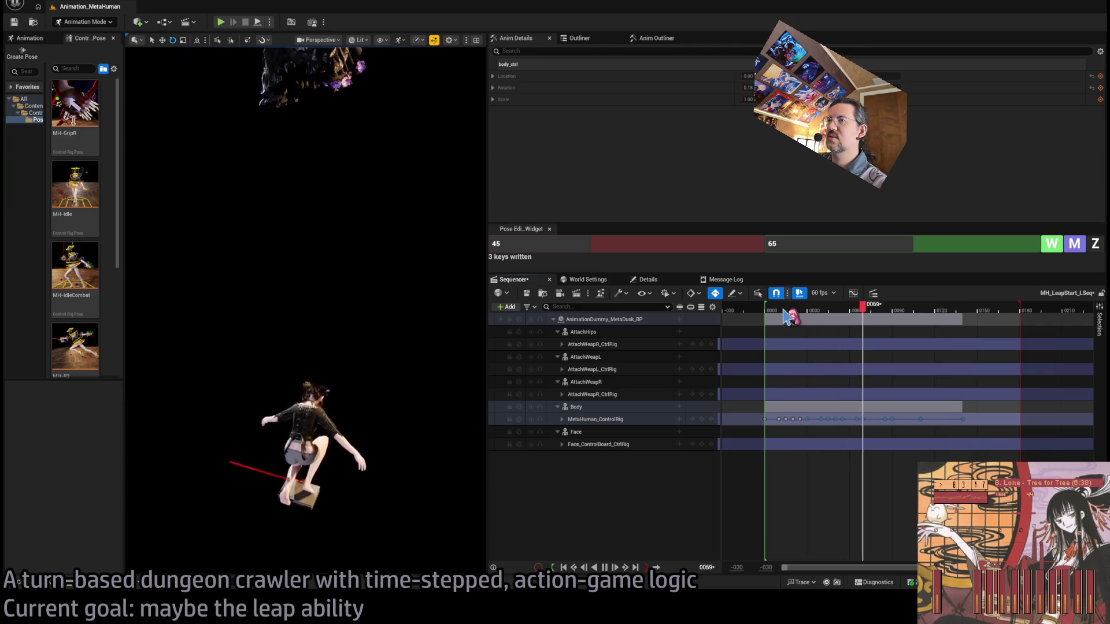
{"action": "key", "text": "space"}
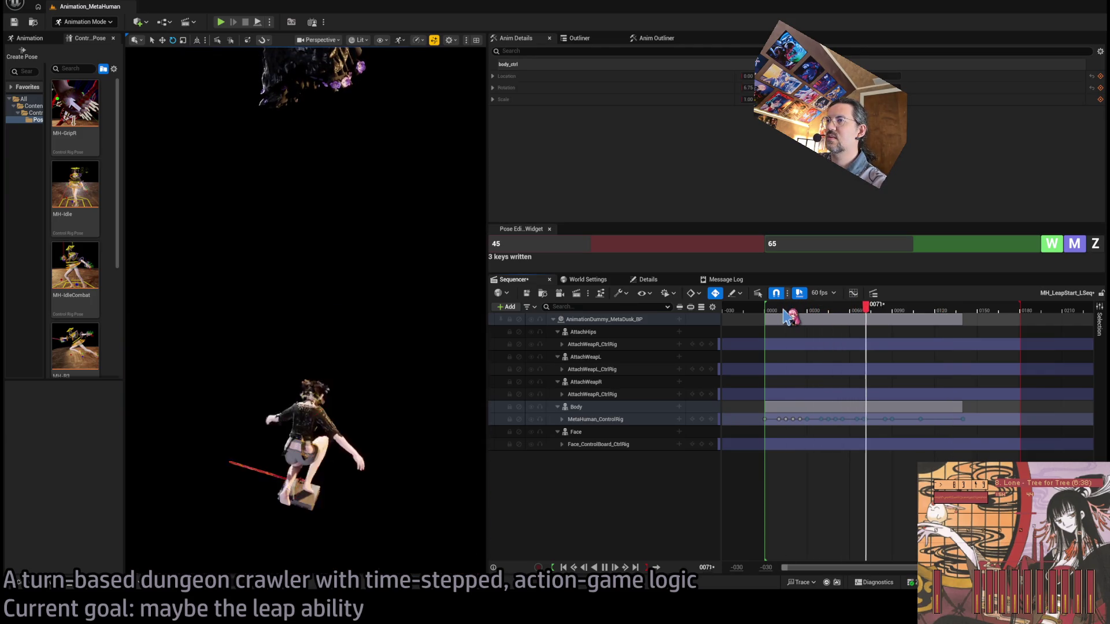
{"action": "left_click", "coordinate": [784, 312]}
{"action": "key", "text": "space"}
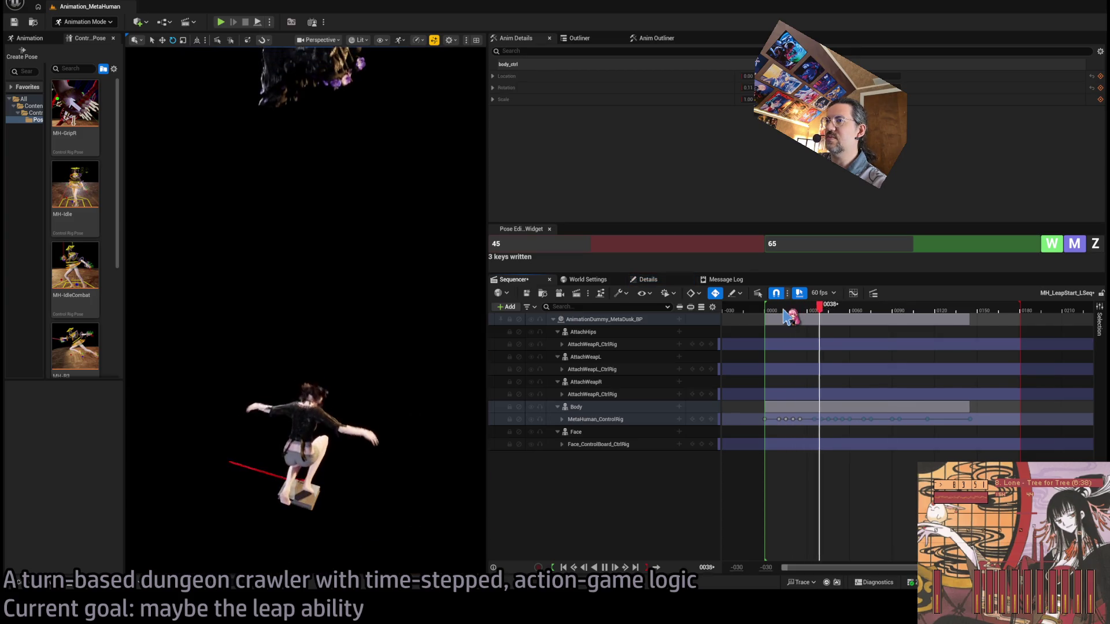
{"action": "key", "text": "space"}
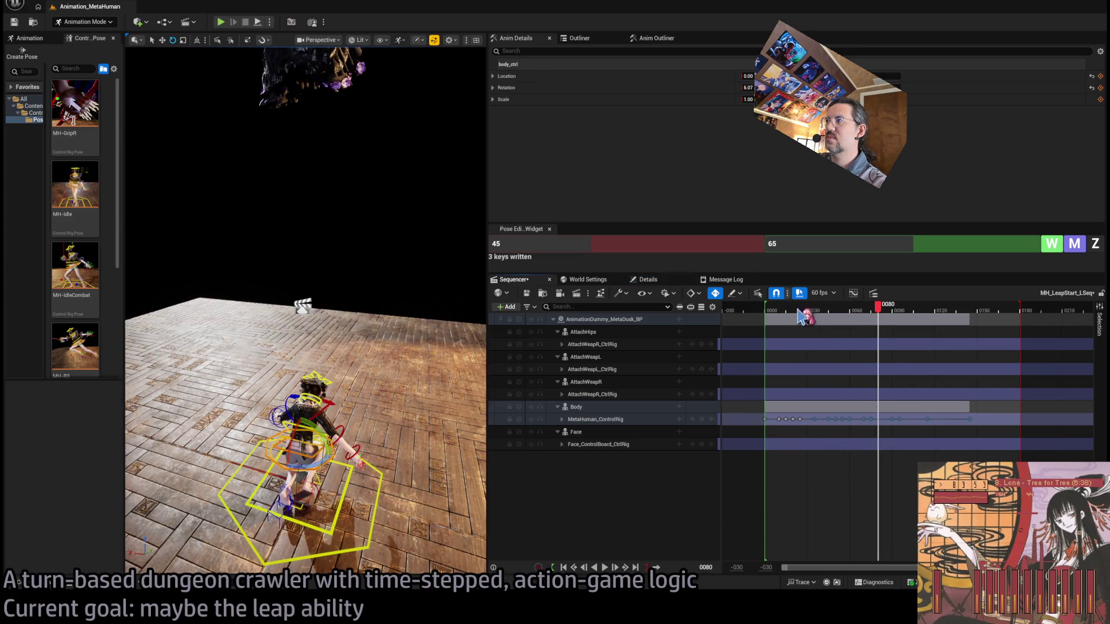
{"action": "left_click", "coordinate": [841, 312]}
{"action": "key", "text": "space"}
{"action": "key", "text": "space"}
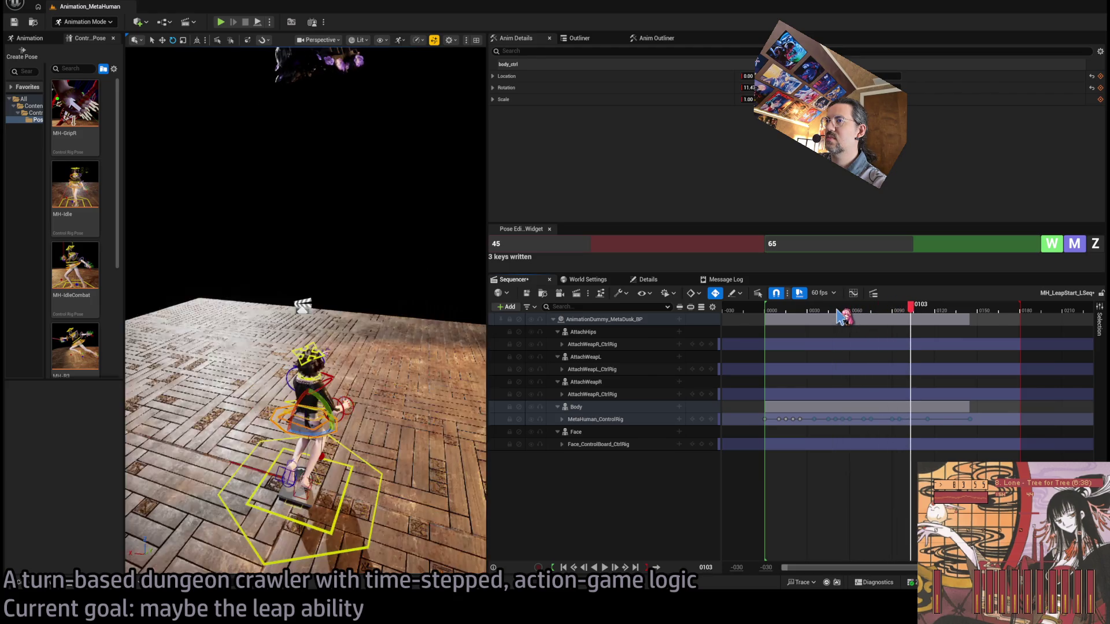
Step: Expand MetaHuman_ControlRig, clear the key selection, and preview the body pose around frames 62–69
{"action": "left_click", "coordinate": [562, 420]}
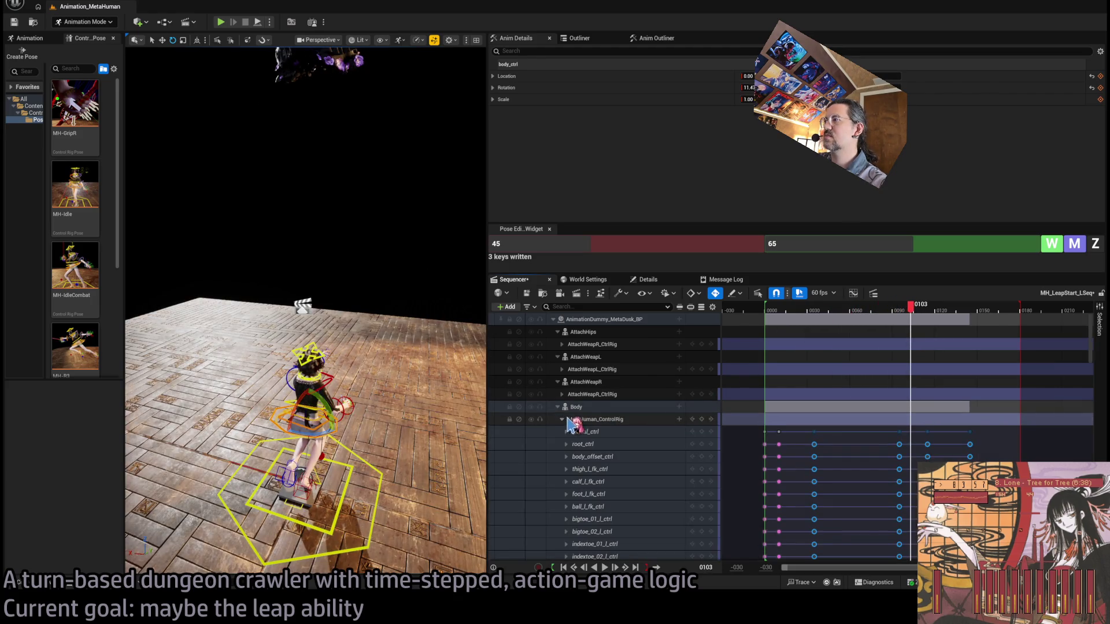
{"action": "left_click", "coordinate": [1000, 461]}
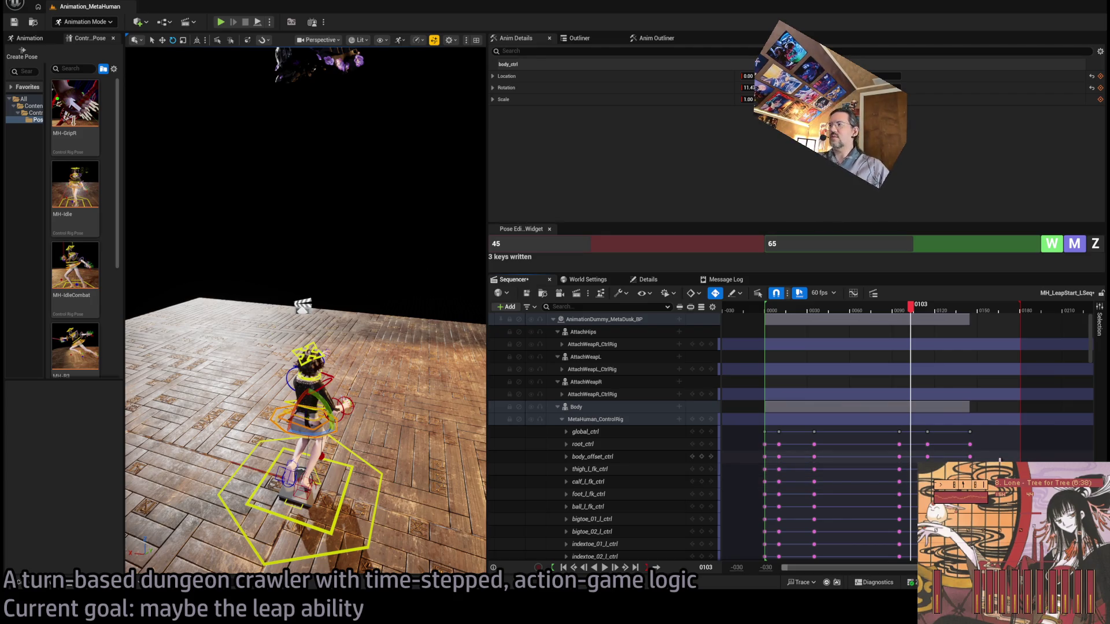
{"action": "mouse_move", "coordinate": [828, 316]}
{"action": "left_mouse_down"}
{"action": "mouse_move", "coordinate": [773, 310]}
{"action": "mouse_move", "coordinate": [855, 309]}
{"action": "left_mouse_up"}
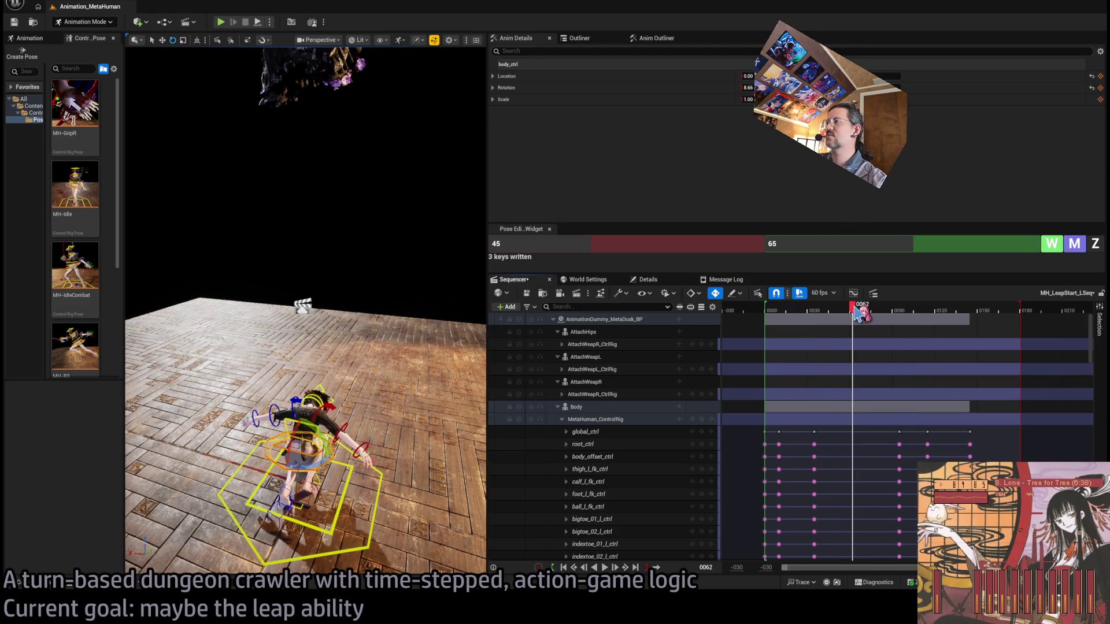
{"action": "scroll", "coordinate": [858, 451], "scroll_direction": "down", "scroll_amount": 15}
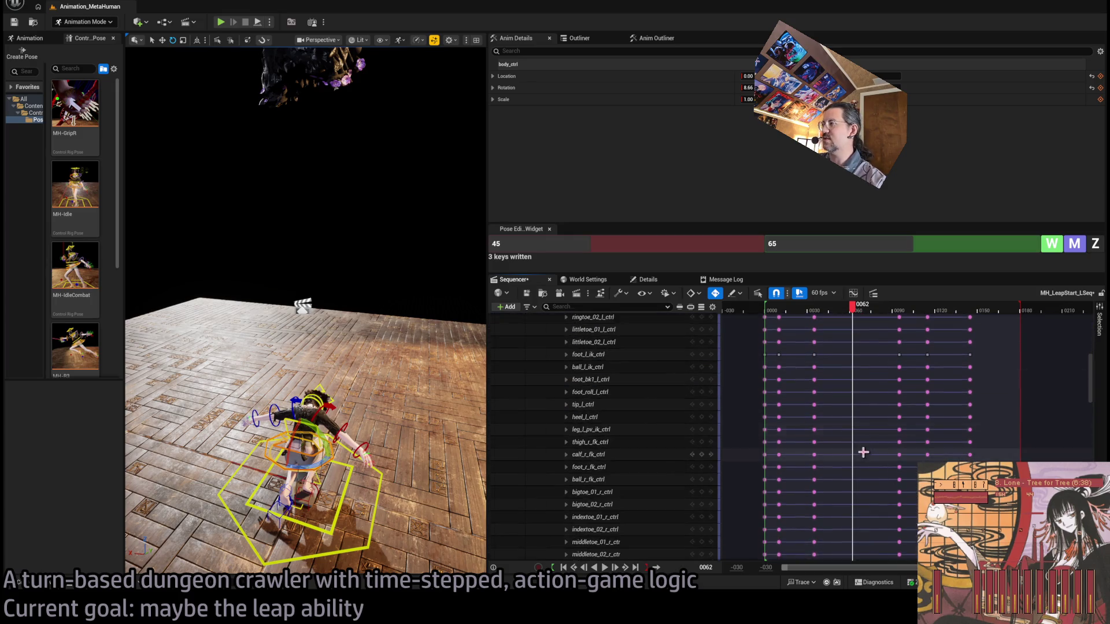
{"action": "scroll", "coordinate": [901, 443], "scroll_direction": "down", "scroll_amount": 5}
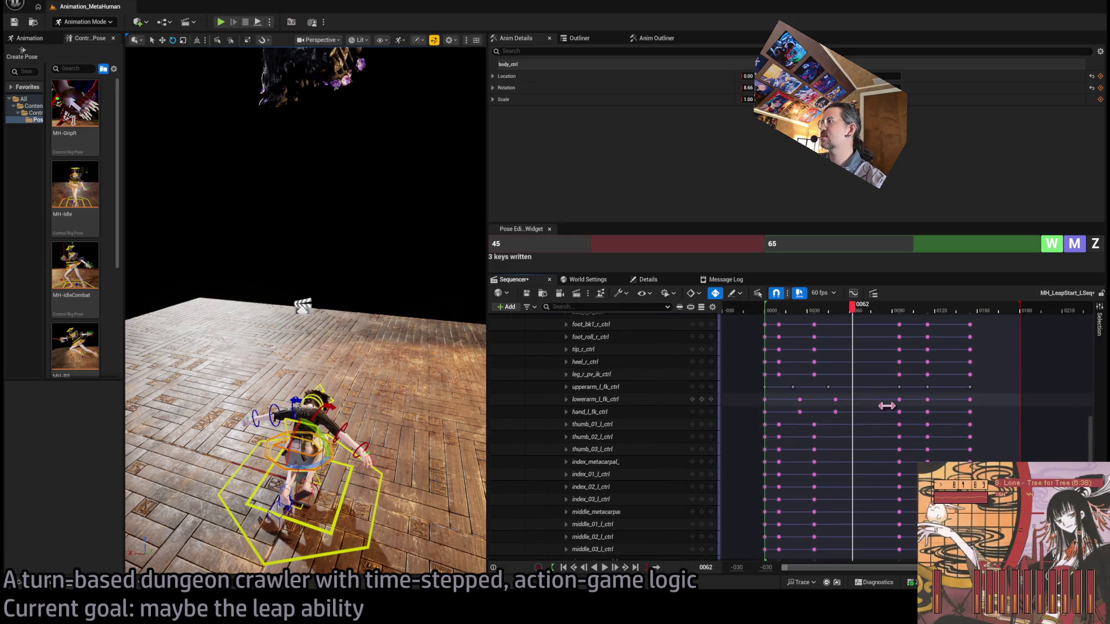
{"action": "scroll", "coordinate": [925, 404], "scroll_direction": "up", "scroll_amount": 10}
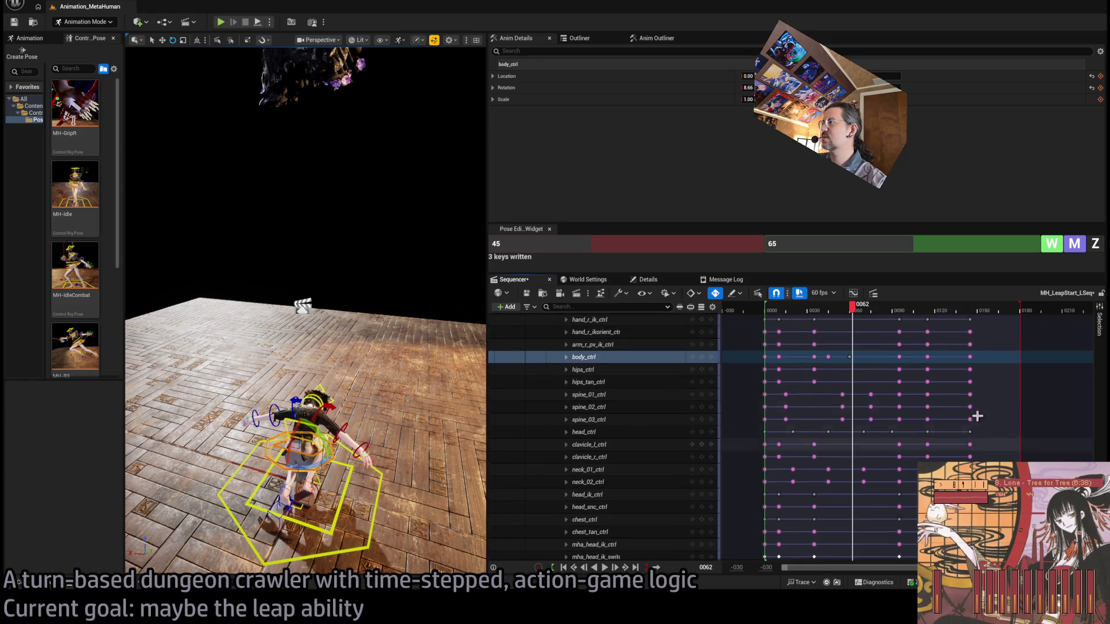
{"action": "left_click_drag", "start_coordinate": [854, 312], "coordinate": [885, 322]}
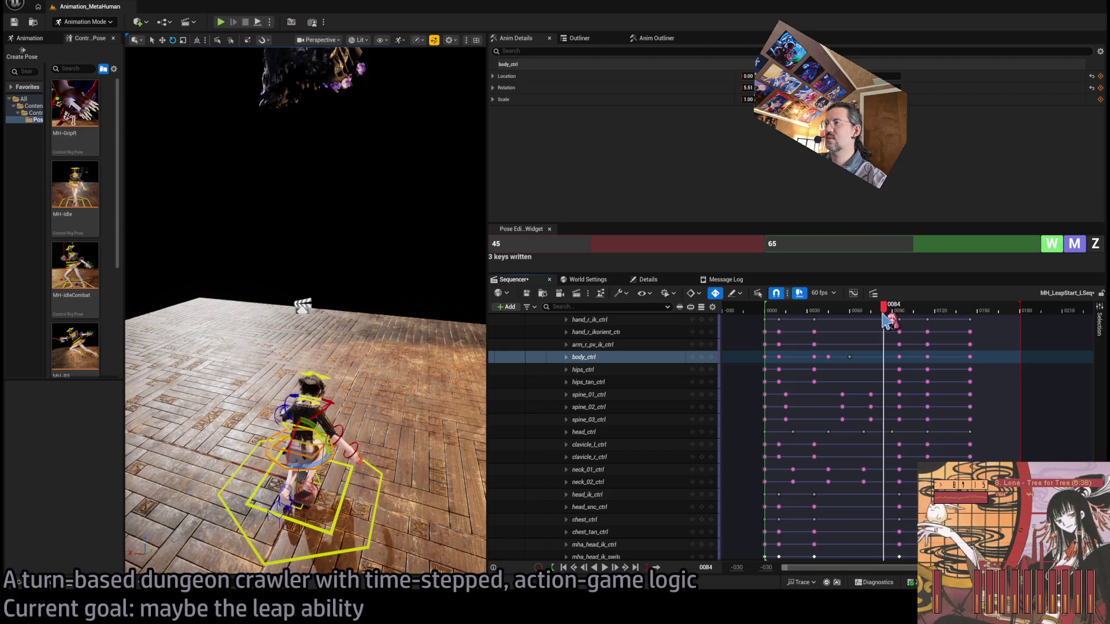
Step: Move the head_ctrl key two frames earlier to frame 68, then return the track list to the top
{"action": "left_click", "coordinate": [331, 380]}
{"action": "mouse_move", "coordinate": [885, 313]}
{"action": "left_mouse_down"}
{"action": "mouse_move", "coordinate": [909, 319]}
{"action": "mouse_move", "coordinate": [862, 312]}
{"action": "left_mouse_up"}
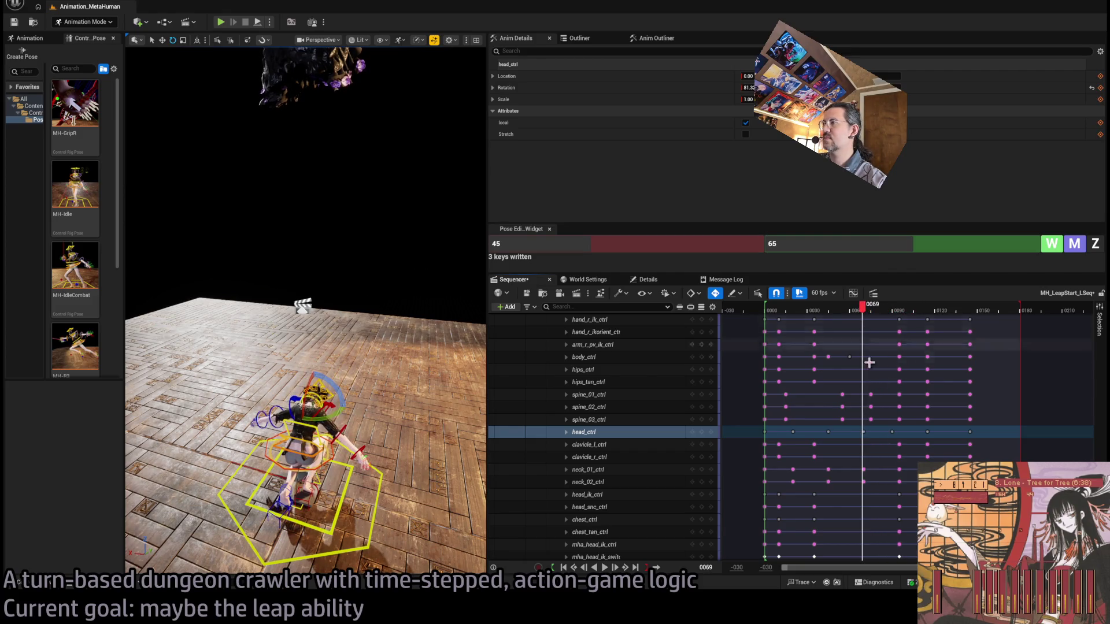
{"action": "mouse_move", "coordinate": [890, 434]}
{"action": "left_mouse_down"}
{"action": "mouse_move", "coordinate": [845, 439]}
{"action": "mouse_move", "coordinate": [863, 431]}
{"action": "mouse_move", "coordinate": [850, 450]}
{"action": "left_mouse_up"}
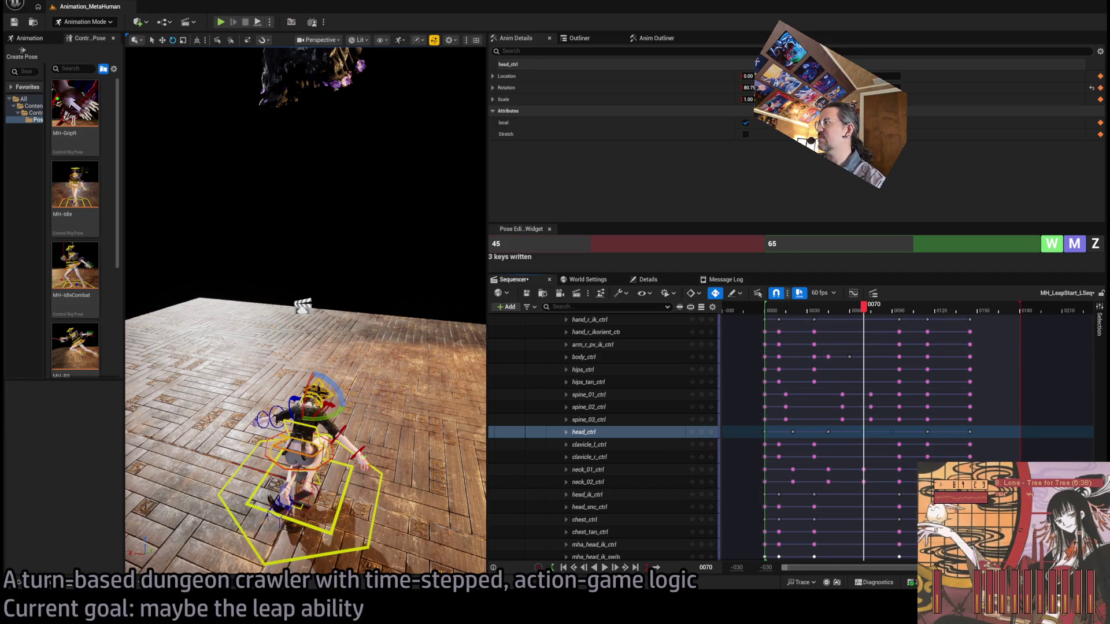
{"action": "scroll", "coordinate": [1087, 341], "scroll_direction": "up", "scroll_amount": 10}
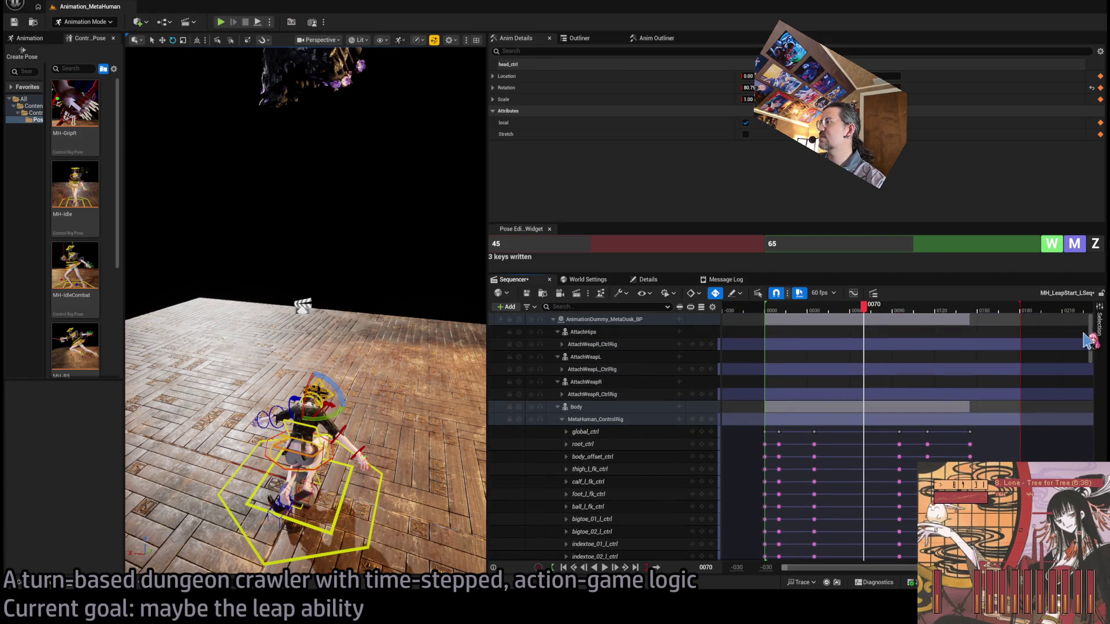
Step: Collapse MetaHuman_ControlRig and shift the later group of body keys three frames earlier
{"action": "left_click", "coordinate": [562, 419]}
{"action": "mouse_move", "coordinate": [980, 430]}
{"action": "left_mouse_down"}
{"action": "mouse_move", "coordinate": [858, 418]}
{"action": "mouse_move", "coordinate": [858, 440]}
{"action": "mouse_move", "coordinate": [853, 428]}
{"action": "left_mouse_up"}
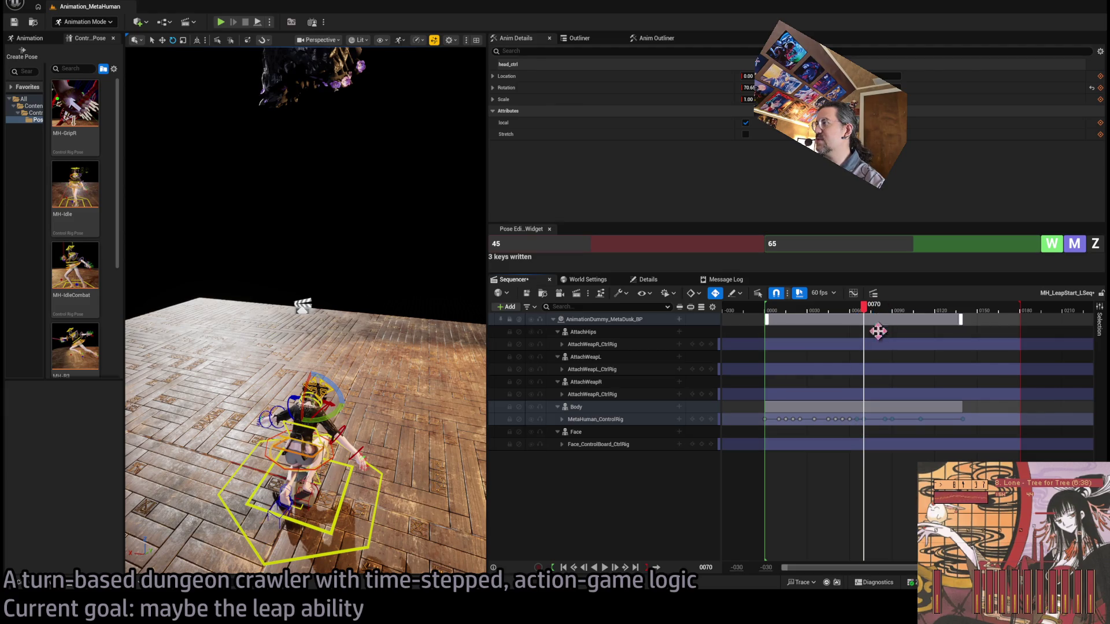
{"action": "mouse_move", "coordinate": [867, 312]}
{"action": "left_mouse_down"}
{"action": "mouse_move", "coordinate": [810, 310]}
{"action": "mouse_move", "coordinate": [913, 315]}
{"action": "mouse_move", "coordinate": [798, 315]}
{"action": "mouse_move", "coordinate": [860, 318]}
{"action": "left_mouse_up"}
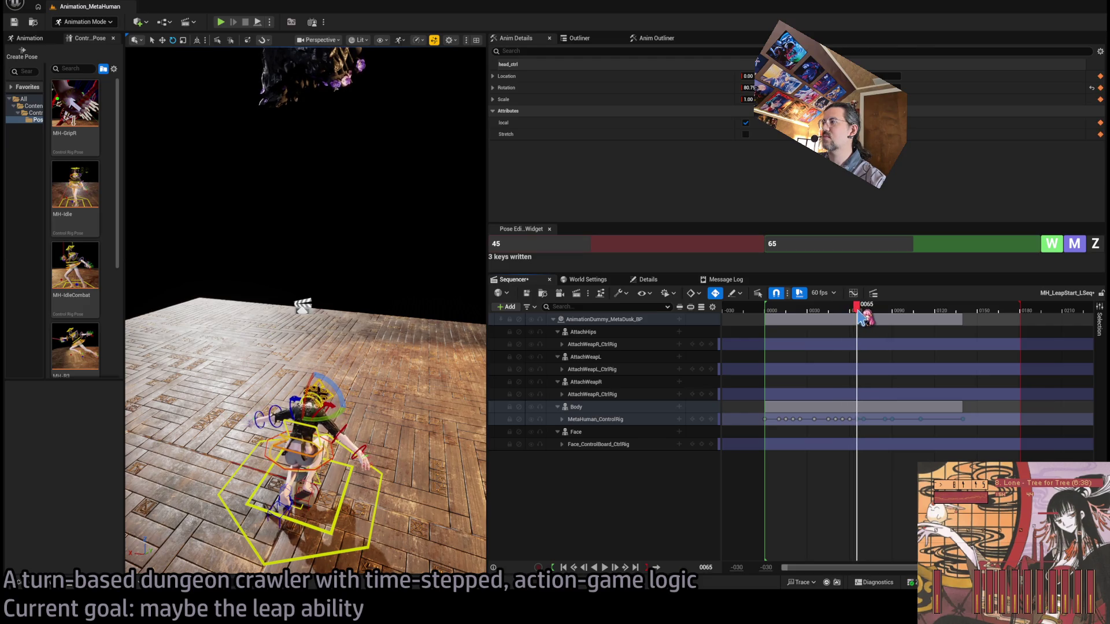
{"action": "left_click_drag", "start_coordinate": [856, 419], "coordinate": [850, 437]}
Step: Replay the leap to check the new timing, inspect the pose at frame 55, and collapse the Body track
{"action": "left_click_drag", "start_coordinate": [839, 311], "coordinate": [801, 309]}
{"action": "key", "text": "space"}
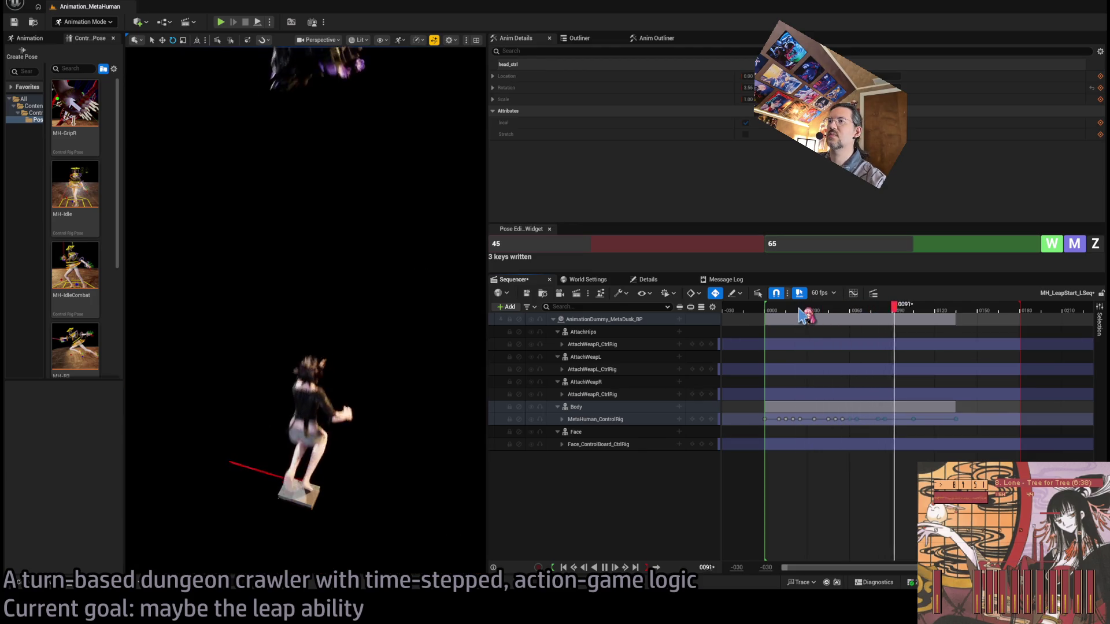
{"action": "key", "text": "space"}
{"action": "key", "text": "space"}
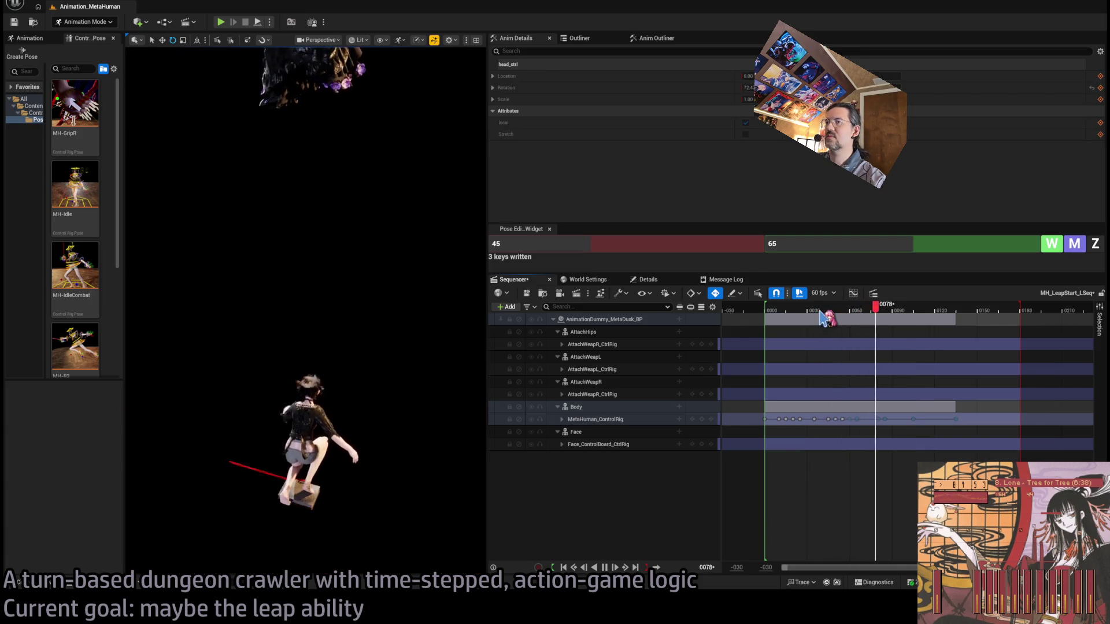
{"action": "key", "text": "space"}
{"action": "mouse_move", "coordinate": [876, 312]}
{"action": "left_mouse_down"}
{"action": "mouse_move", "coordinate": [833, 317]}
{"action": "mouse_move", "coordinate": [845, 321]}
{"action": "left_mouse_up"}
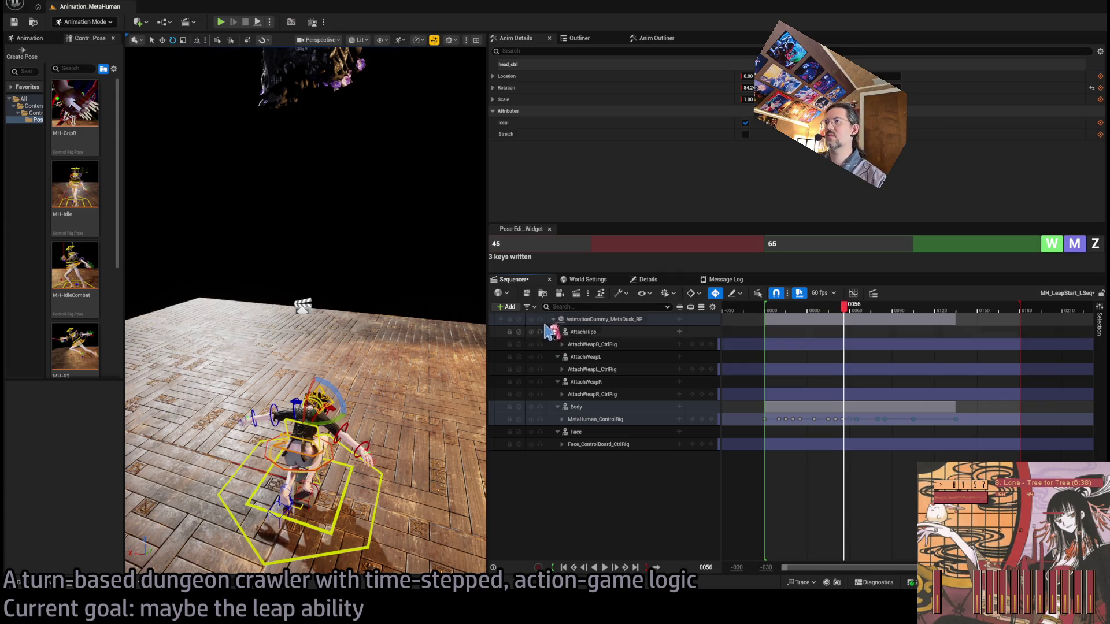
{"action": "left_click", "coordinate": [559, 407]}
Step: Expand Body and the individual control-rig controls, replay the leap, and frame the head at frame 81
{"action": "left_click", "coordinate": [559, 407]}
{"action": "left_click", "coordinate": [563, 420]}
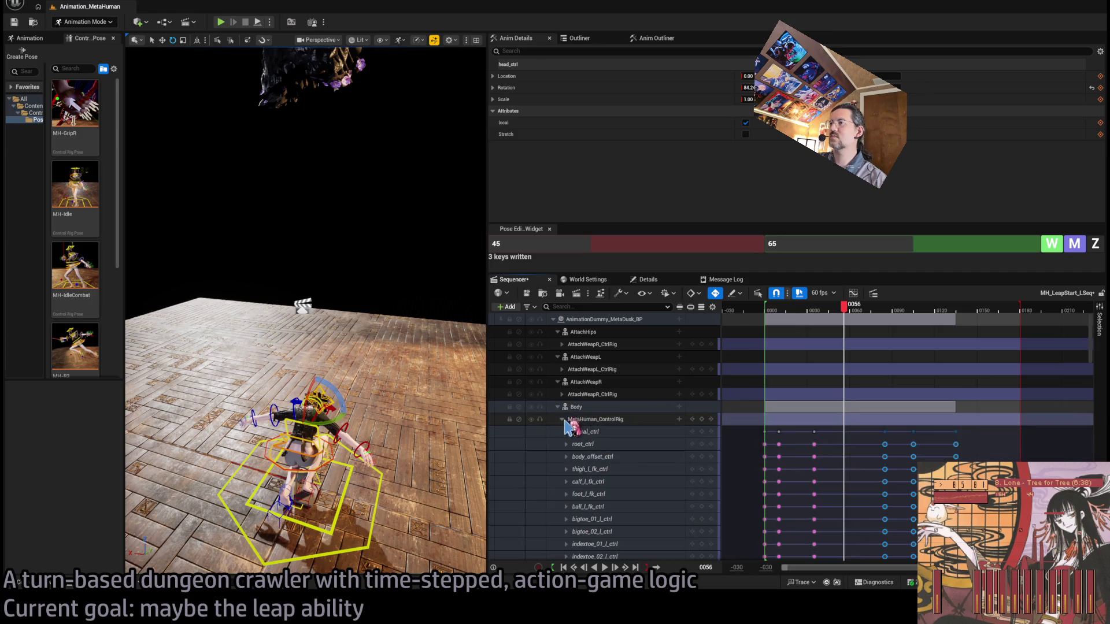
{"action": "left_click_drag", "start_coordinate": [1093, 347], "coordinate": [1093, 480]}
{"action": "left_click_drag", "start_coordinate": [844, 306], "coordinate": [772, 315]}
{"action": "key", "text": "space"}
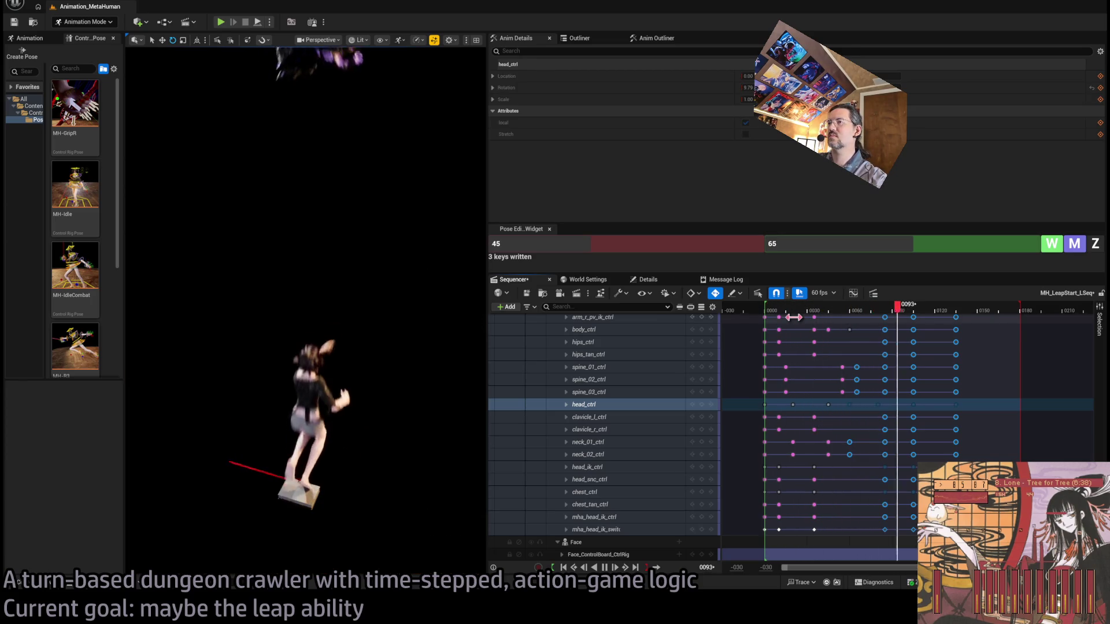
{"action": "key", "text": "space"}
{"action": "key", "text": "space"}
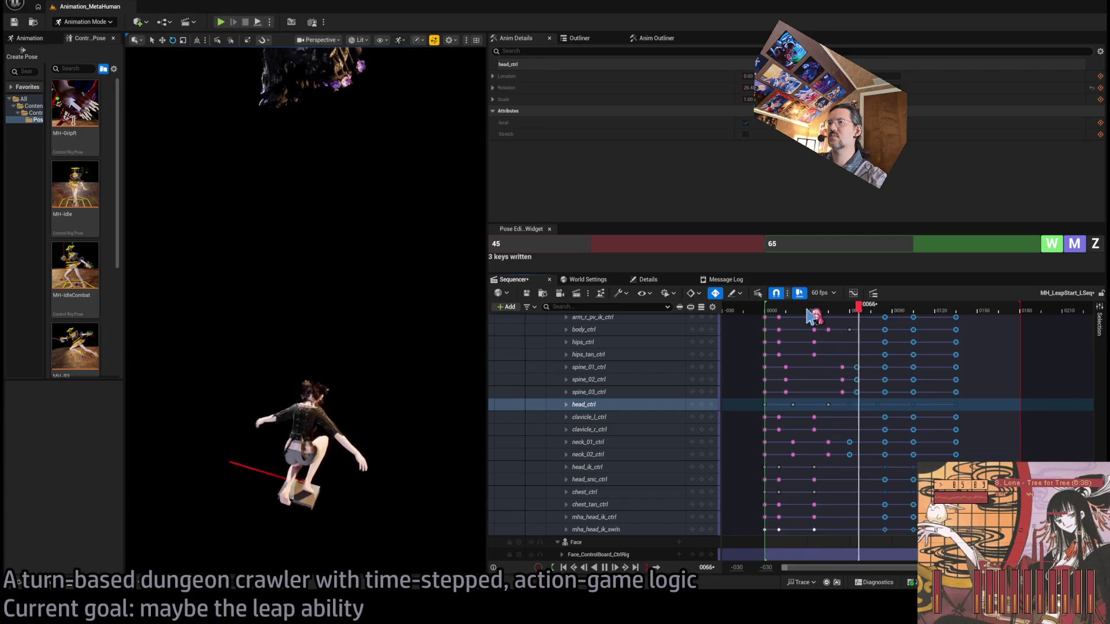
{"action": "key", "text": "space"}
{"action": "mouse_move", "coordinate": [863, 311]}
{"action": "left_mouse_down"}
{"action": "mouse_move", "coordinate": [845, 311]}
{"action": "mouse_move", "coordinate": [880, 310]}
{"action": "left_mouse_up"}
{"action": "key", "text": "f"}
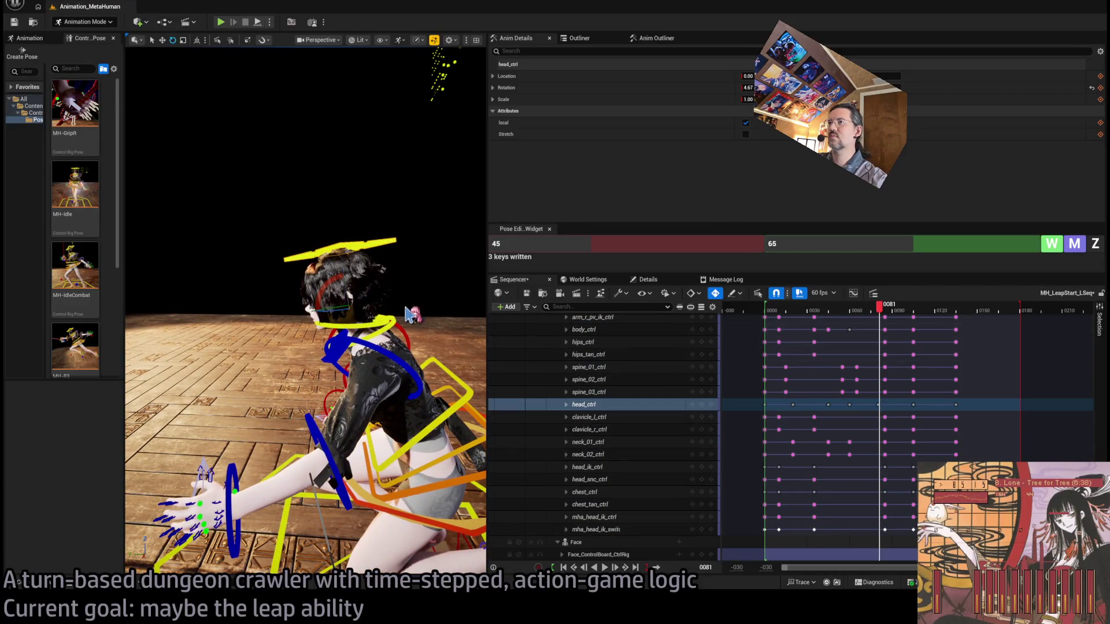
Step: Select neck_01_ctrl and neck_02_ctrl and drag their keys to about frame 76
{"action": "left_click", "coordinate": [398, 325]}
{"action": "left_click", "coordinate": [398, 325], "text": "ctrl"}
{"action": "left_click_drag", "start_coordinate": [880, 316], "coordinate": [889, 320]}
{"action": "mouse_move", "coordinate": [888, 322]}
{"action": "left_mouse_down"}
{"action": "mouse_move", "coordinate": [821, 336]}
{"action": "mouse_move", "coordinate": [891, 353]}
{"action": "left_mouse_up"}
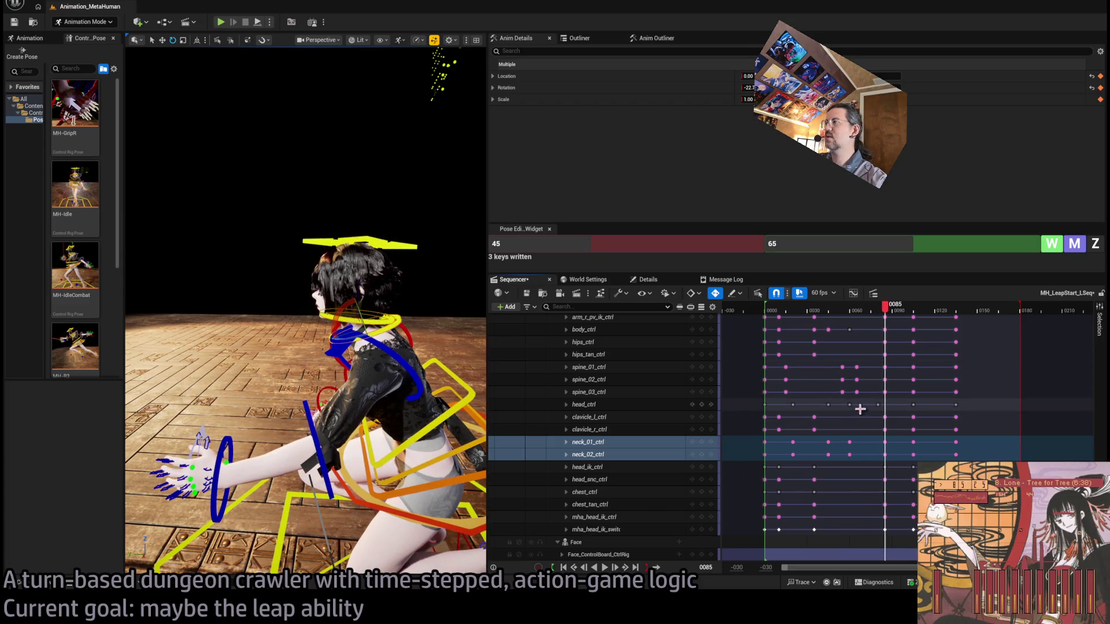
{"action": "mouse_move", "coordinate": [881, 407]}
{"action": "left_mouse_down"}
{"action": "mouse_move", "coordinate": [879, 455]}
{"action": "mouse_move", "coordinate": [871, 443]}
{"action": "left_mouse_up"}
Step: Replay the leap several times, from the start and from frames 39 and 58, to check neck timing
{"action": "left_click", "coordinate": [787, 311]}
{"action": "key", "text": "space"}
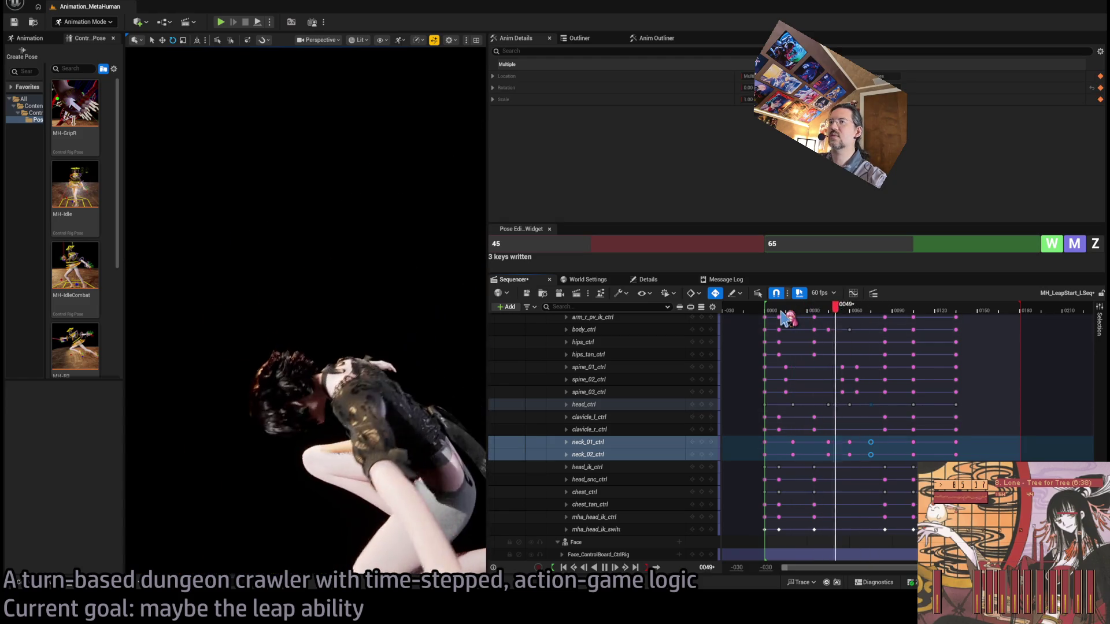
{"action": "key", "text": "space"}
{"action": "left_click", "coordinate": [845, 312]}
{"action": "mouse_move", "coordinate": [841, 317]}
{"action": "left_mouse_down"}
{"action": "mouse_move", "coordinate": [926, 312]}
{"action": "mouse_move", "coordinate": [768, 315]}
{"action": "left_mouse_up"}
{"action": "key", "text": "space"}
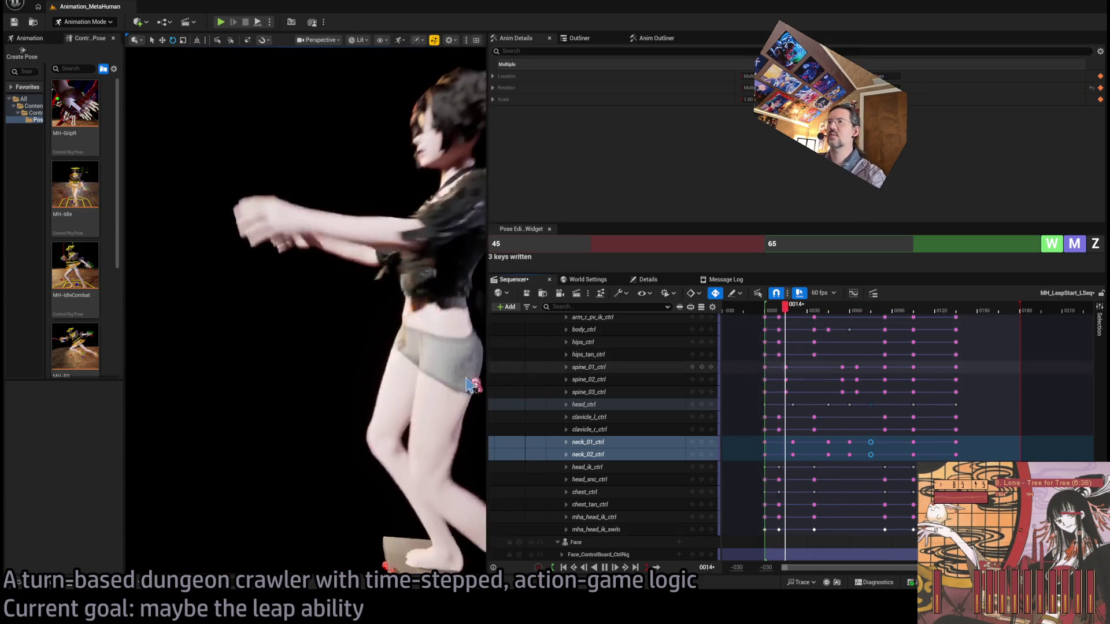
{"action": "key", "text": "space"}
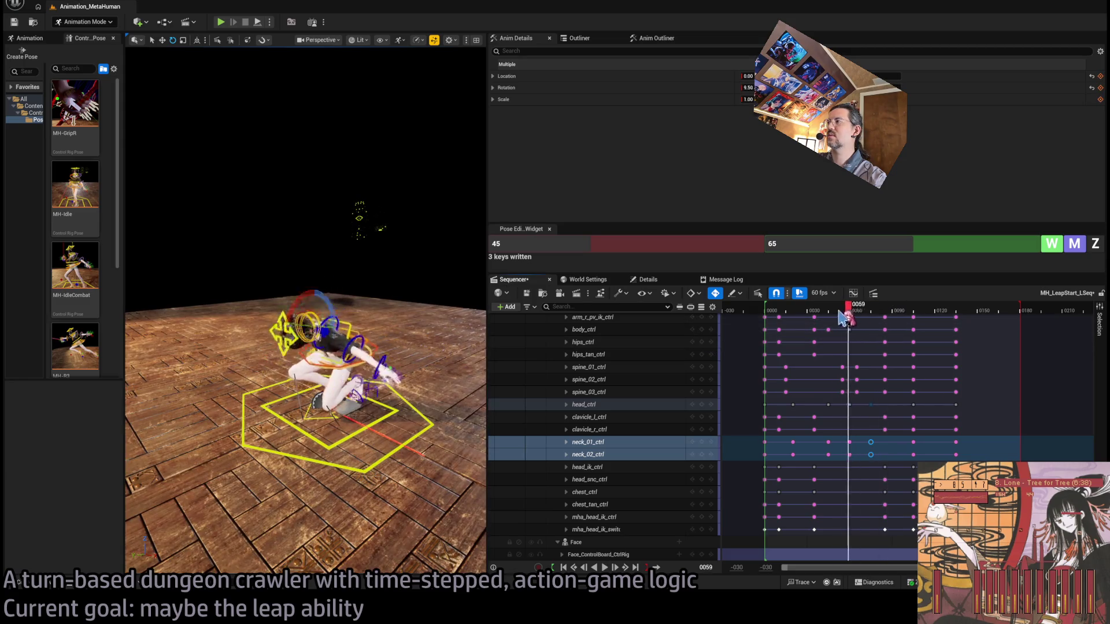
{"action": "key", "text": "space"}
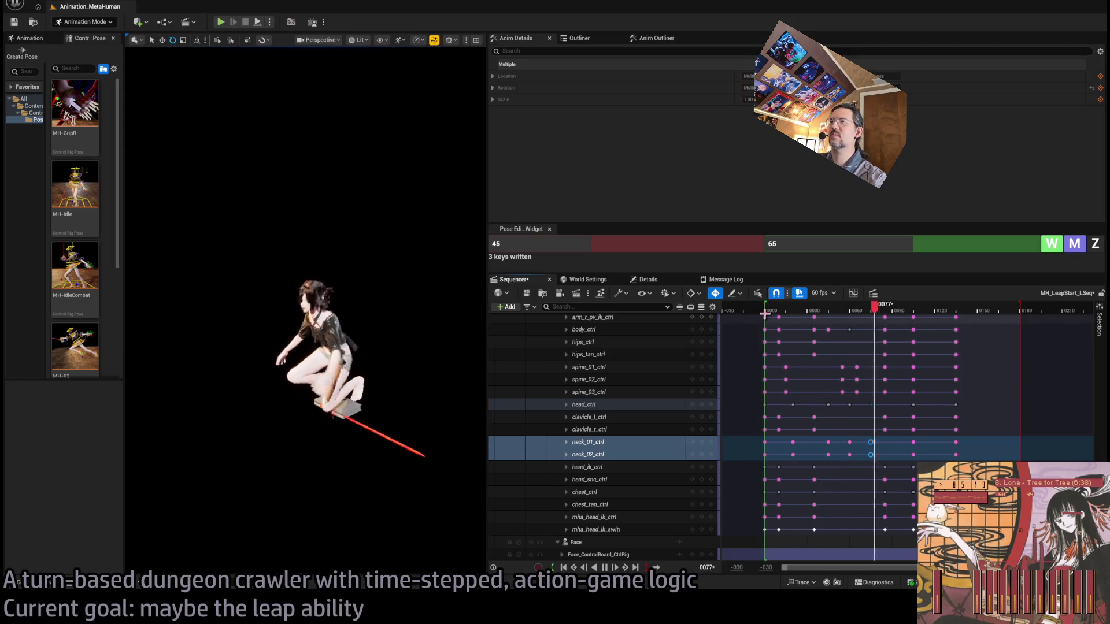
{"action": "key", "text": "space"}
{"action": "left_click_drag", "start_coordinate": [846, 310], "coordinate": [818, 311]}
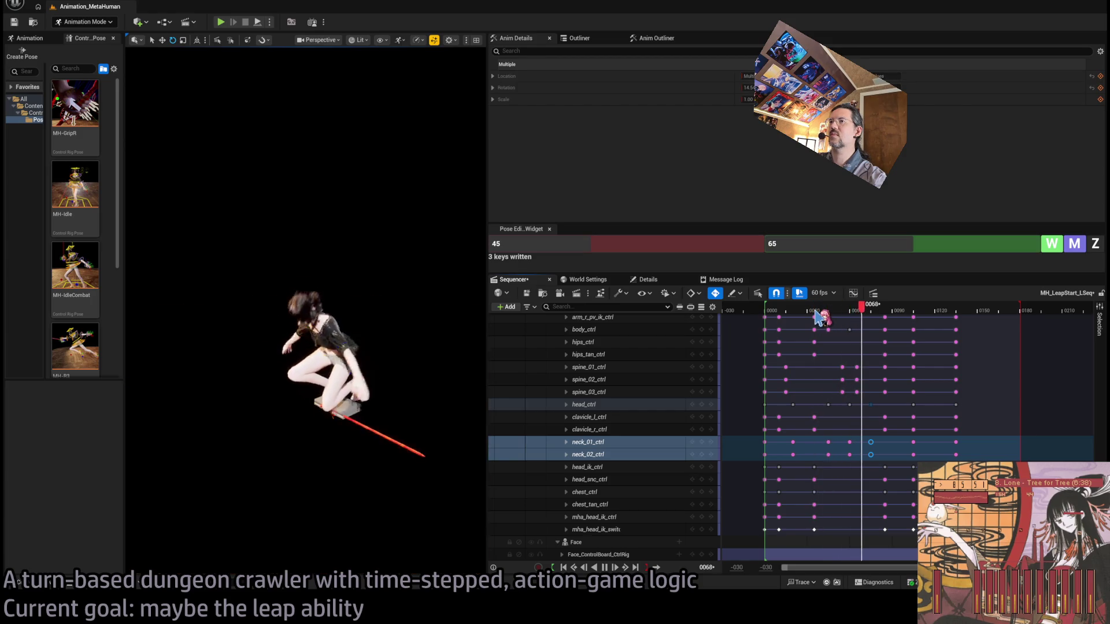
{"action": "key", "text": "space"}
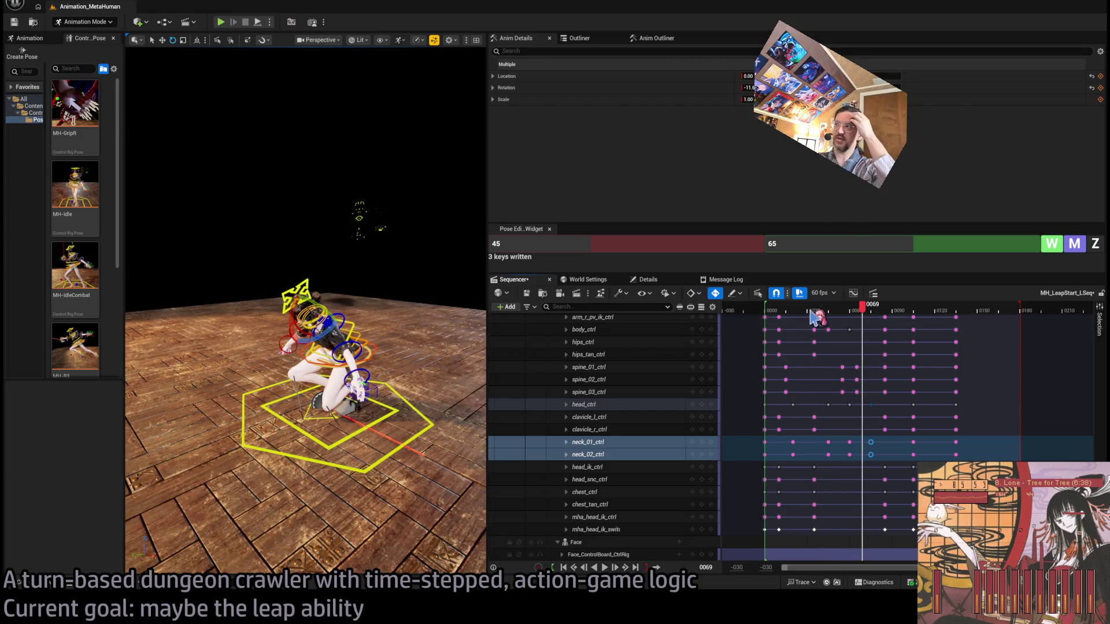
Step: Play the leap once more, settle on frame 88, save the sequence and switch to the browser
{"action": "left_click", "coordinate": [766, 312]}
{"action": "key", "text": "space"}
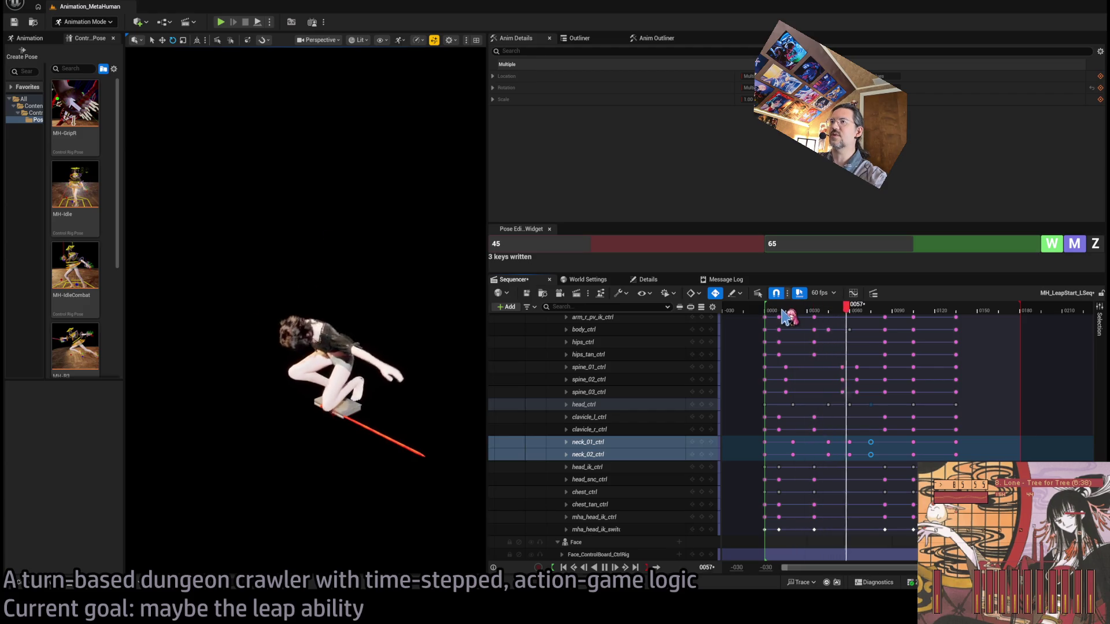
{"action": "key", "text": "space"}
{"action": "left_click", "coordinate": [768, 313]}
{"action": "key", "text": "space"}
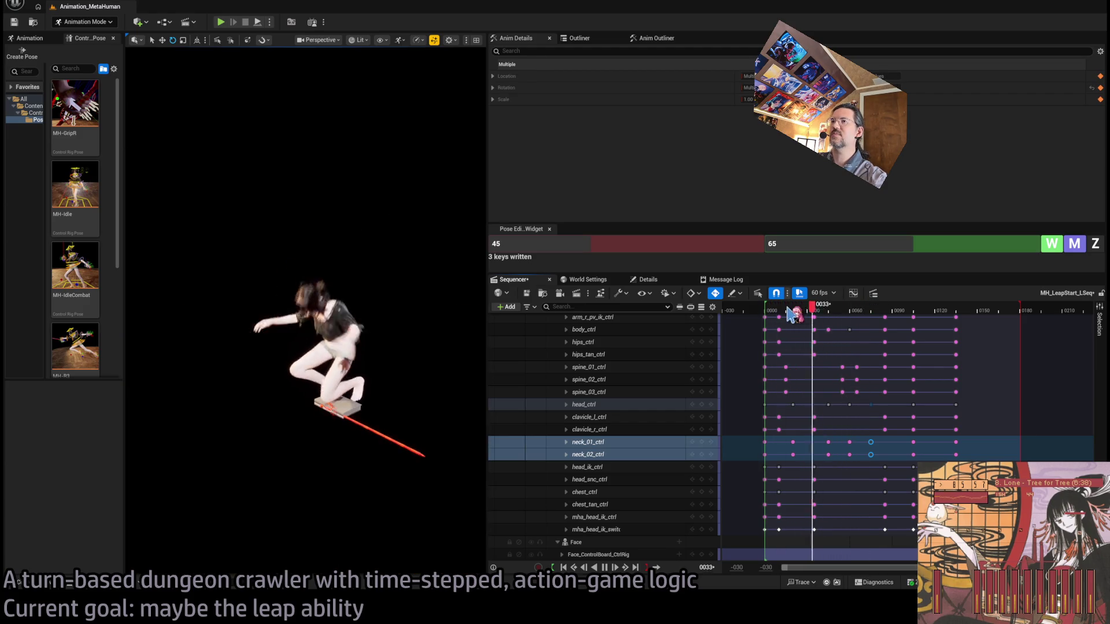
{"action": "key", "text": "space"}
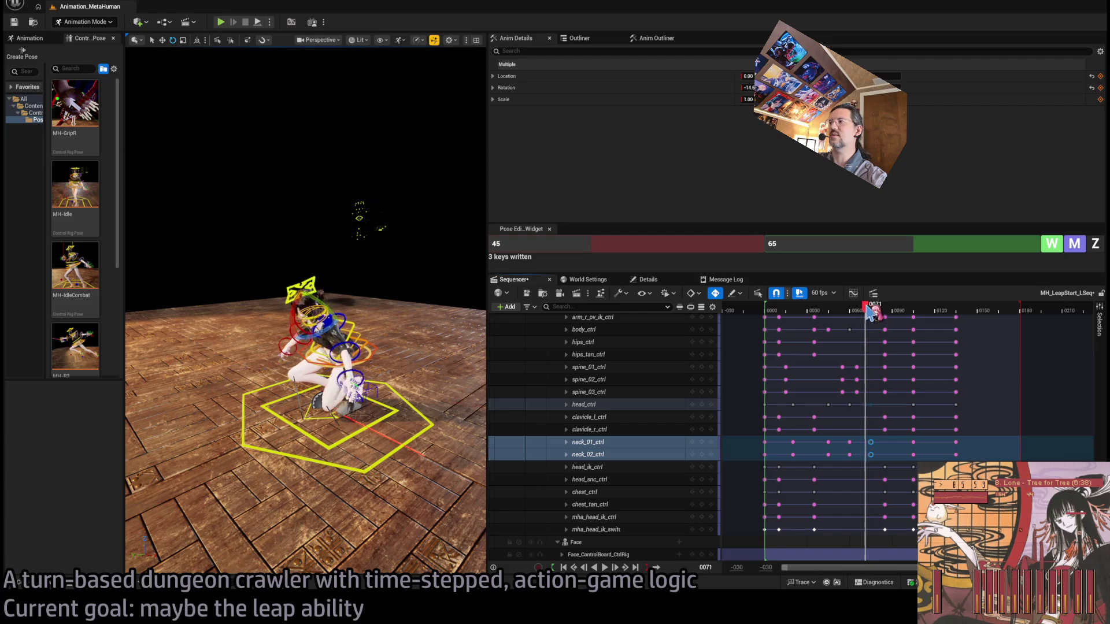
{"action": "left_click_drag", "start_coordinate": [901, 318], "coordinate": [885, 321]}
{"action": "key", "text": "ctrl+s"}
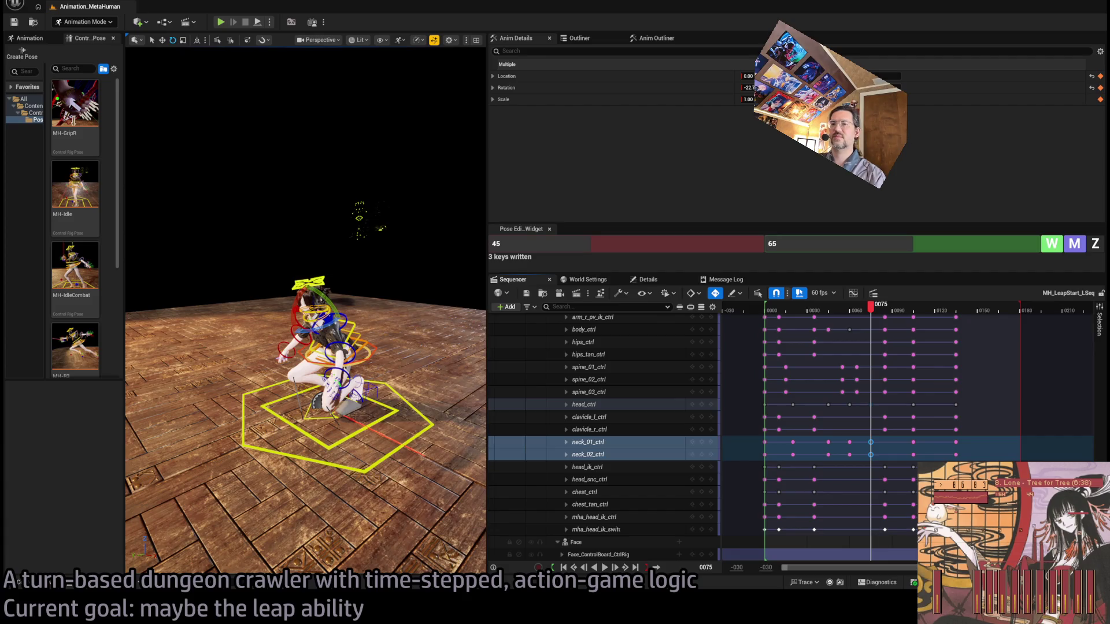
{"action": "key", "text": "alt+Tab"}
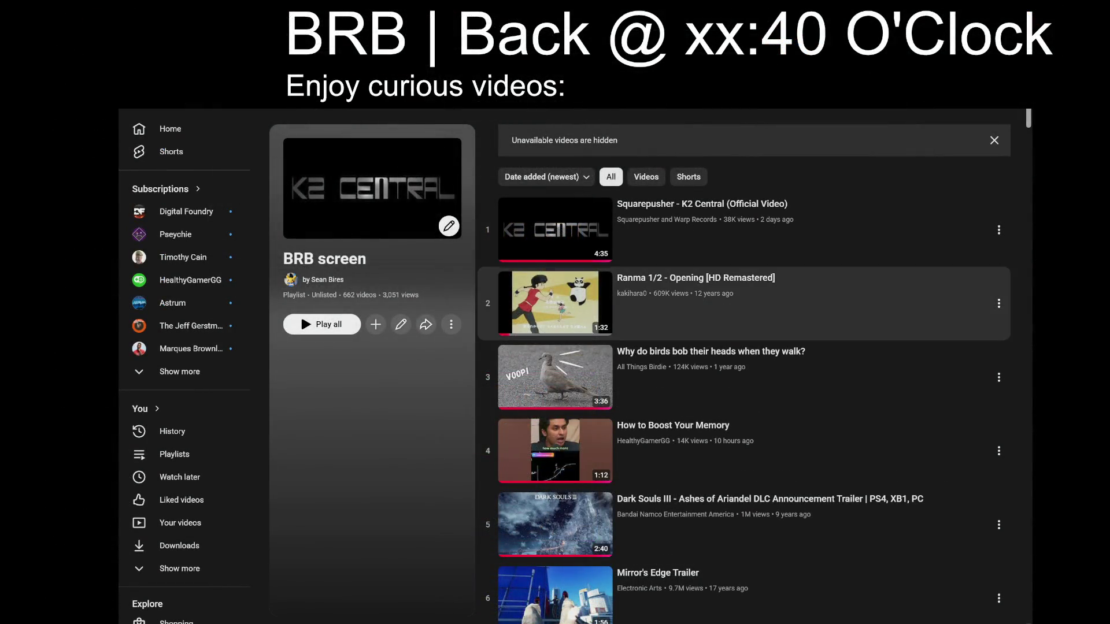
Step: Change the overlay to 'BRB | Back @ xx:30 O'Clock' and turn on shuffle for the BRB screen playlist
{"action": "key", "text": "BackSpace"}
{"action": "key", "text": "BackSpace"}
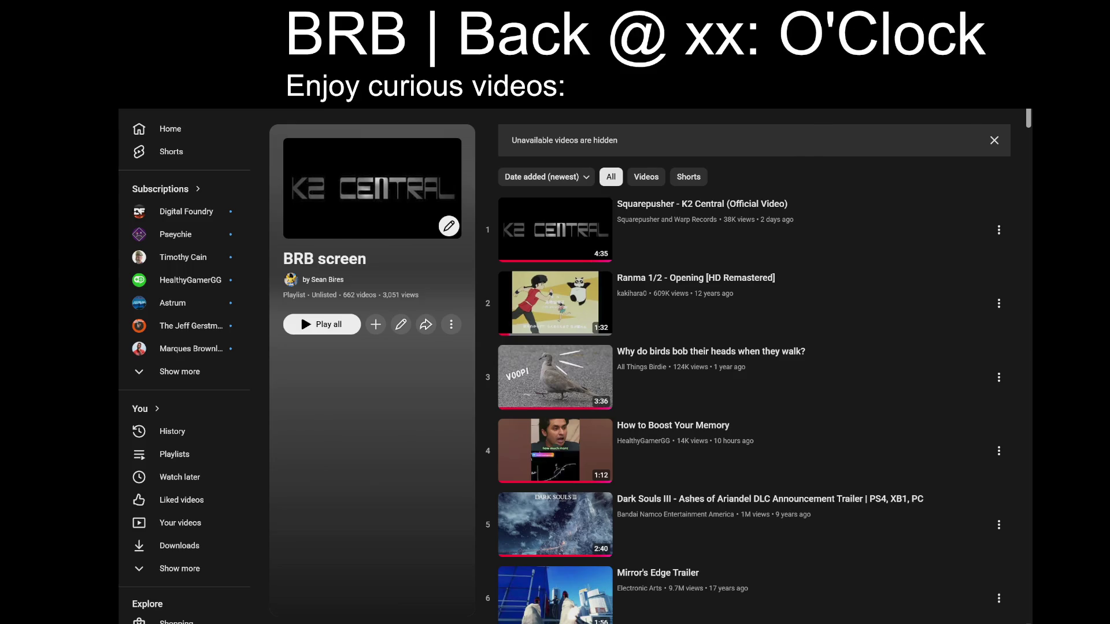
{"action": "type", "text": "10"}
{"action": "key", "text": "BackSpace"}
{"action": "key", "text": "BackSpace"}
{"action": "type", "text": "30"}
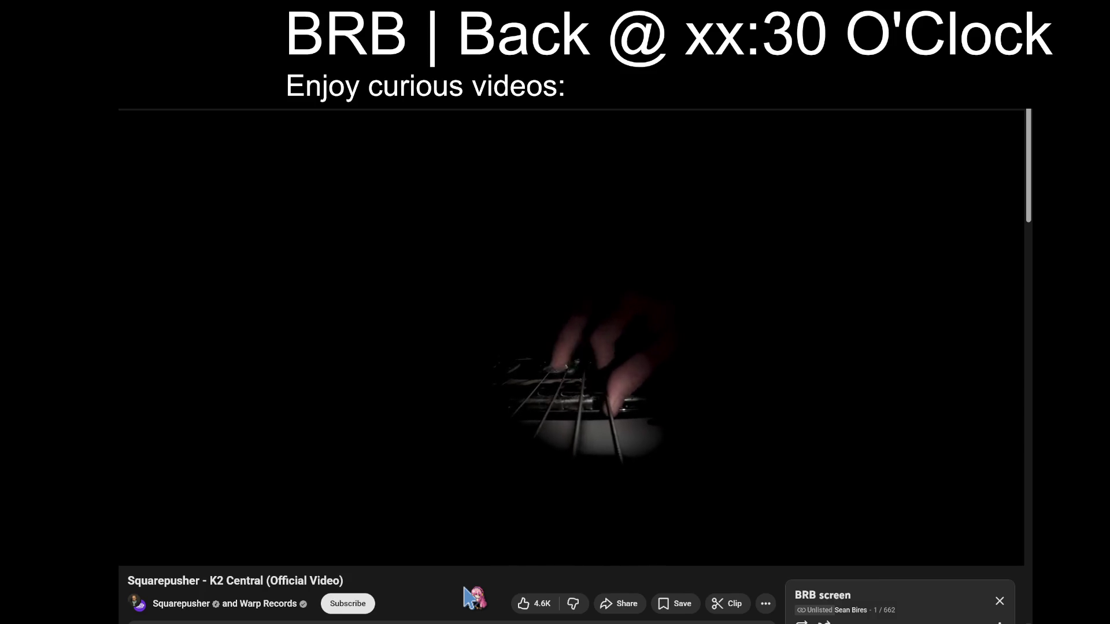
{"action": "scroll", "coordinate": [810, 607], "scroll_direction": "down", "scroll_amount": 1}
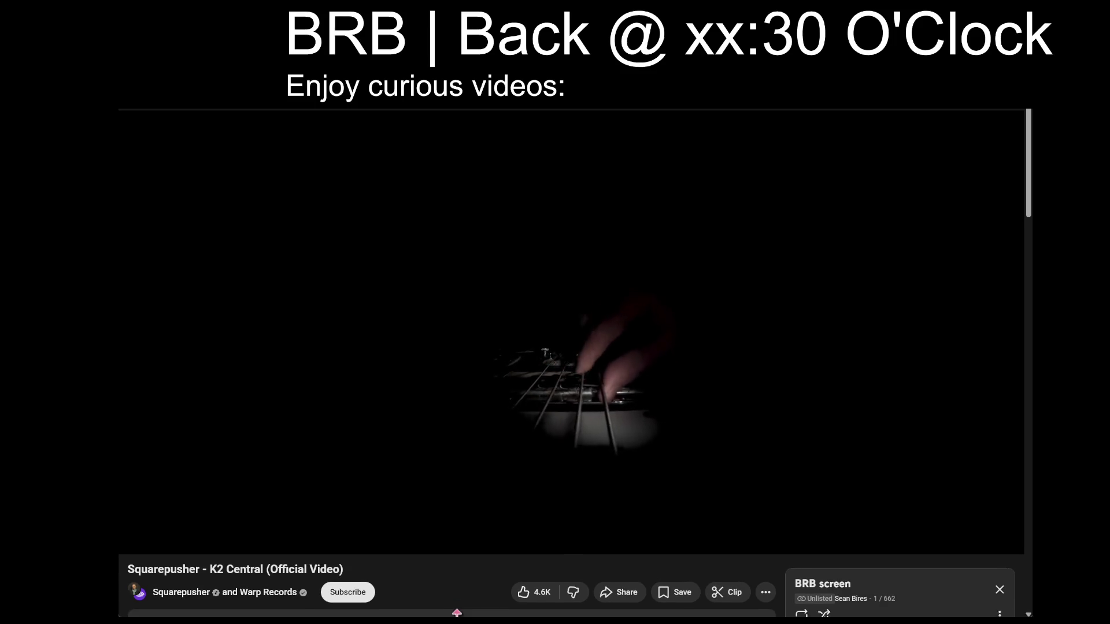
{"action": "left_click", "coordinate": [824, 612]}
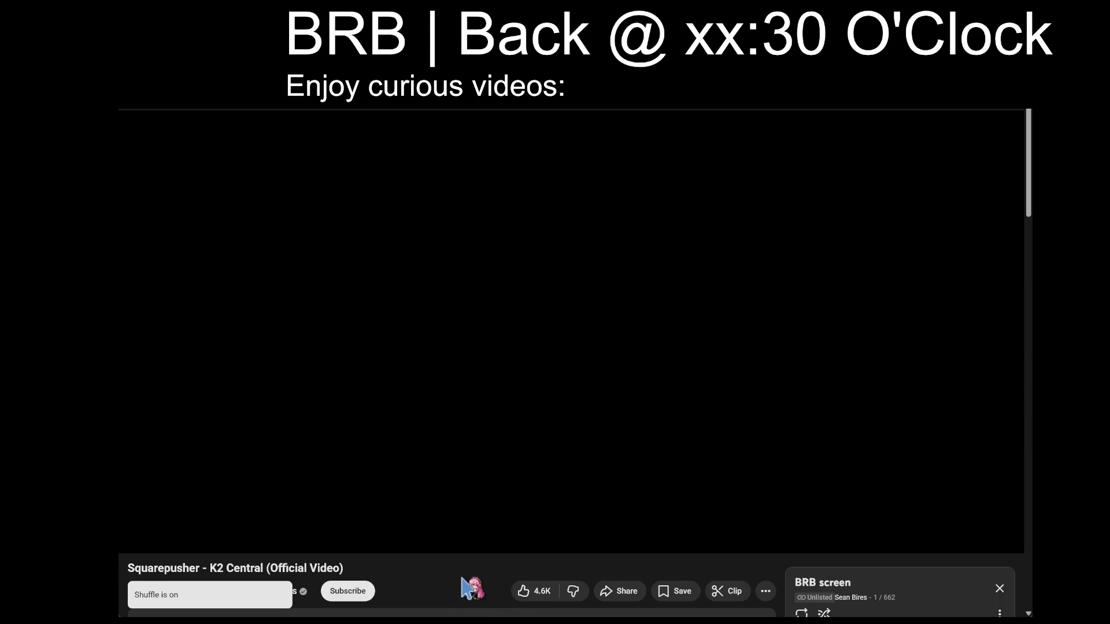